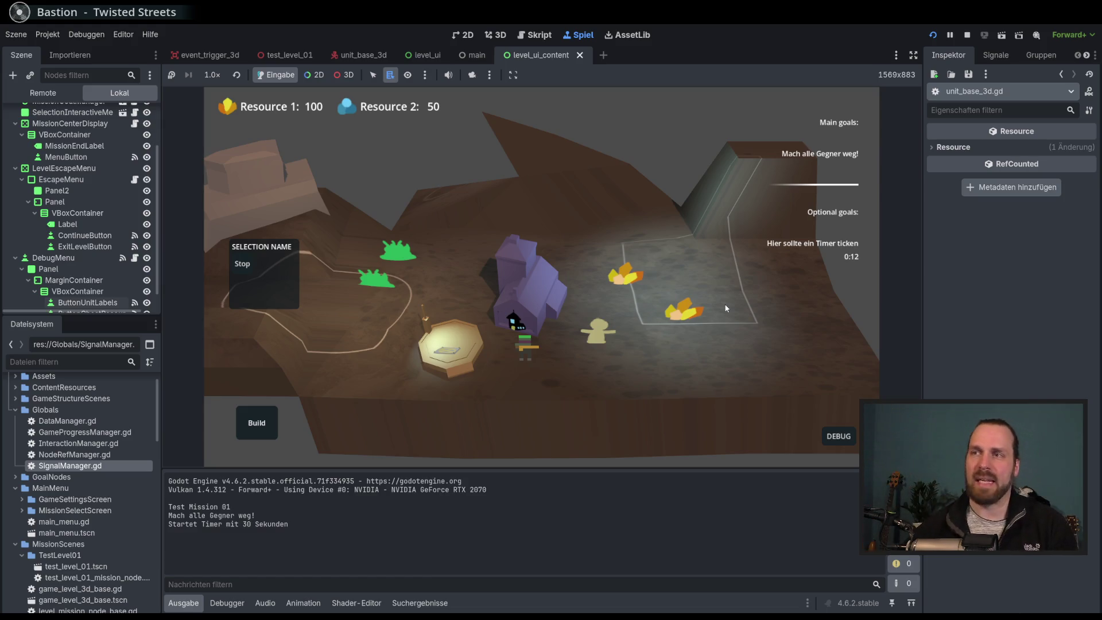
Pan the game camera across the level and back, then stop the game to return to unit_base_3d.gd.
{"action": "key", "text": "d"}
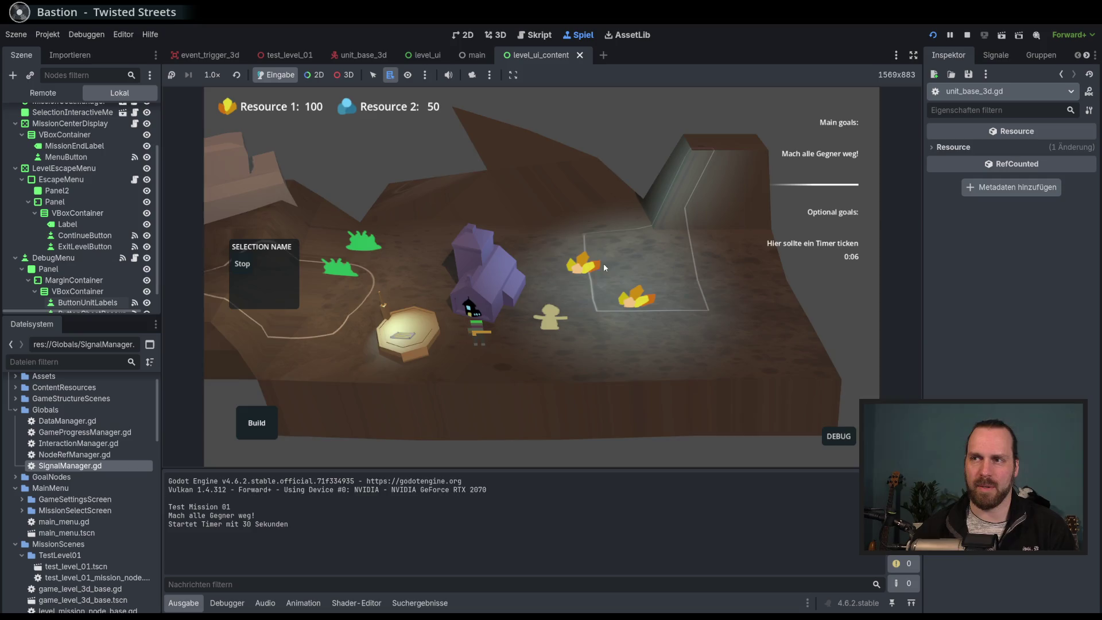
{"action": "key", "text": "a"}
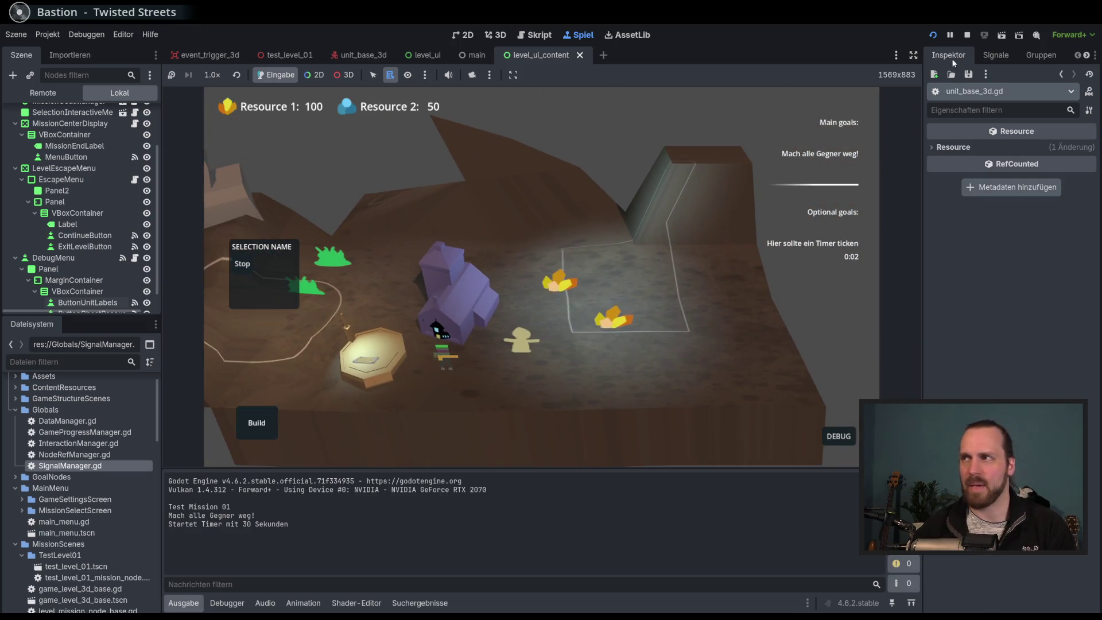
{"action": "left_click", "coordinate": [966, 36]}
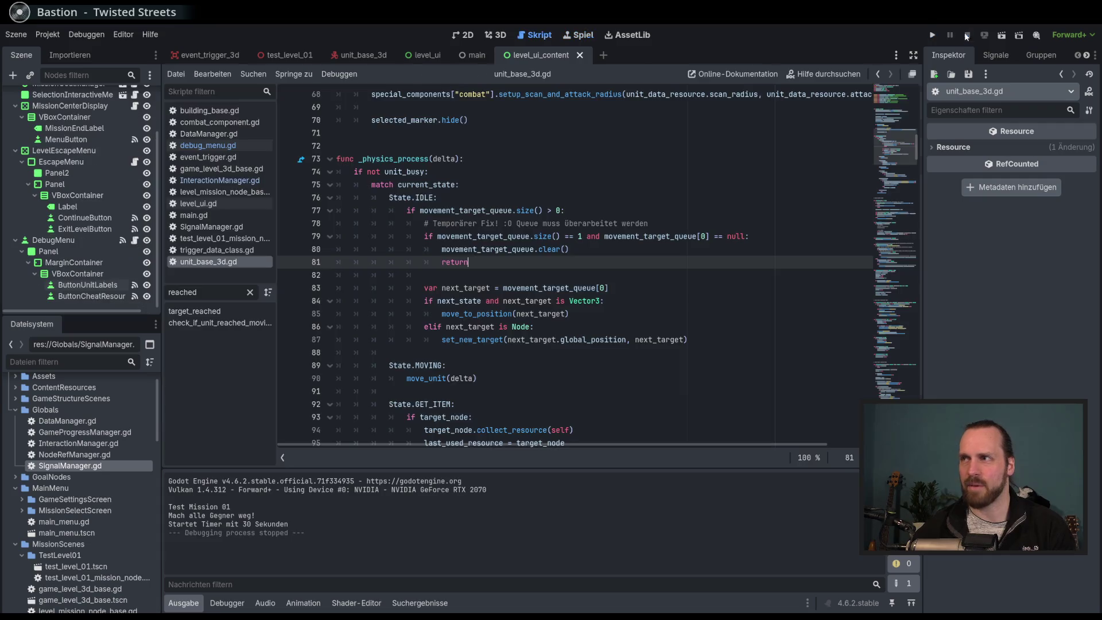
Inspect lines 79–81 of unit_base_3d.gd, selecting movement_target_queue on line 79.
{"action": "left_click", "coordinate": [713, 265]}
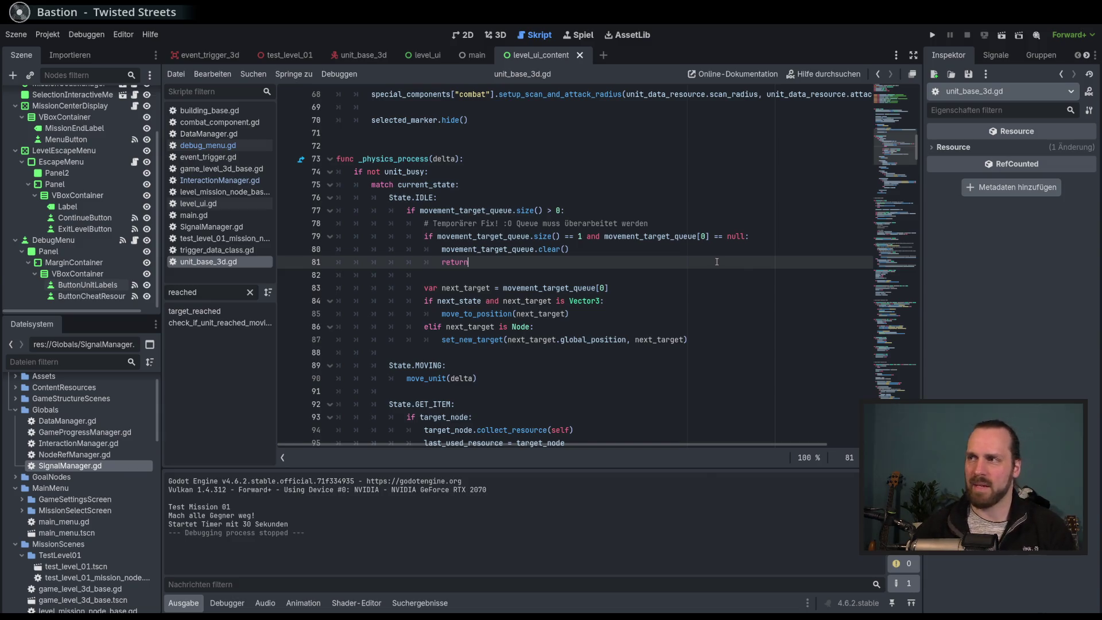
{"action": "scroll", "coordinate": [713, 262], "scroll_direction": "down", "scroll_amount": 2}
{"action": "scroll", "coordinate": [734, 287], "scroll_direction": "up", "scroll_amount": 4}
{"action": "scroll", "coordinate": [750, 315], "scroll_direction": "down", "scroll_amount": 1}
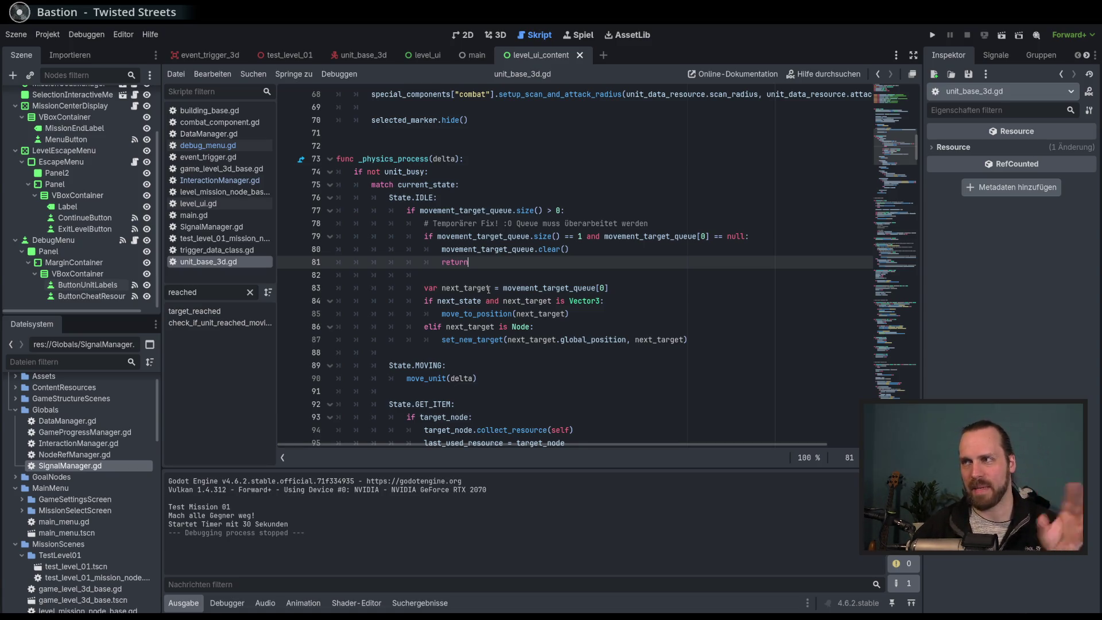
{"action": "left_click", "coordinate": [578, 249]}
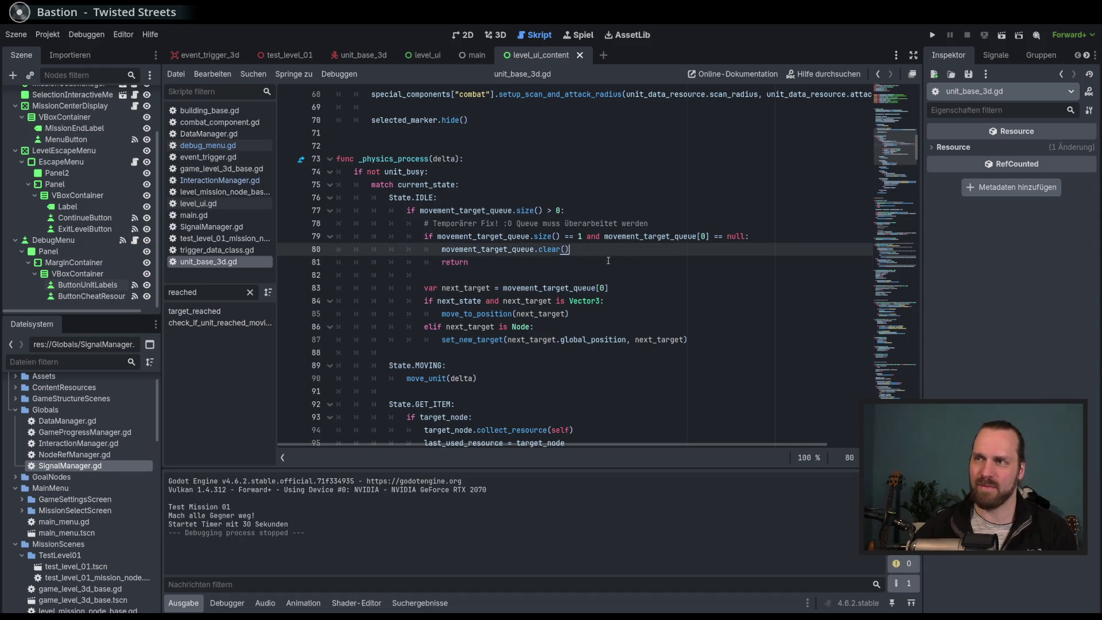
{"action": "left_click", "coordinate": [558, 268]}
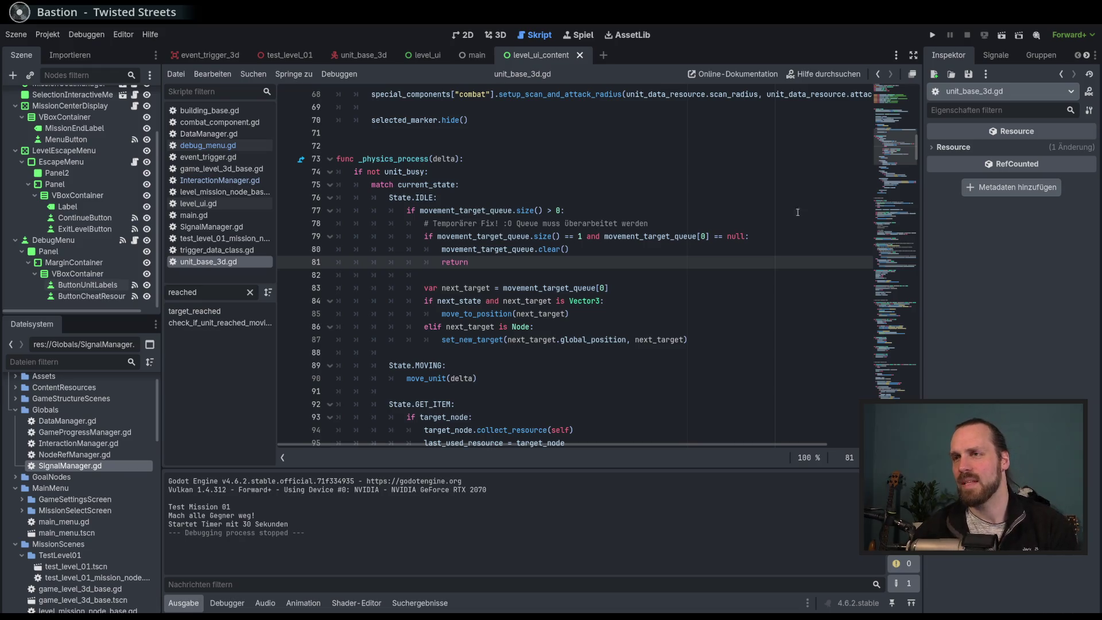
{"action": "double_click", "coordinate": [459, 236]}
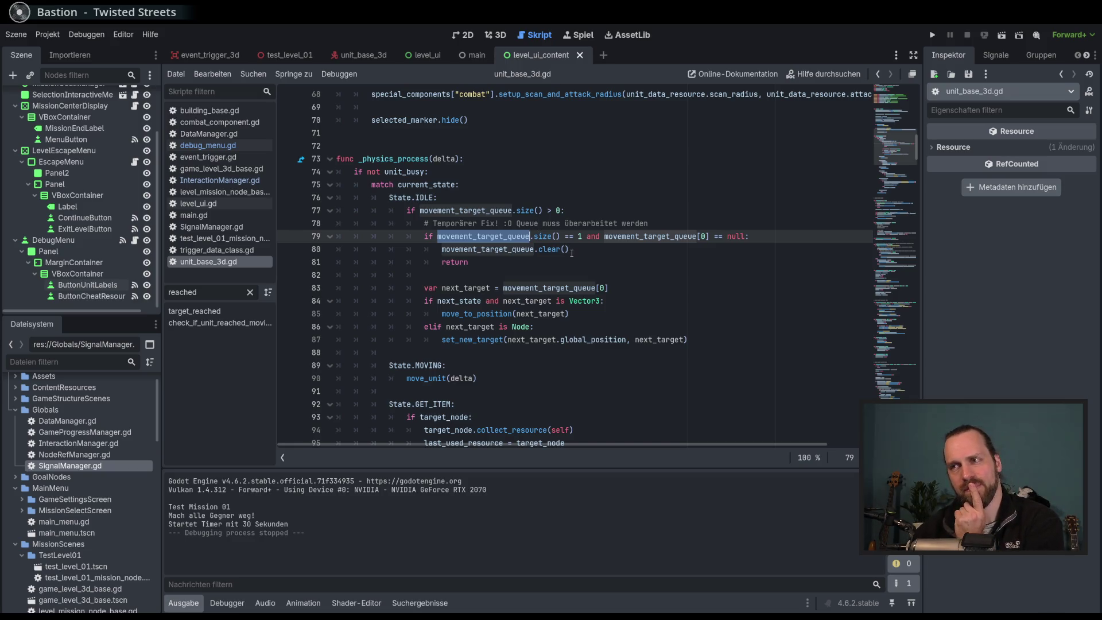
Mark the IDLE queue handling on lines 76–87, check next_target and movement_target_queue, then run the project.
{"action": "double_click", "coordinate": [425, 198]}
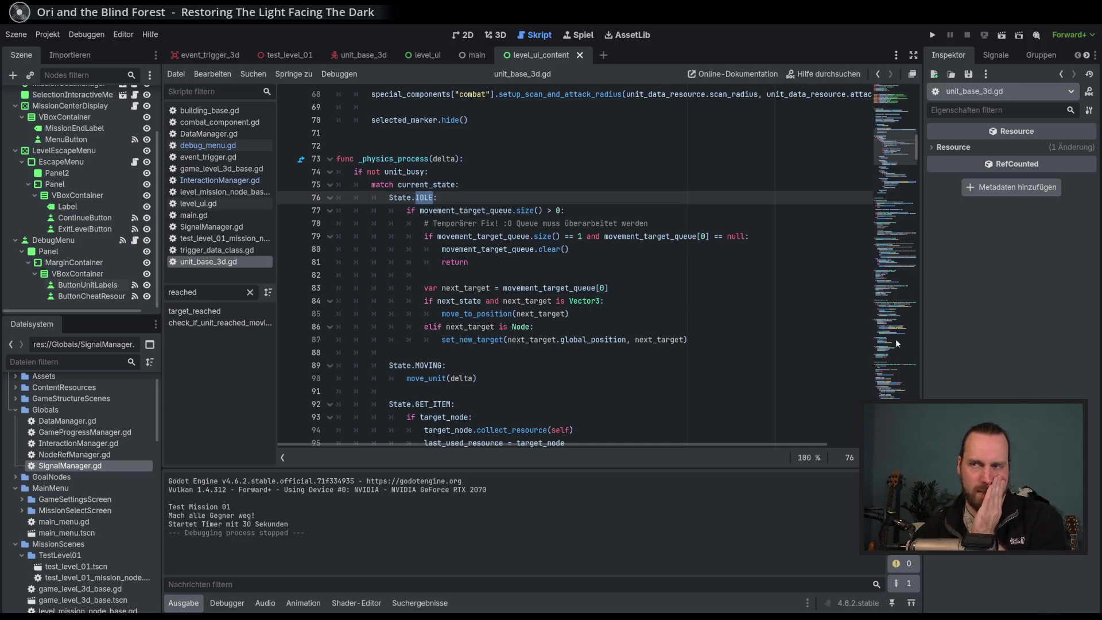
{"action": "mouse_move", "coordinate": [389, 197]}
{"action": "left_mouse_down"}
{"action": "mouse_move", "coordinate": [516, 235]}
{"action": "mouse_move", "coordinate": [470, 313]}
{"action": "mouse_move", "coordinate": [545, 339]}
{"action": "left_mouse_up"}
{"action": "left_click", "coordinate": [718, 352]}
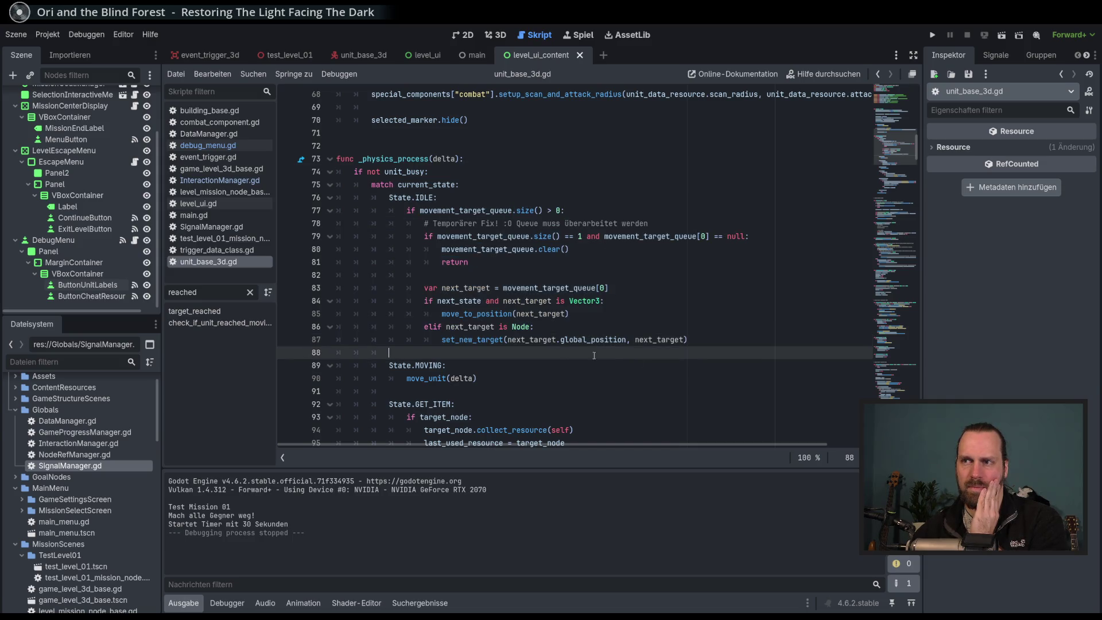
{"action": "double_click", "coordinate": [469, 328]}
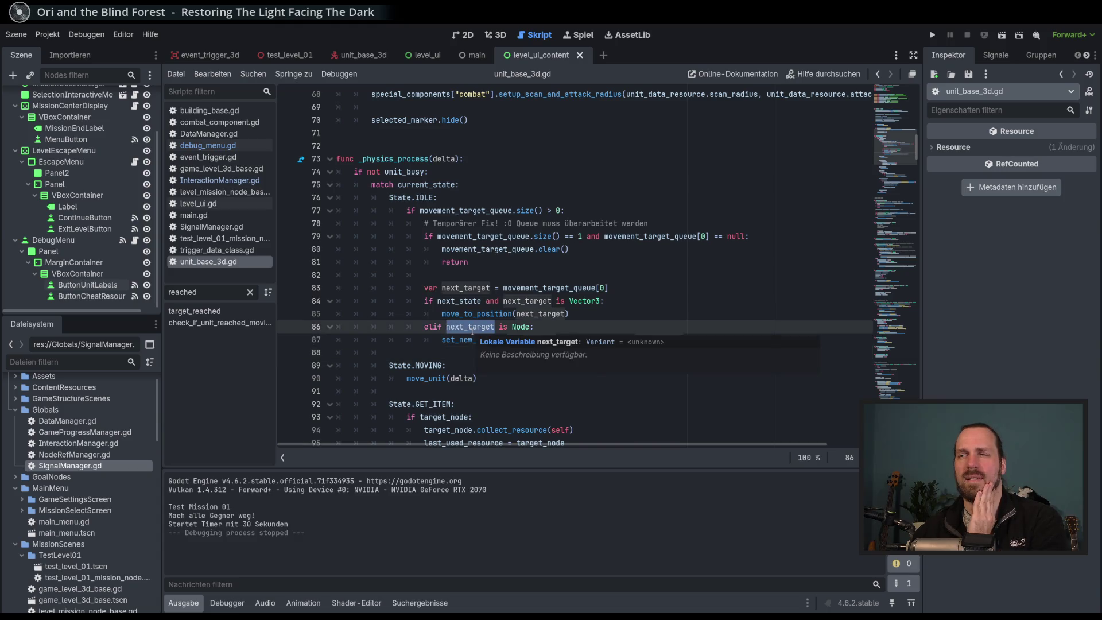
{"action": "double_click", "coordinate": [556, 288]}
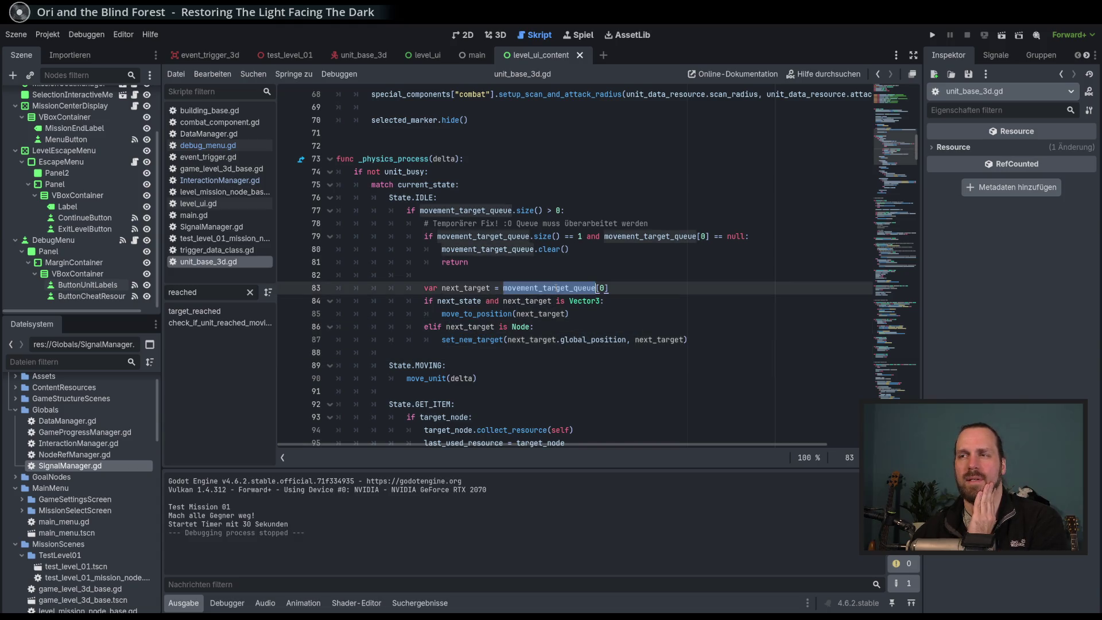
{"action": "key", "text": "F5"}
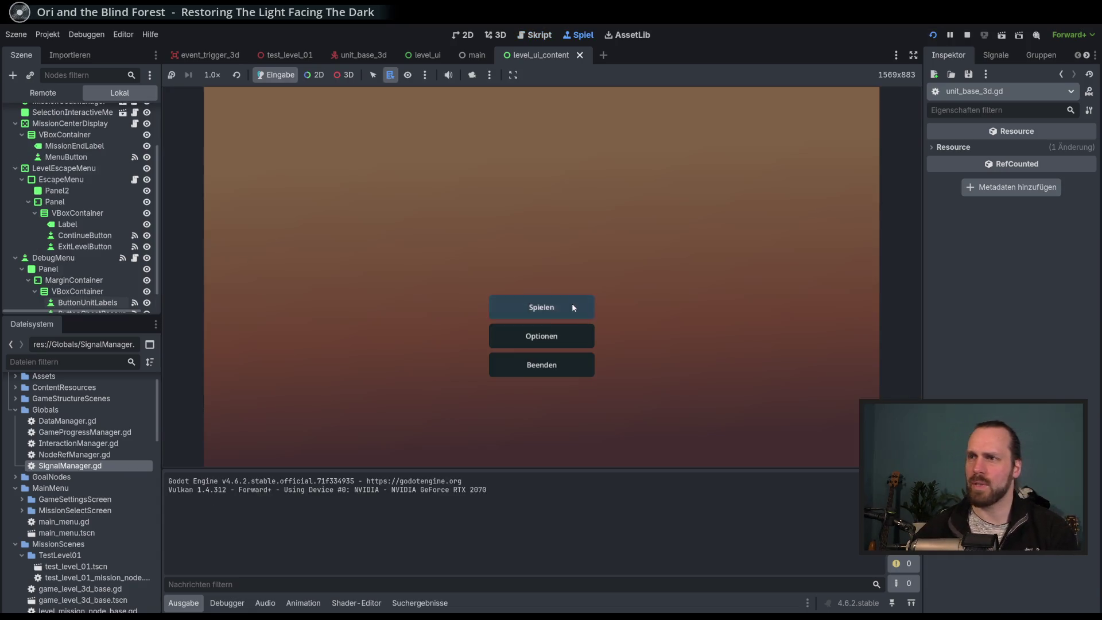
Start Test Mission 01 and show LaserUnit3D's expanded Movement Target Queue in the remote inspector.
{"action": "left_click", "coordinate": [572, 304]}
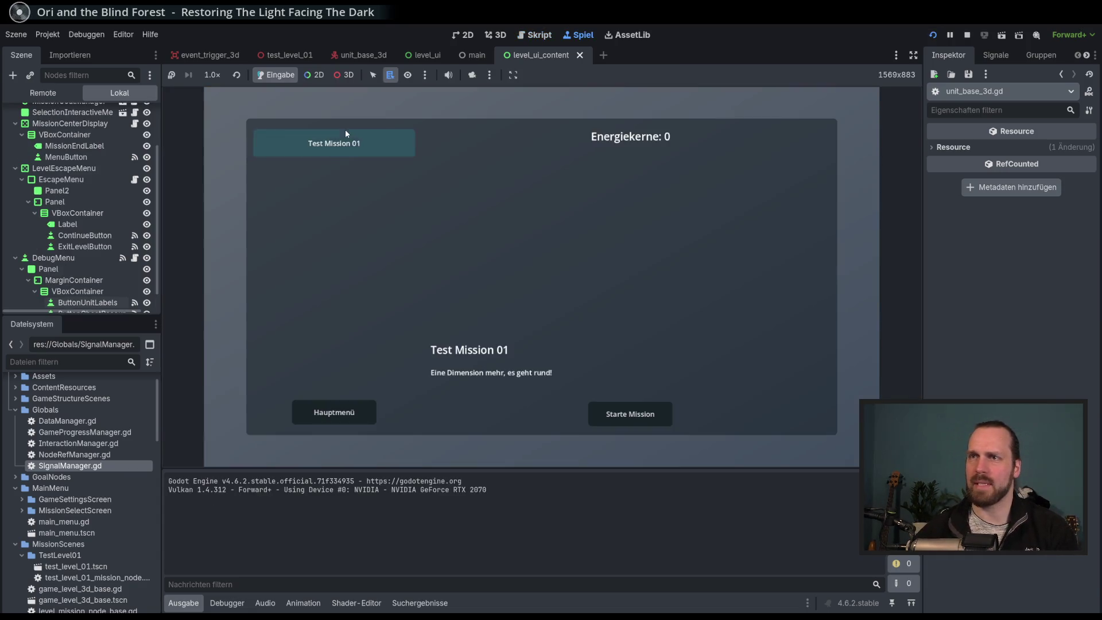
{"action": "left_click", "coordinate": [644, 417]}
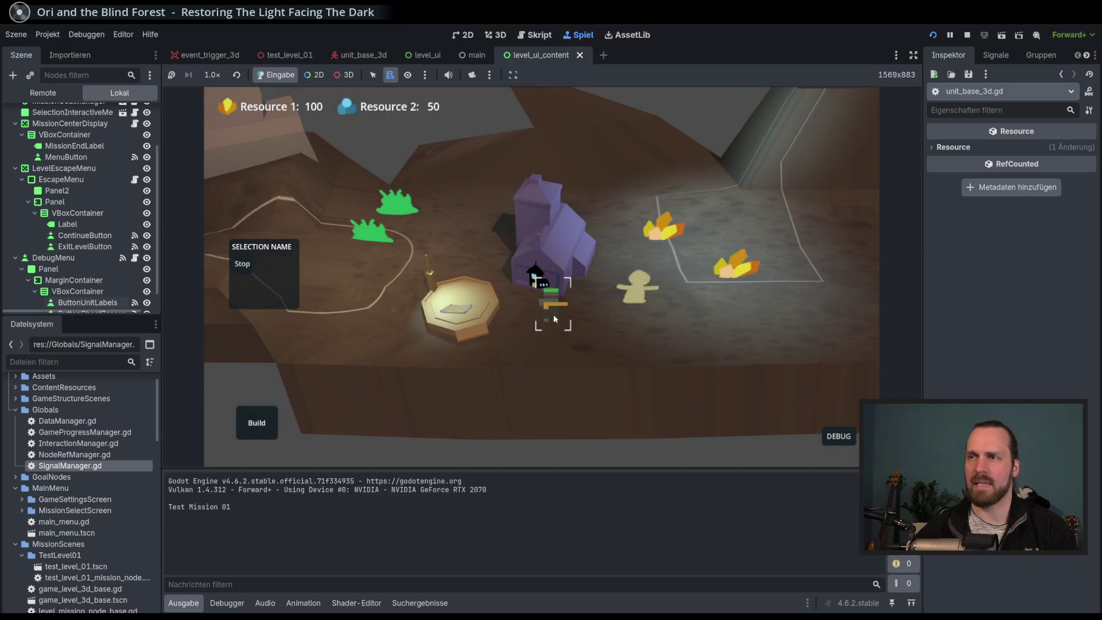
{"action": "left_click", "coordinate": [62, 95]}
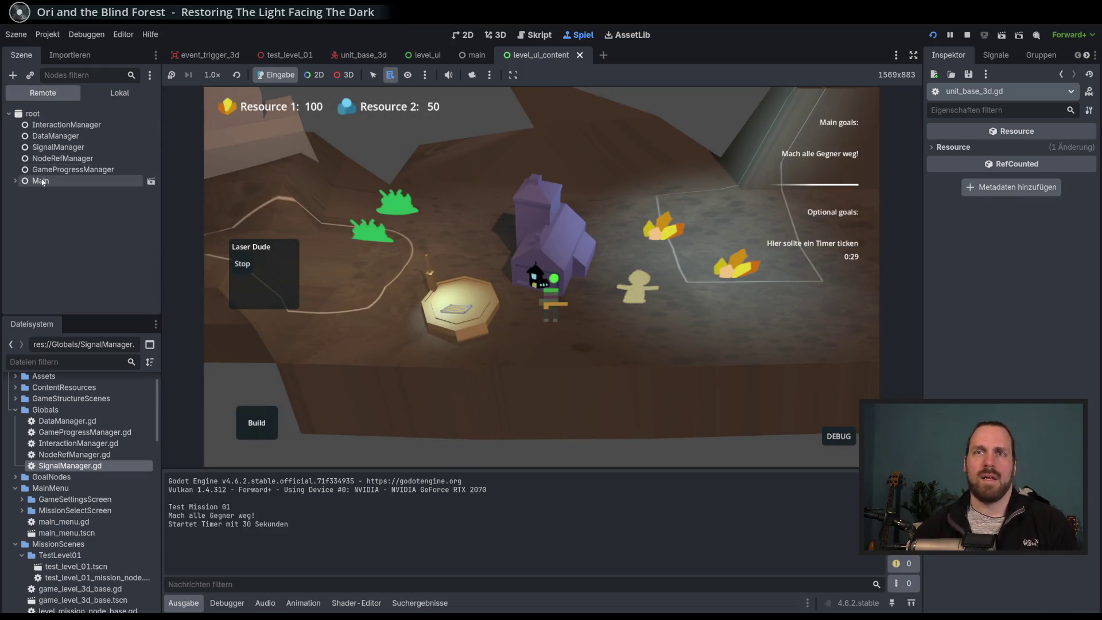
{"action": "left_click", "coordinate": [344, 75]}
{"action": "right_click", "coordinate": [551, 318], "text": "alt"}
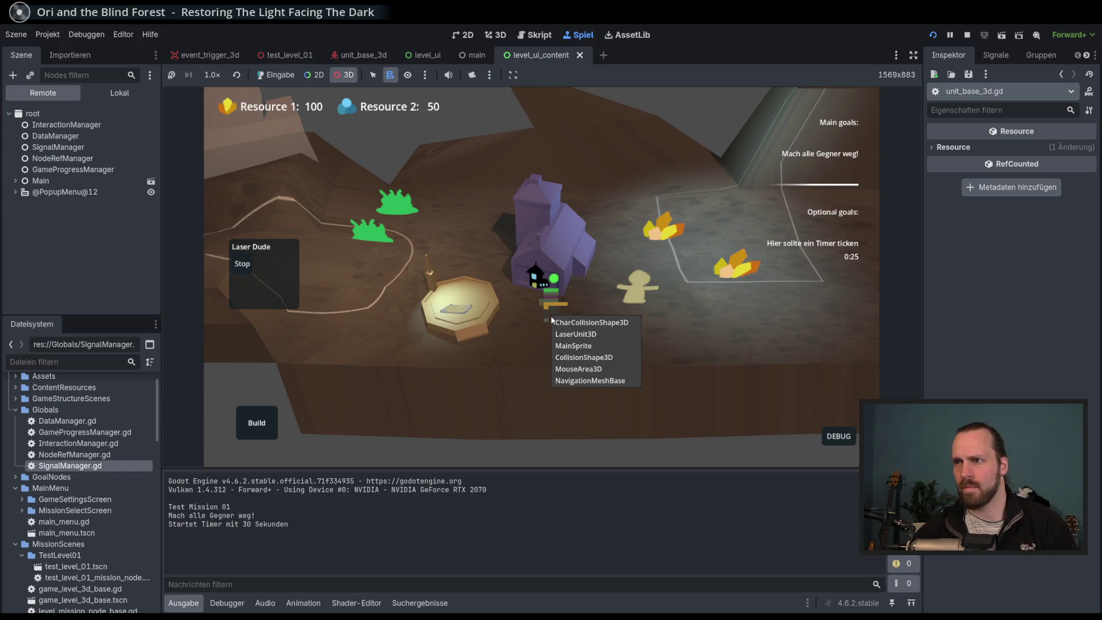
{"action": "left_click", "coordinate": [575, 335]}
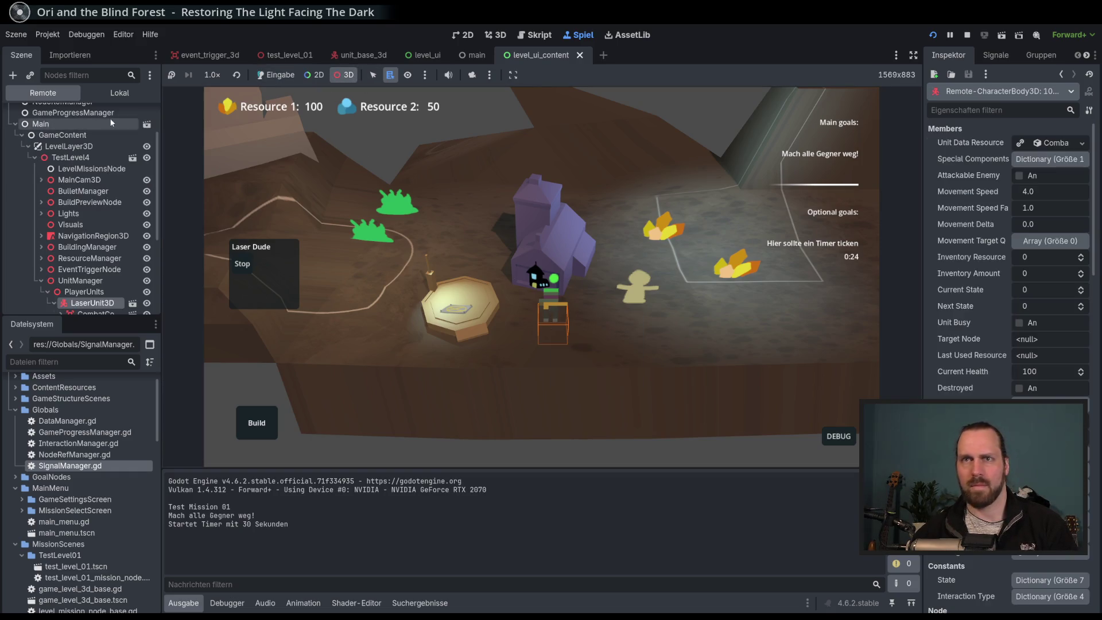
{"action": "left_click", "coordinate": [1017, 242]}
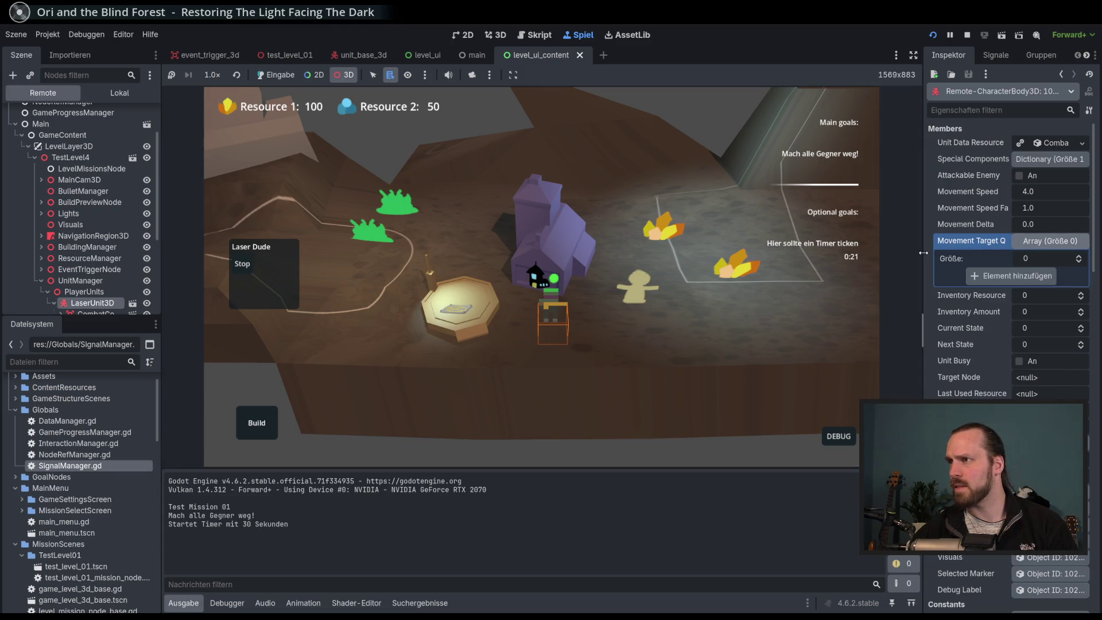
{"action": "left_click_drag", "start_coordinate": [922, 330], "coordinate": [887, 330]}
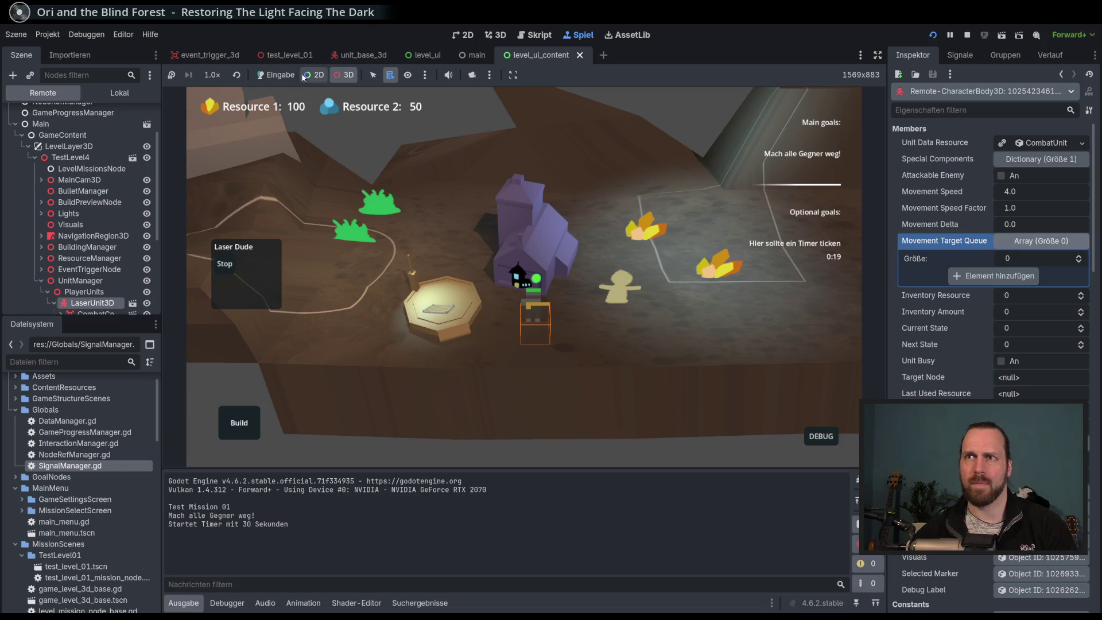
Order Laser Dude to several ground points and queue the build platform as an object target.
{"action": "left_click", "coordinate": [275, 75]}
{"action": "right_click", "coordinate": [617, 309]}
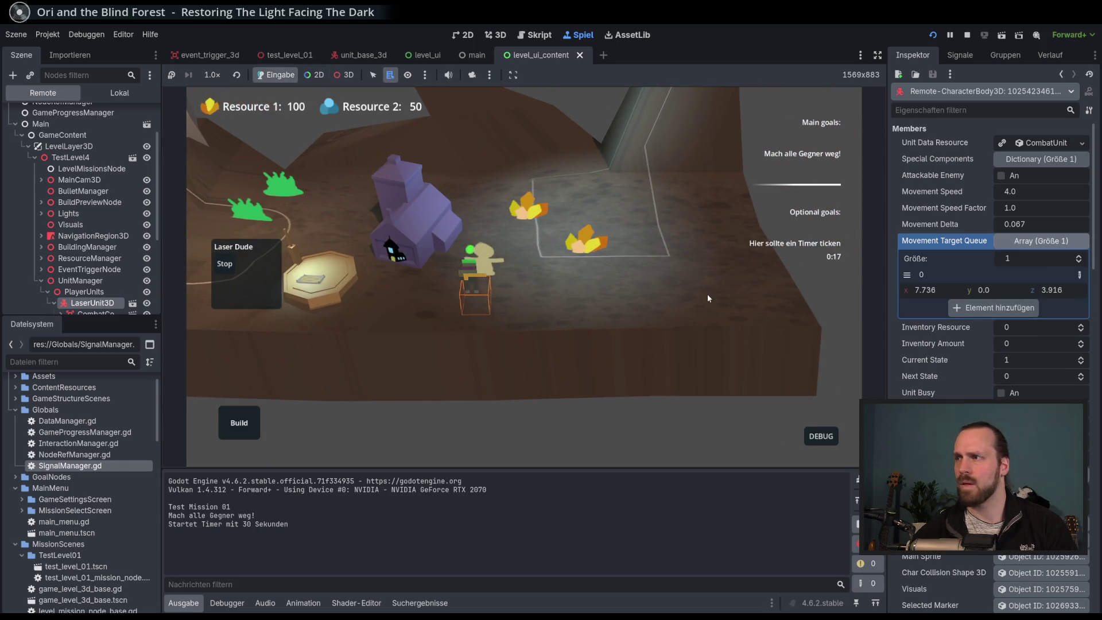
{"action": "right_click", "coordinate": [666, 315]}
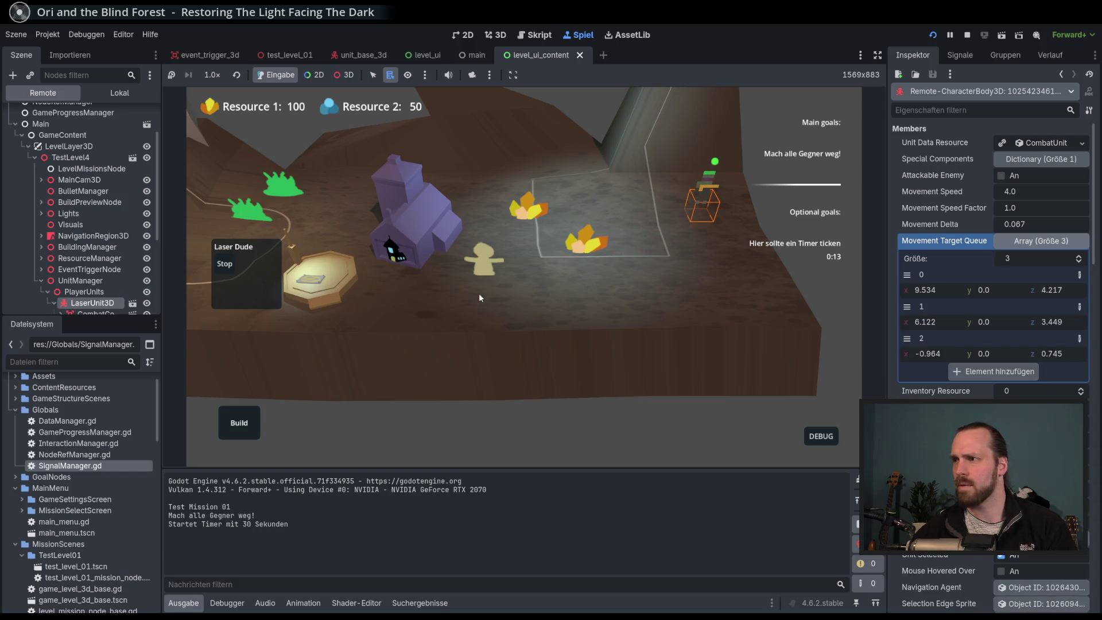
{"action": "right_click", "coordinate": [338, 281]}
{"action": "right_click", "coordinate": [331, 276]}
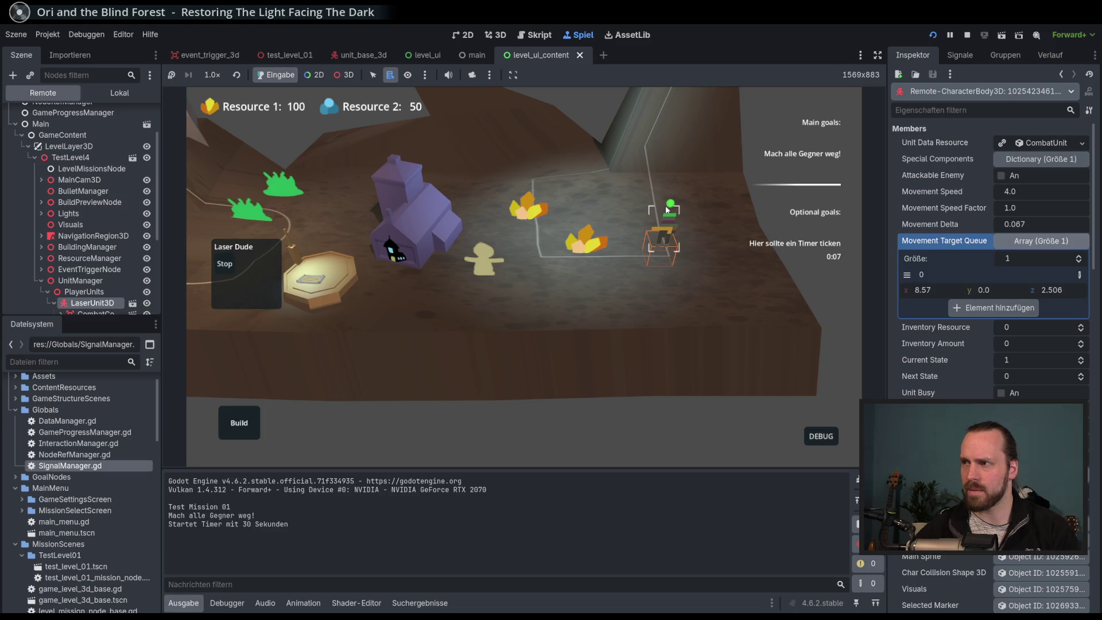
{"action": "right_click", "coordinate": [486, 294]}
{"action": "right_click", "coordinate": [439, 303]}
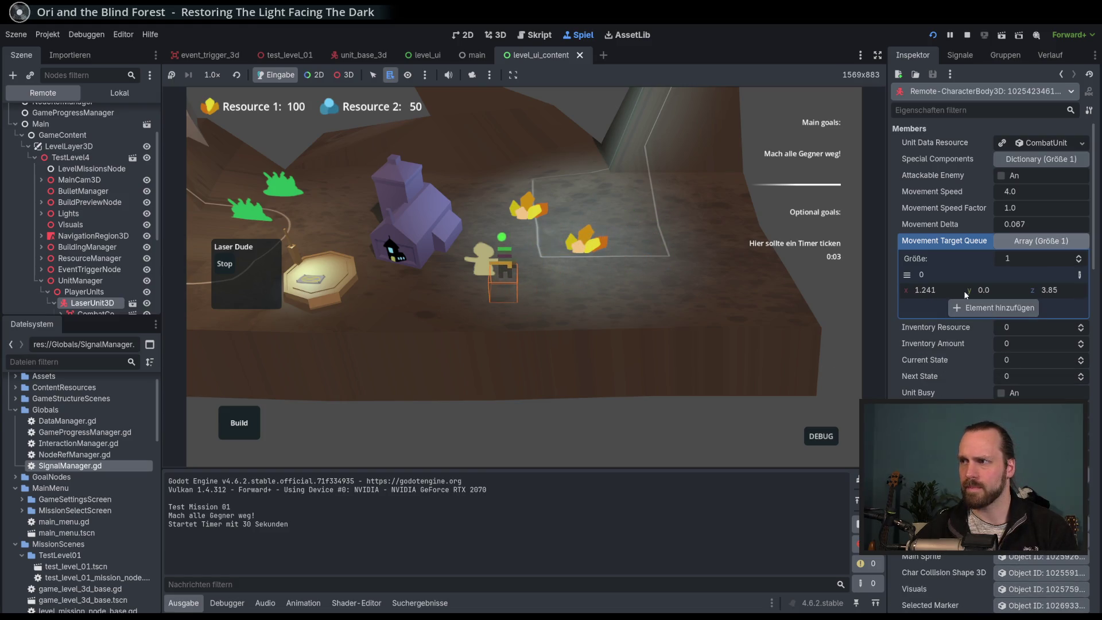
{"action": "right_click", "coordinate": [333, 283]}
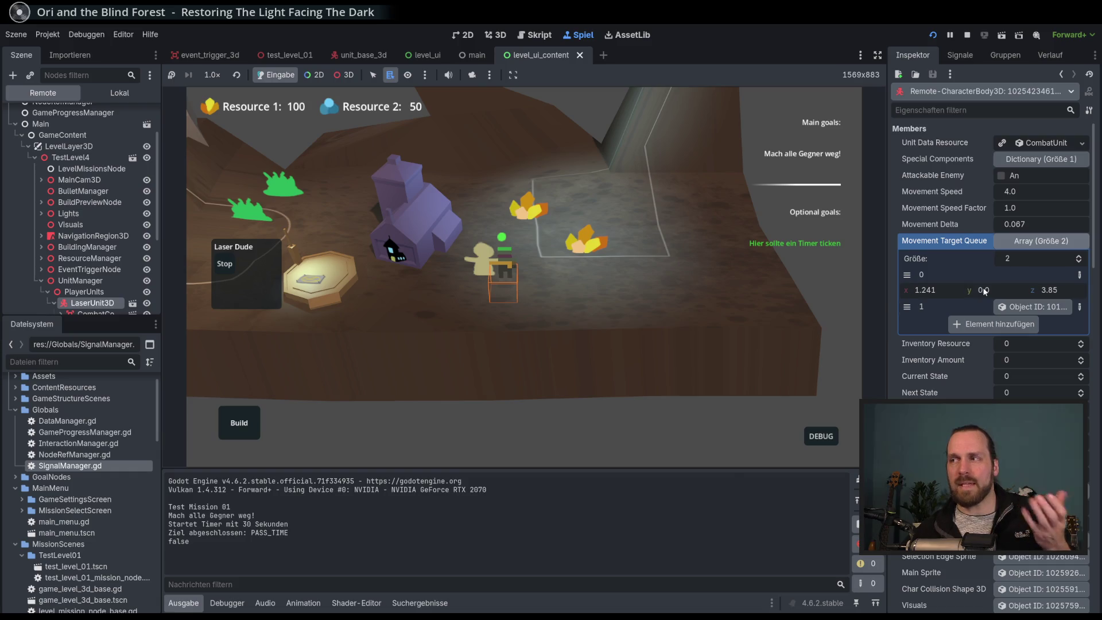
Queue one more object target in the game, then stop the test run.
{"action": "left_click", "coordinate": [323, 273]}
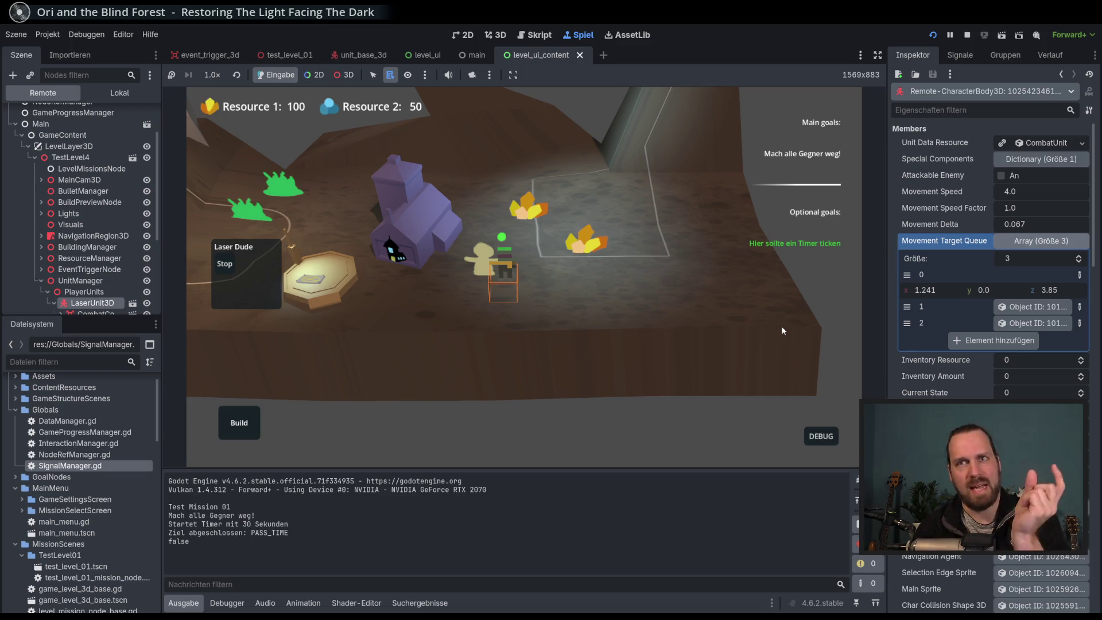
{"action": "left_click", "coordinate": [967, 35]}
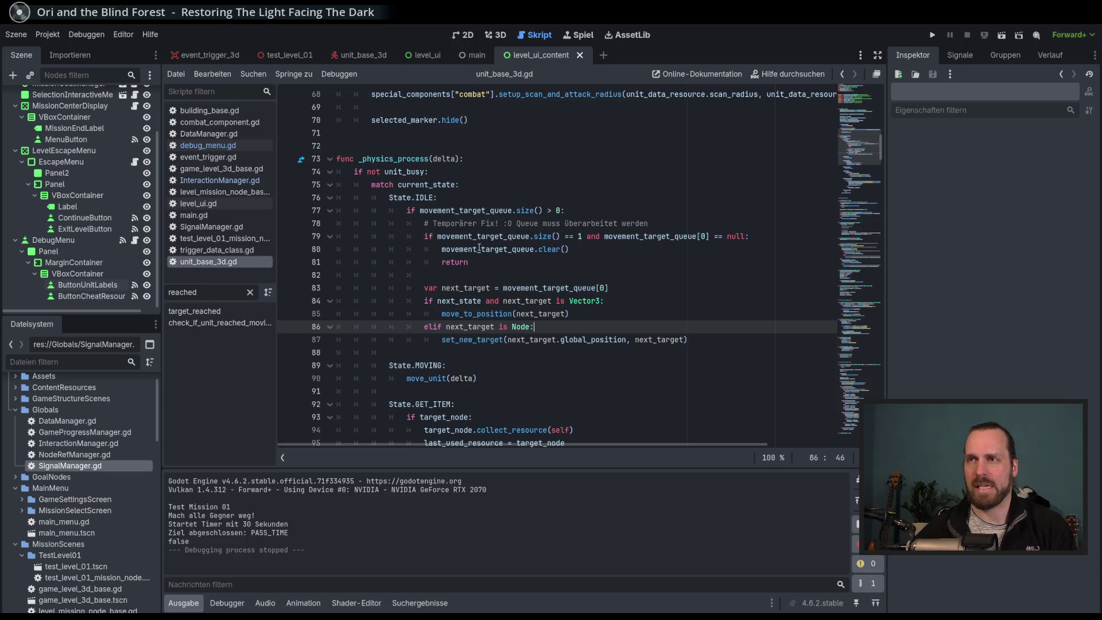
Search for movement_target_queue and cycle through all 21 matches back to the line 17 declaration.
{"action": "double_click", "coordinate": [458, 210]}
{"action": "key", "text": "ctrl+f"}
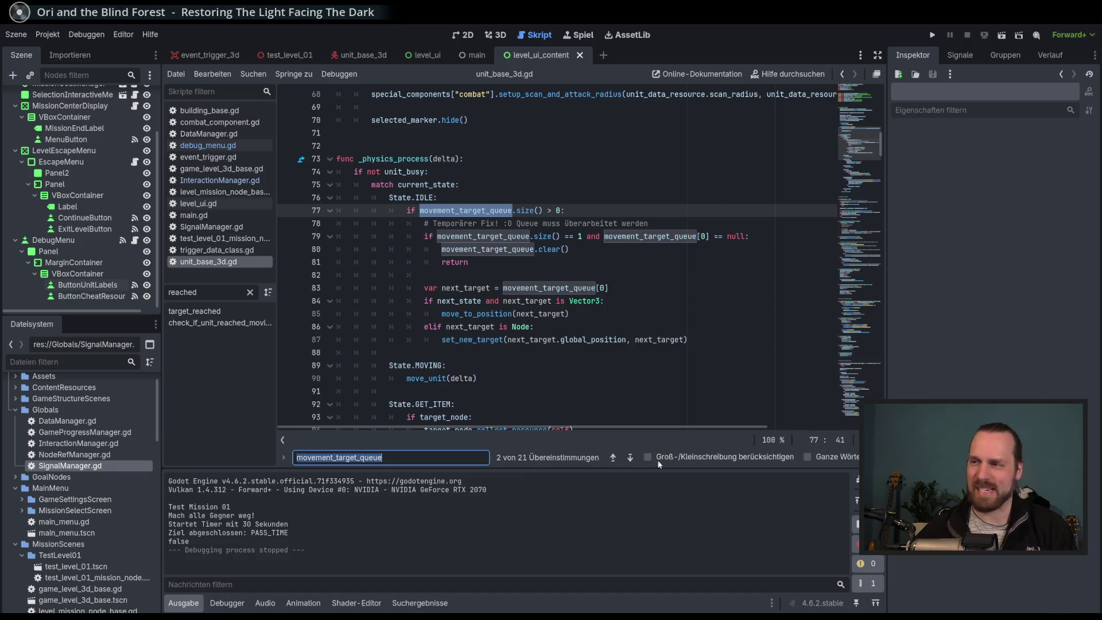
{"action": "left_click", "coordinate": [630, 457]}
{"action": "left_click", "coordinate": [631, 457]}
{"action": "left_click", "coordinate": [630, 457]}
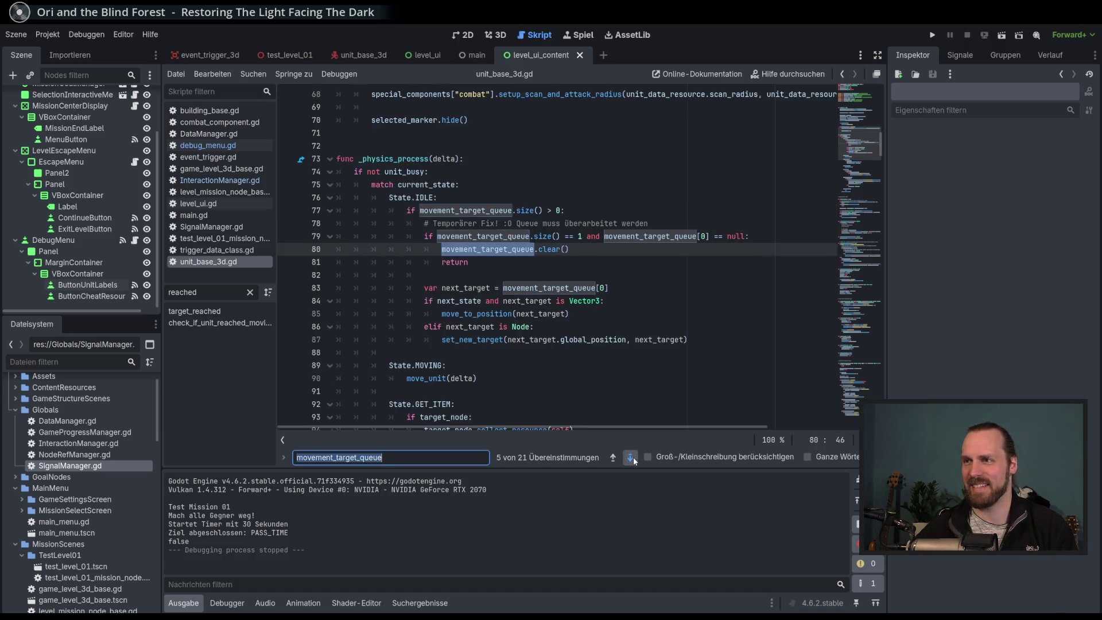
{"action": "left_click", "coordinate": [630, 458]}
{"action": "left_click", "coordinate": [631, 458]}
{"action": "left_click", "coordinate": [631, 457]}
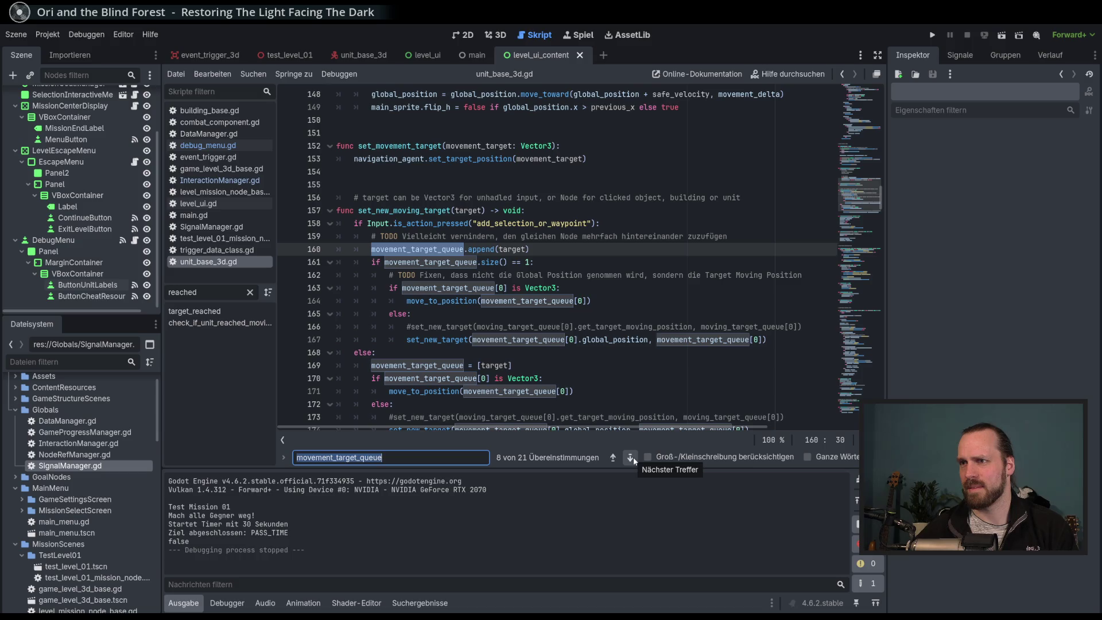
{"action": "left_click", "coordinate": [630, 458]}
{"action": "left_click", "coordinate": [630, 458]}
{"action": "left_click", "coordinate": [630, 458]}
{"action": "left_click", "coordinate": [631, 458]}
{"action": "left_click", "coordinate": [631, 457]}
{"action": "left_click", "coordinate": [631, 457]}
{"action": "left_click", "coordinate": [630, 458]}
{"action": "left_click", "coordinate": [631, 457]}
{"action": "left_click", "coordinate": [630, 457]}
{"action": "left_click", "coordinate": [631, 457]}
{"action": "left_click", "coordinate": [634, 456]}
{"action": "left_click", "coordinate": [635, 455]}
{"action": "left_click", "coordinate": [635, 456]}
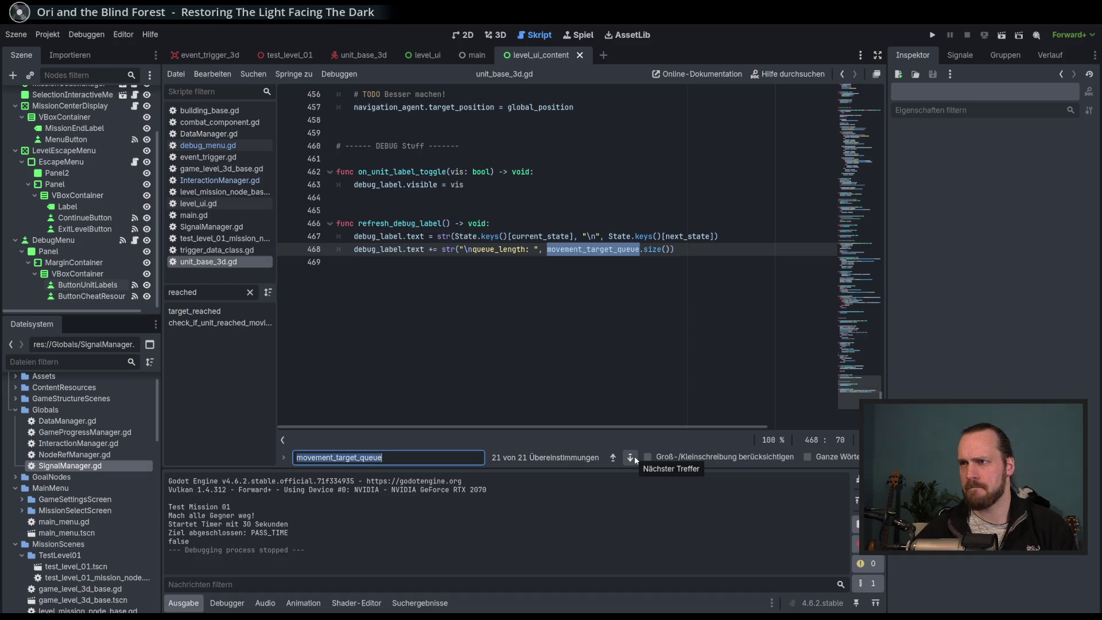
{"action": "left_click", "coordinate": [631, 457]}
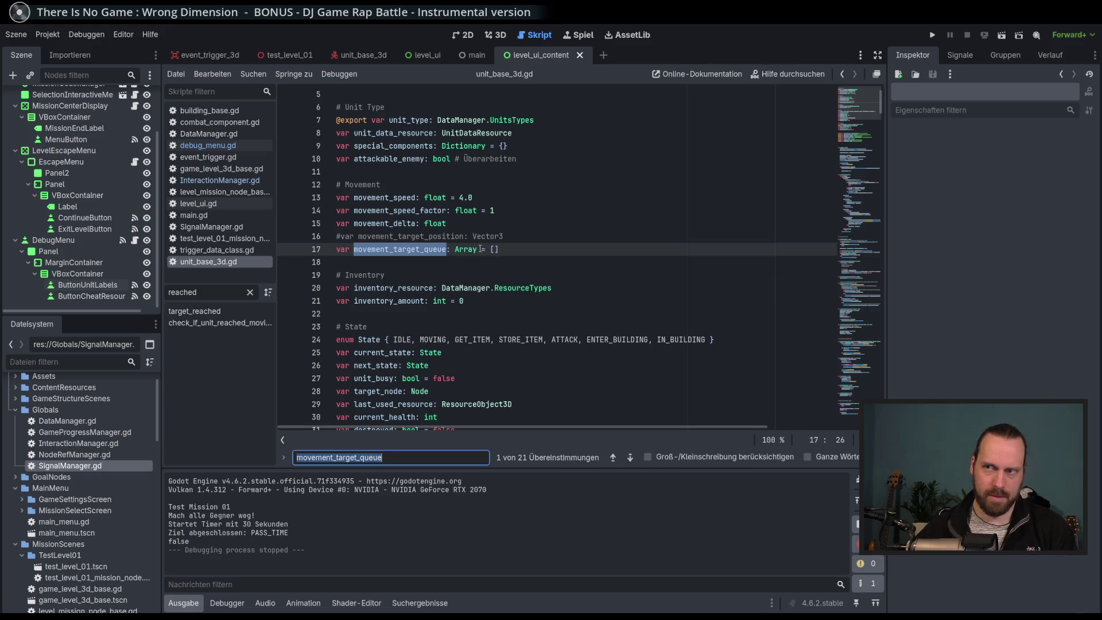
Undo a stray bracket on line 17 and search the whole project for movement_target_queue.
{"action": "left_click", "coordinate": [478, 248]}
{"action": "type", "text": "["}
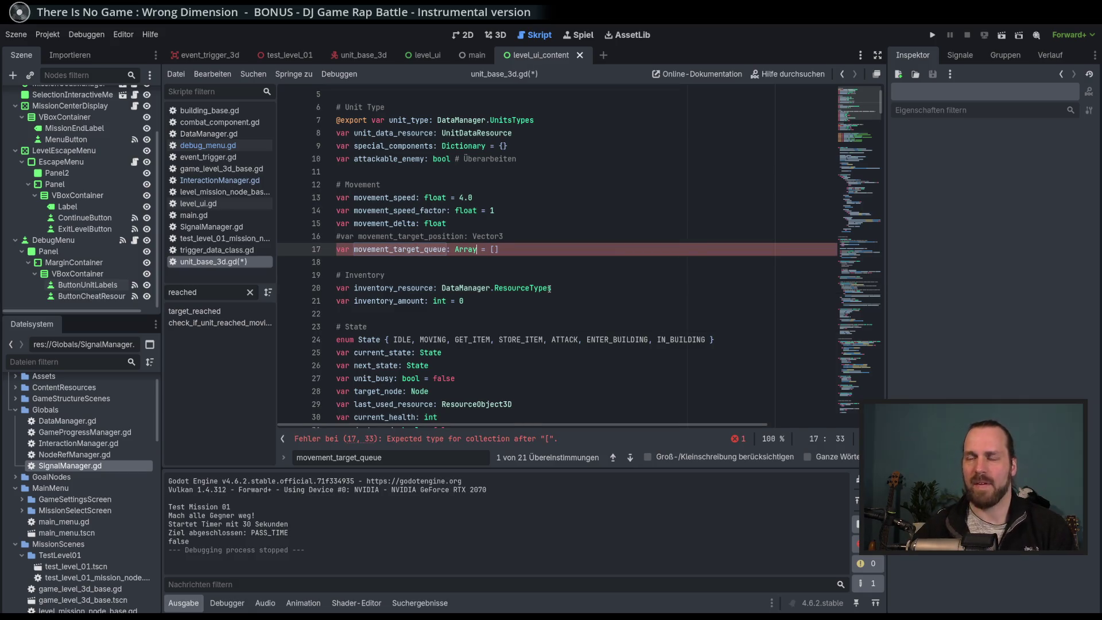
{"action": "key", "text": "BackSpace"}
{"action": "left_click", "coordinate": [399, 248]}
{"action": "double_click", "coordinate": [400, 250]}
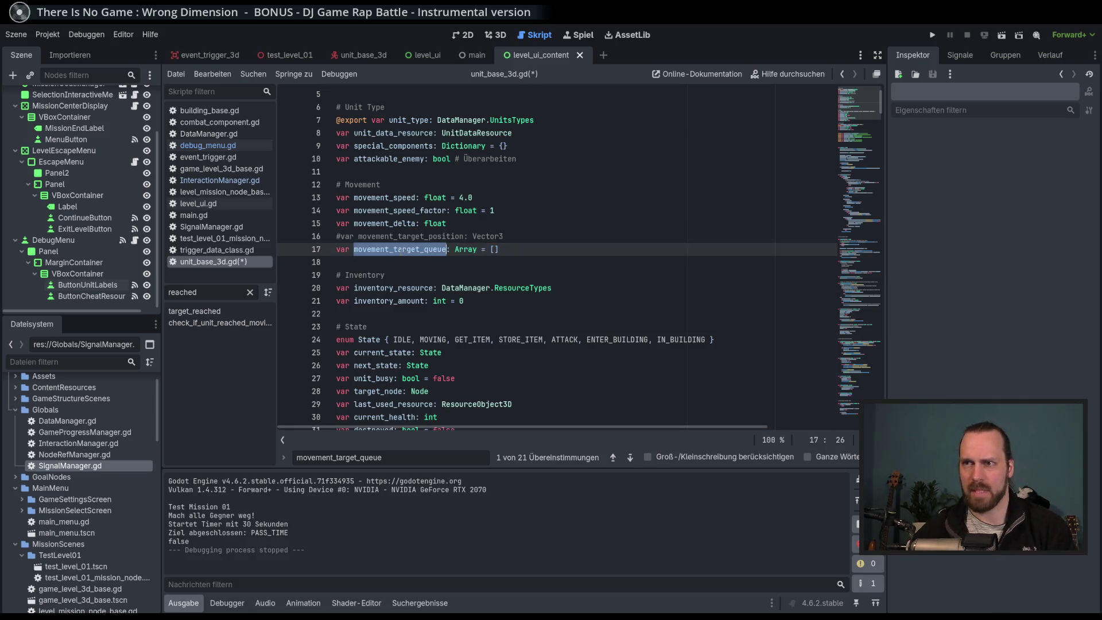
{"action": "key", "text": "ctrl+shift+f"}
{"action": "left_click", "coordinate": [546, 373]}
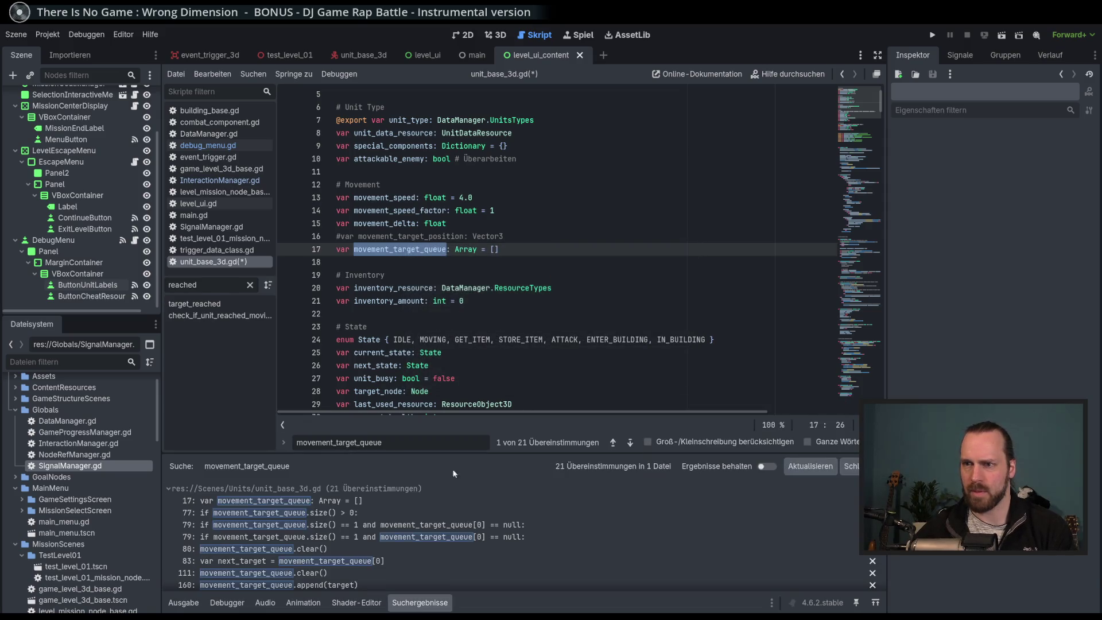
{"action": "scroll", "coordinate": [425, 504], "scroll_direction": "down", "scroll_amount": 2}
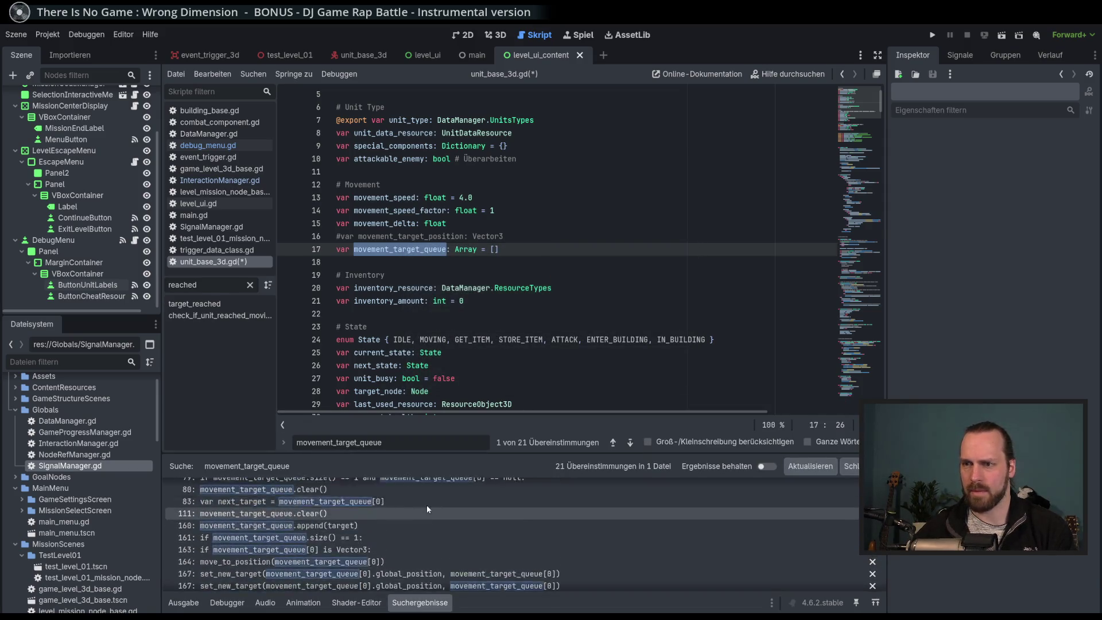
{"action": "left_click", "coordinate": [849, 466]}
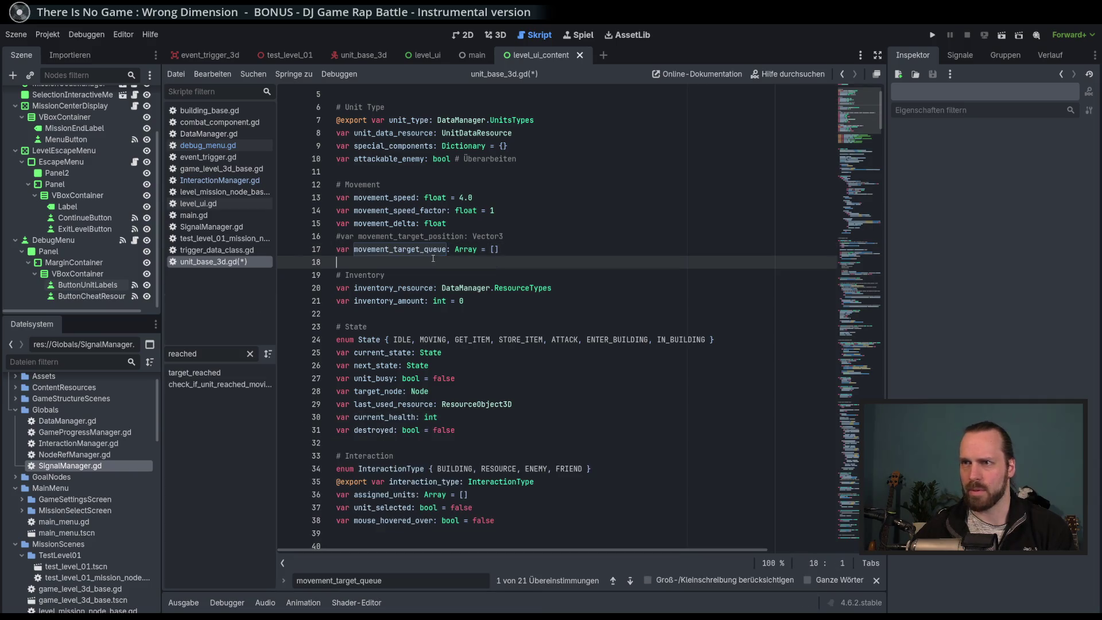
Change line 17's type to Array[Array] = [] and save the script.
{"action": "left_click", "coordinate": [477, 249]}
{"action": "type", "text": "[Array"}
{"action": "key", "text": "End"}
{"action": "key", "text": "ctrl+s"}
Review the newly flagged error lines, then reopen the movement_target_queue search.
{"action": "left_click", "coordinate": [866, 294]}
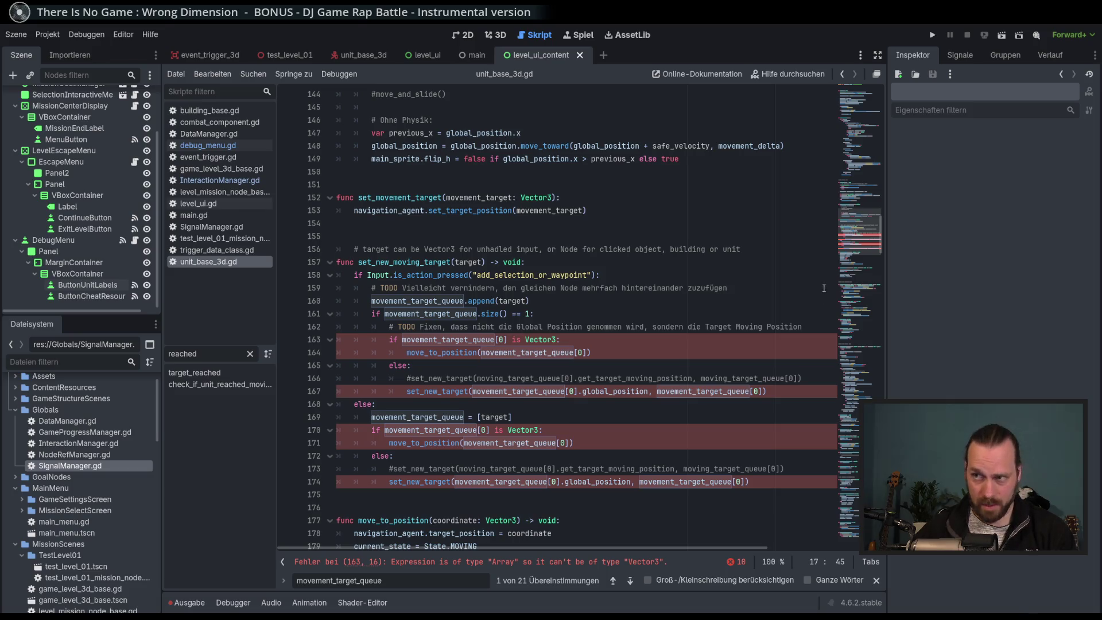
{"action": "mouse_move", "coordinate": [866, 247]}
{"action": "left_mouse_down"}
{"action": "mouse_move", "coordinate": [864, 171]}
{"action": "mouse_move", "coordinate": [864, 326]}
{"action": "left_mouse_up"}
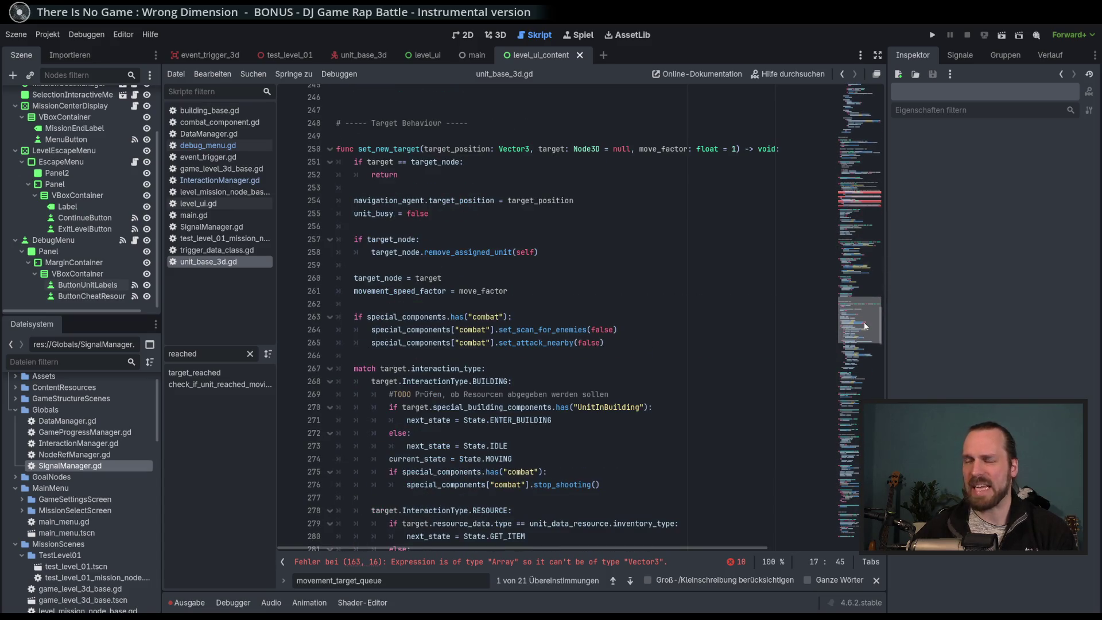
{"action": "scroll", "coordinate": [863, 325], "scroll_direction": "up", "scroll_amount": 5}
{"action": "left_click", "coordinate": [573, 275]}
{"action": "key", "text": "ctrl+f"}
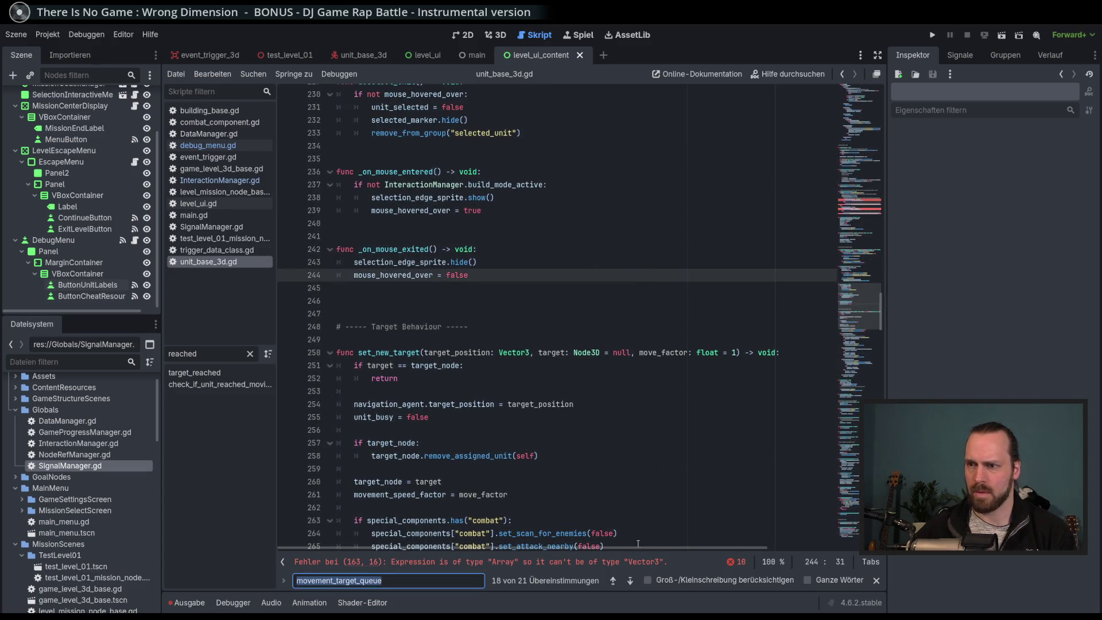
Cycle the movement_target_queue matches from line 306 around to its uses on lines 77–83.
{"action": "left_click", "coordinate": [630, 581]}
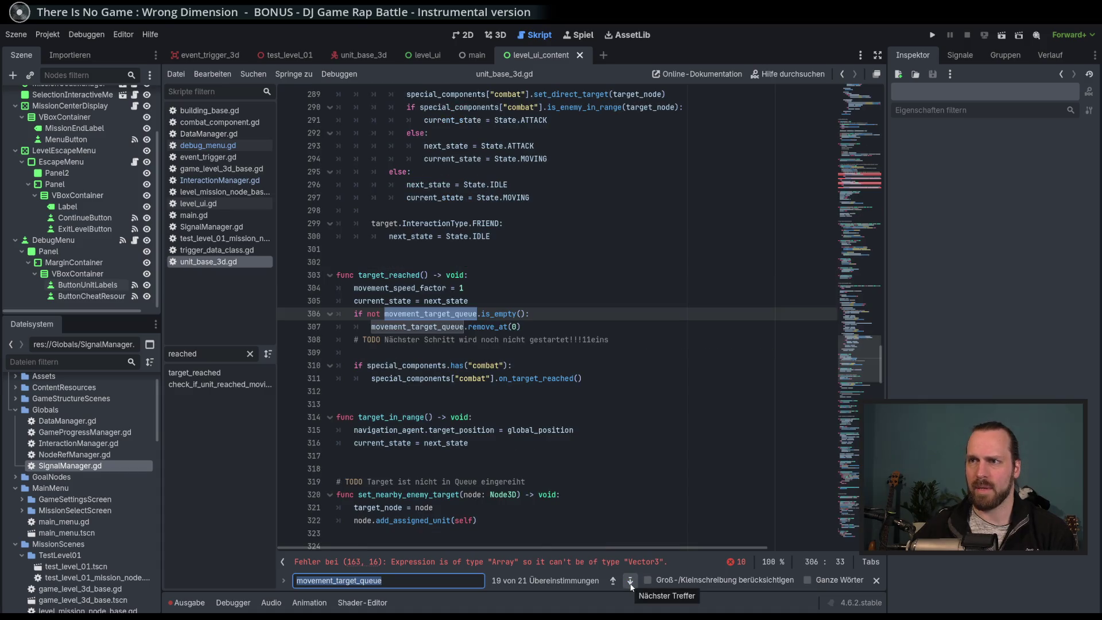
{"action": "left_click", "coordinate": [629, 580]}
{"action": "left_click", "coordinate": [629, 581]}
{"action": "left_click", "coordinate": [629, 580]}
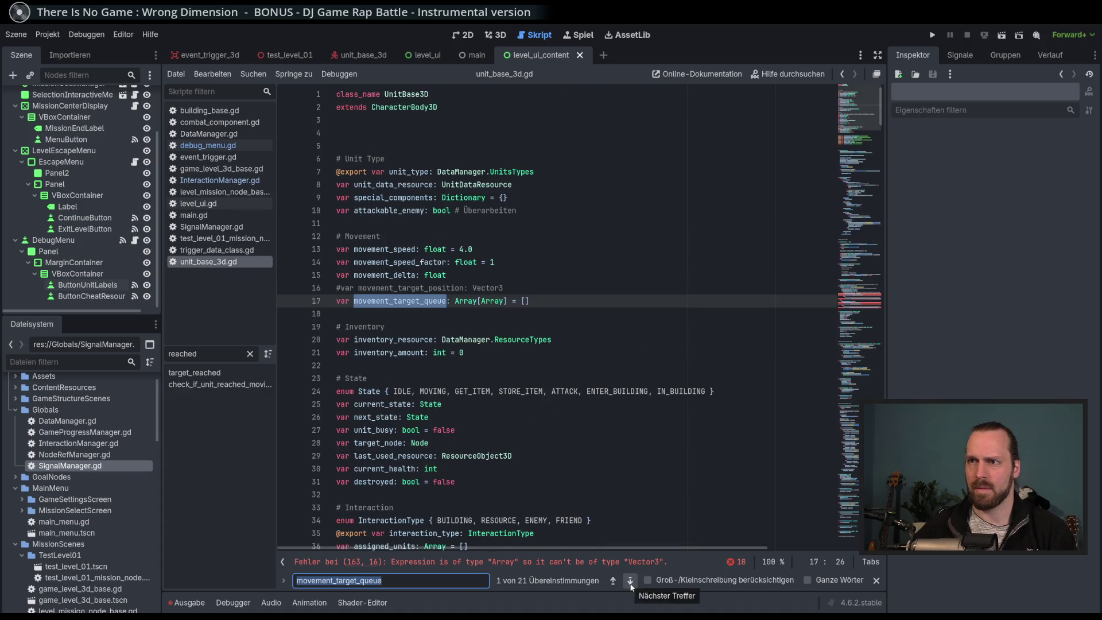
{"action": "left_click", "coordinate": [629, 581]}
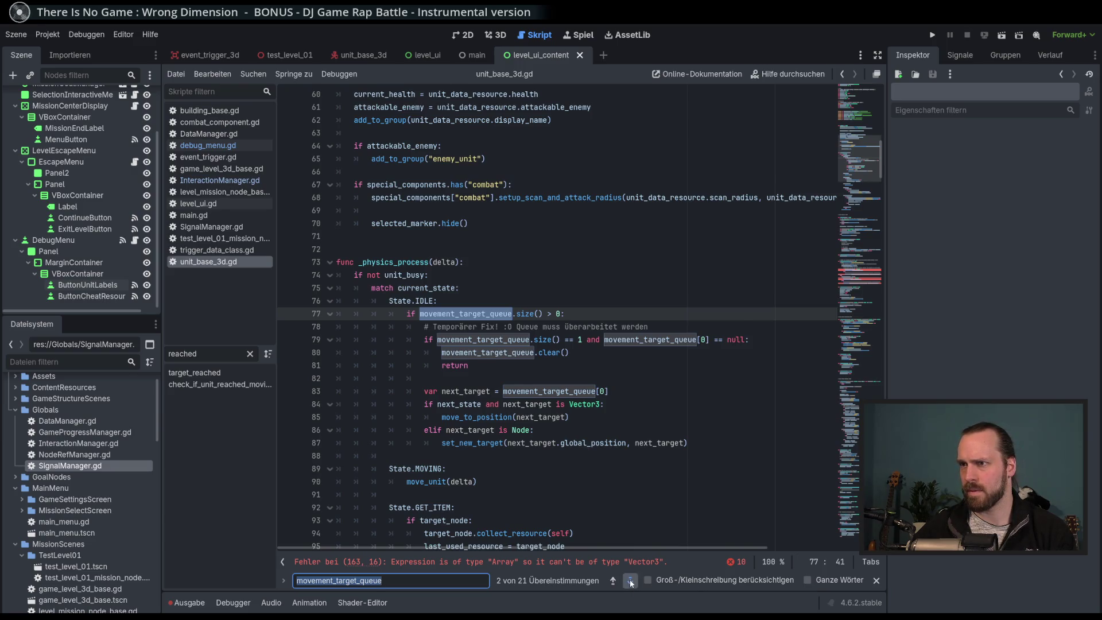
{"action": "left_click", "coordinate": [629, 581]}
{"action": "left_click", "coordinate": [629, 581]}
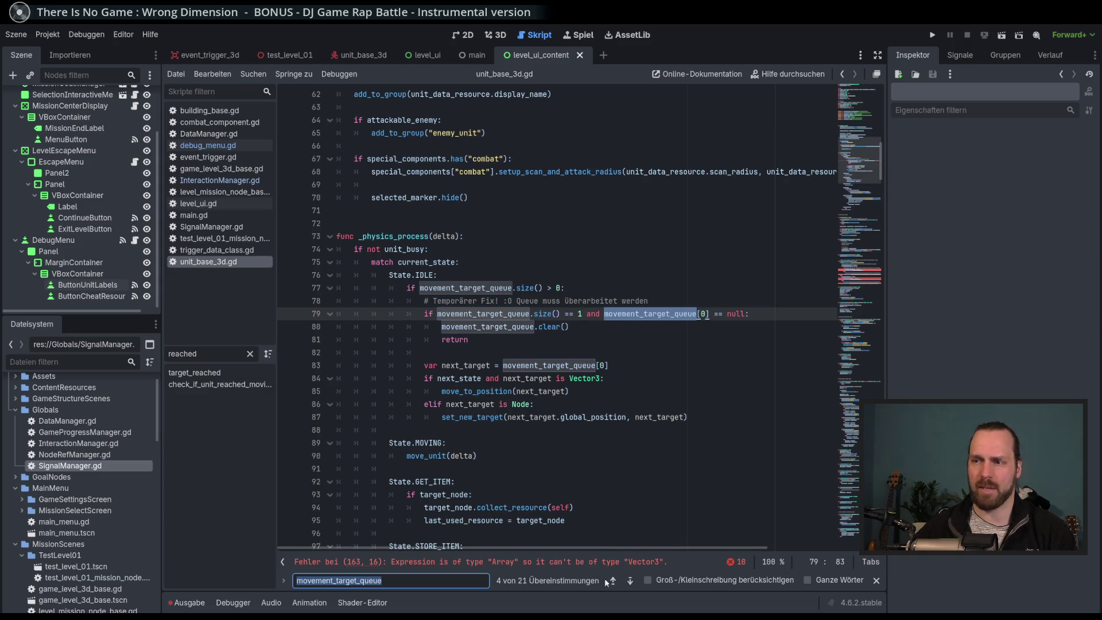
{"action": "left_click", "coordinate": [629, 580]}
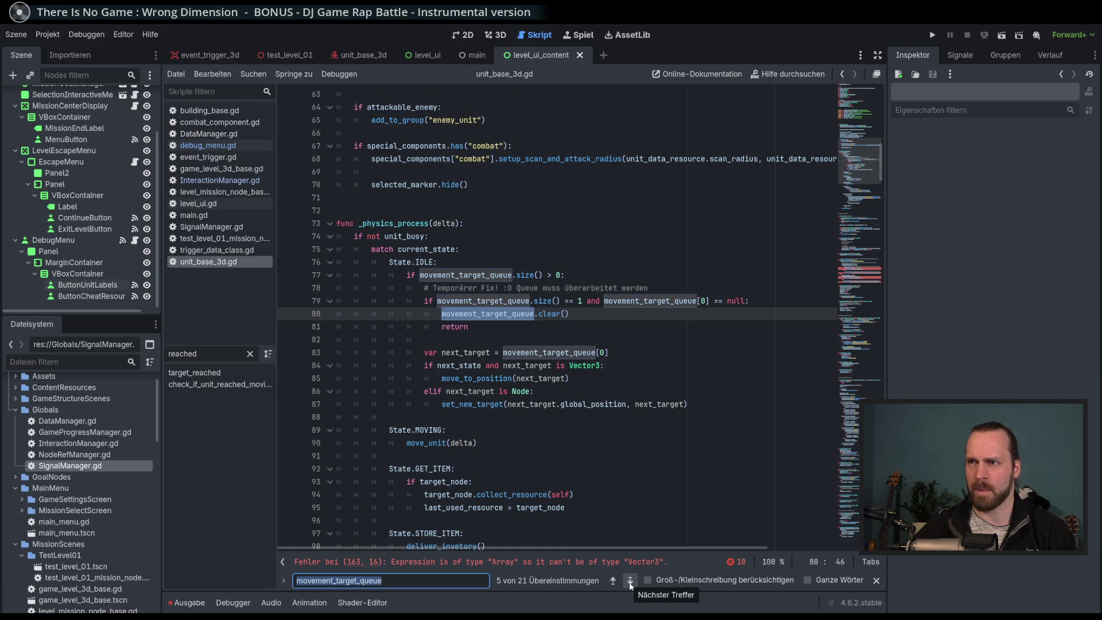
{"action": "left_click", "coordinate": [629, 580]}
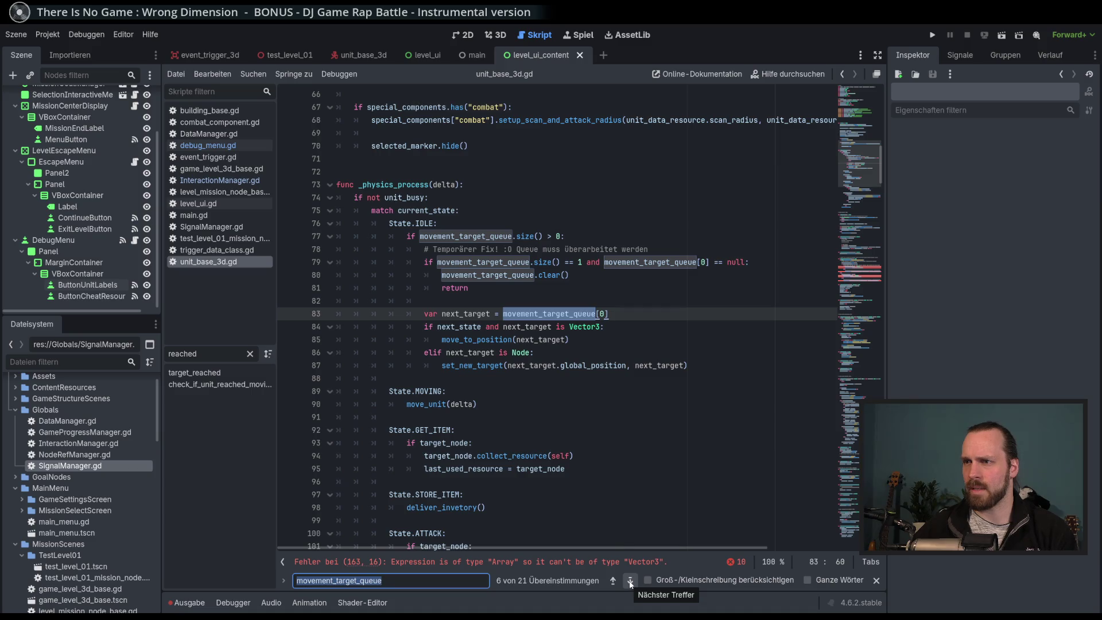
Select next_target on line 83, then jump on to the matches on lines 111 and 160.
{"action": "double_click", "coordinate": [465, 313]}
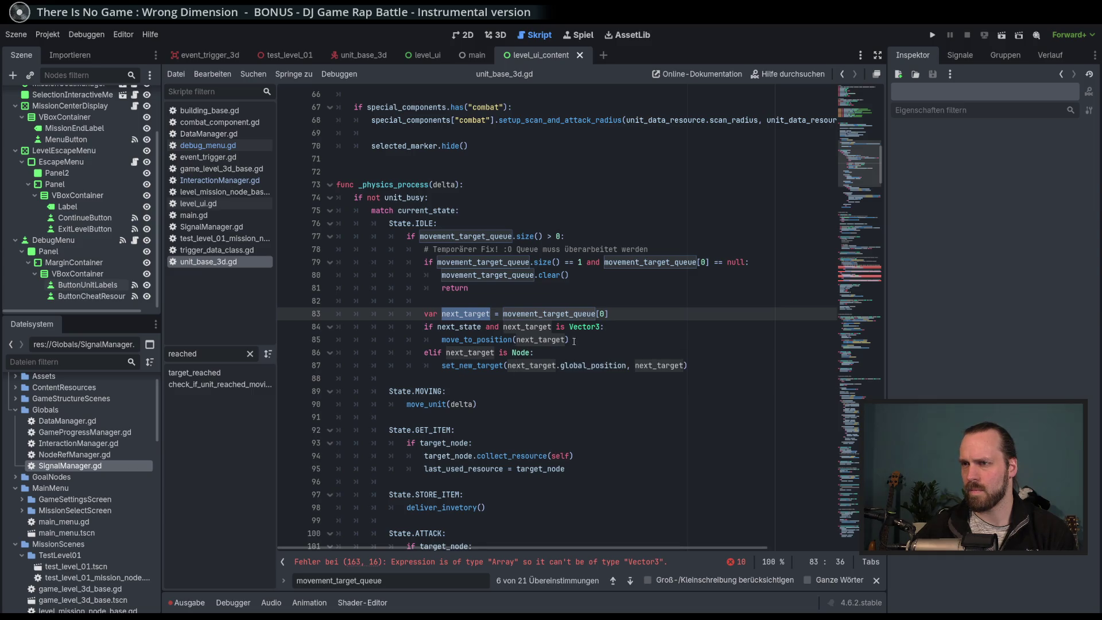
{"action": "left_click", "coordinate": [631, 581]}
{"action": "left_click", "coordinate": [630, 582]}
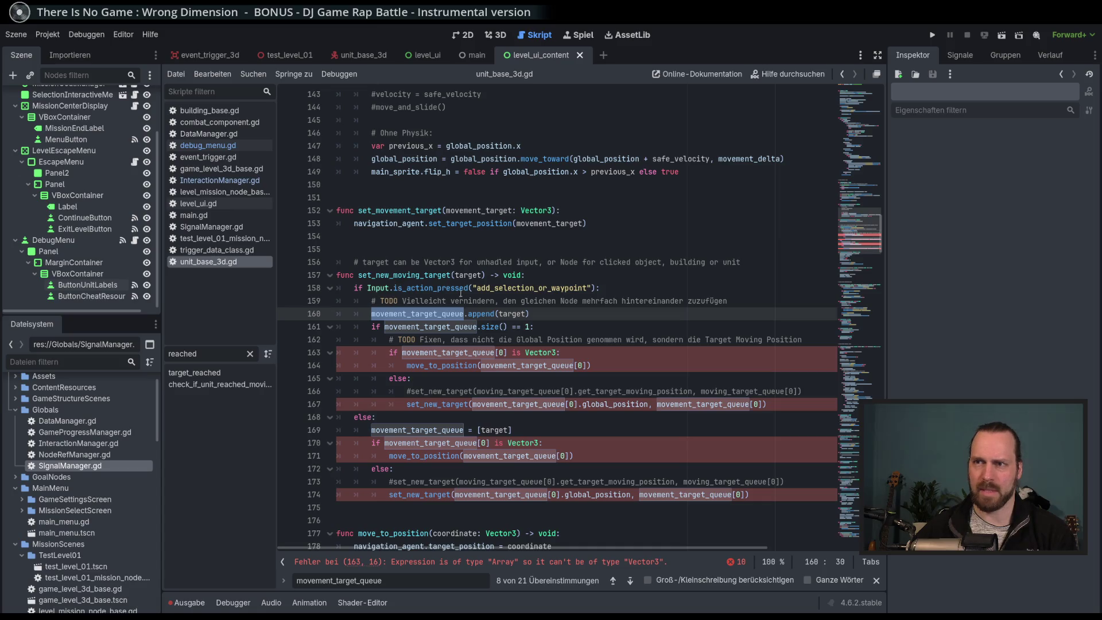
Dismiss the append popup and examine target, Vector3 and Node in set_new_moving_target's comment and signature.
{"action": "mouse_move", "coordinate": [488, 318]}
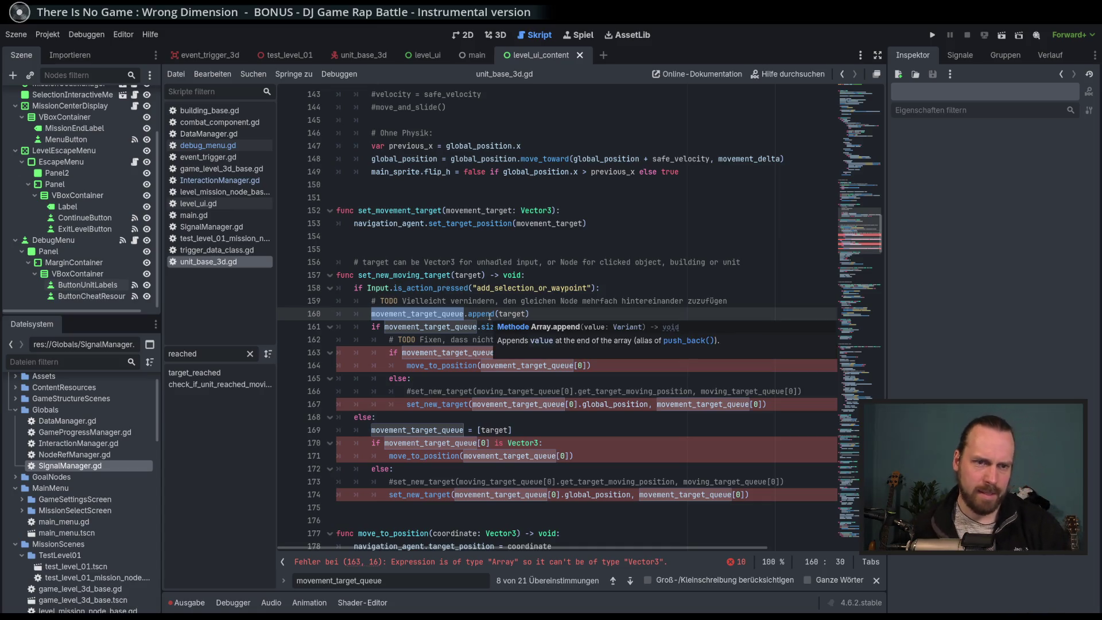
{"action": "left_click", "coordinate": [508, 314]}
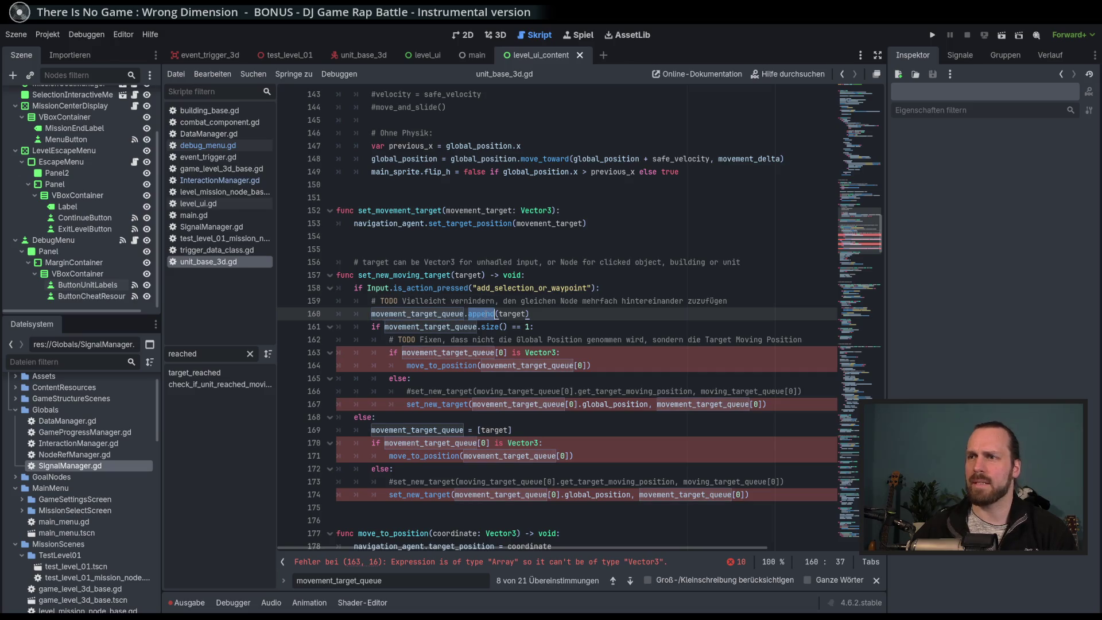
{"action": "double_click", "coordinate": [508, 313]}
{"action": "double_click", "coordinate": [471, 275]}
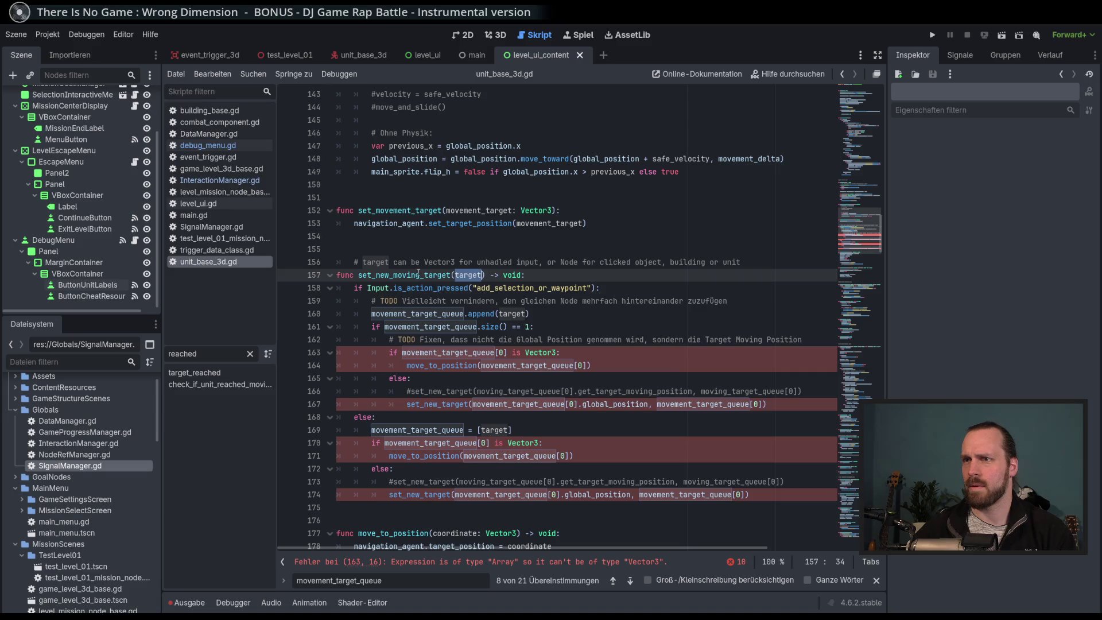
{"action": "double_click", "coordinate": [376, 263]}
{"action": "double_click", "coordinate": [445, 262]}
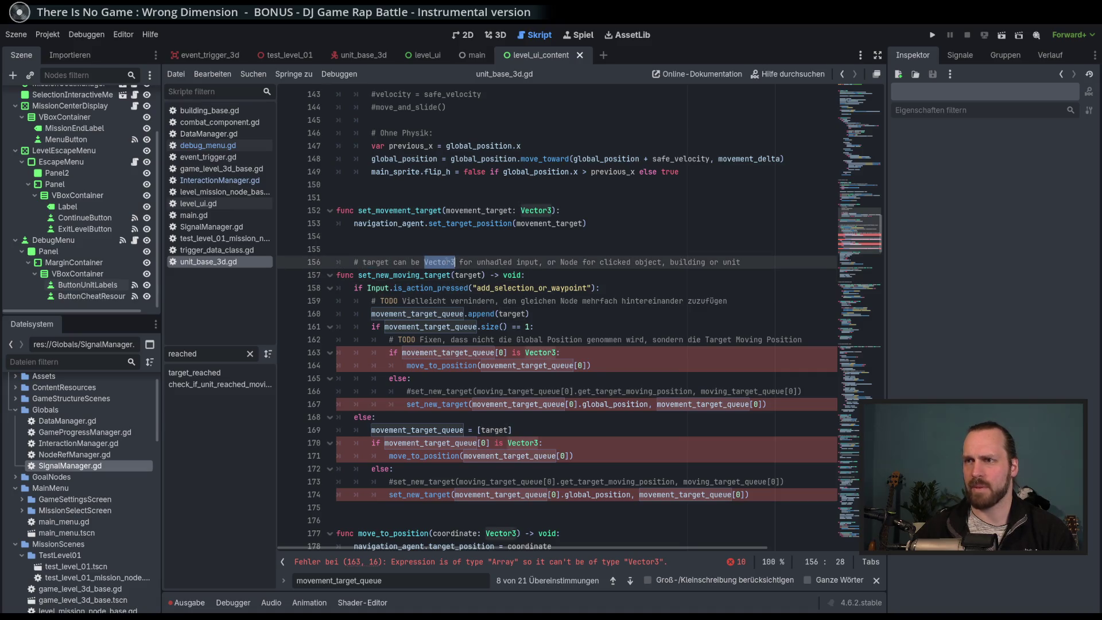
{"action": "double_click", "coordinate": [568, 262]}
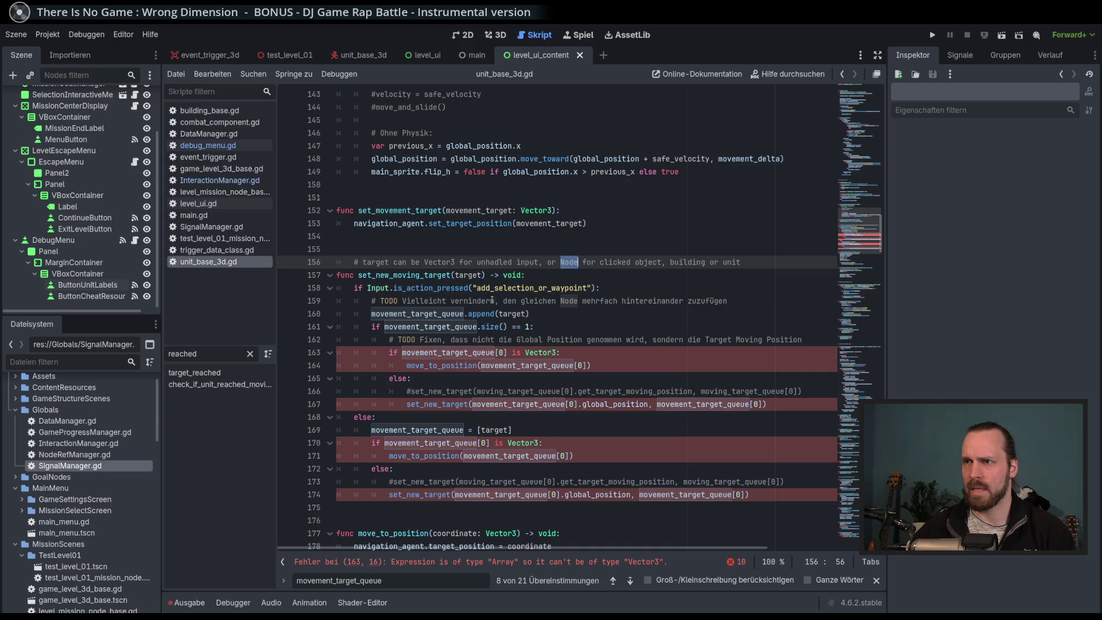
{"action": "double_click", "coordinate": [475, 276]}
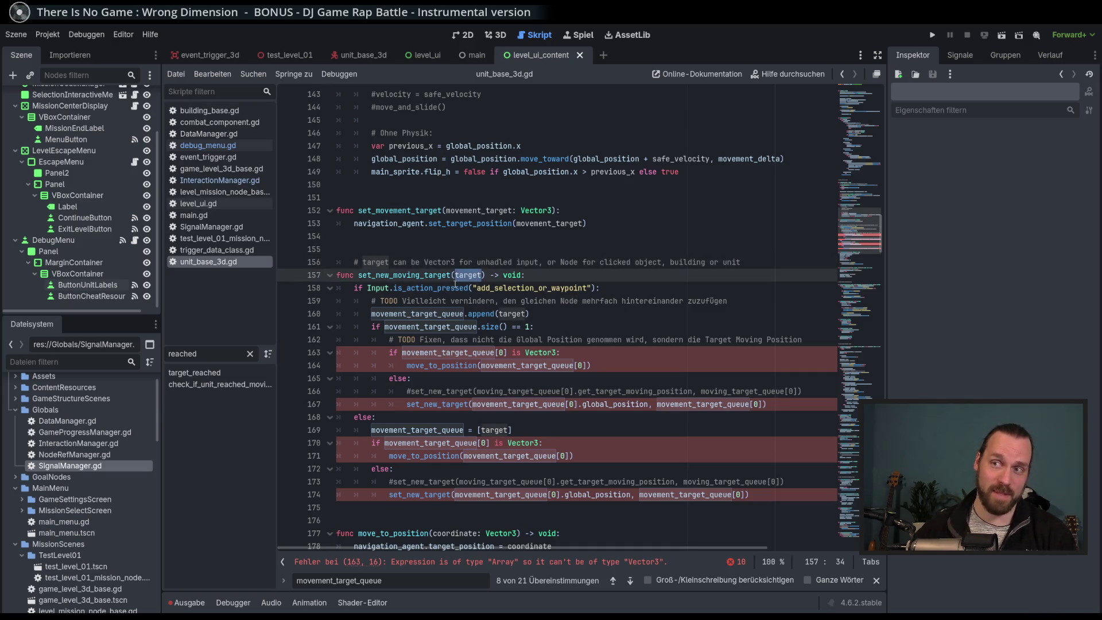
{"action": "double_click", "coordinate": [376, 262]}
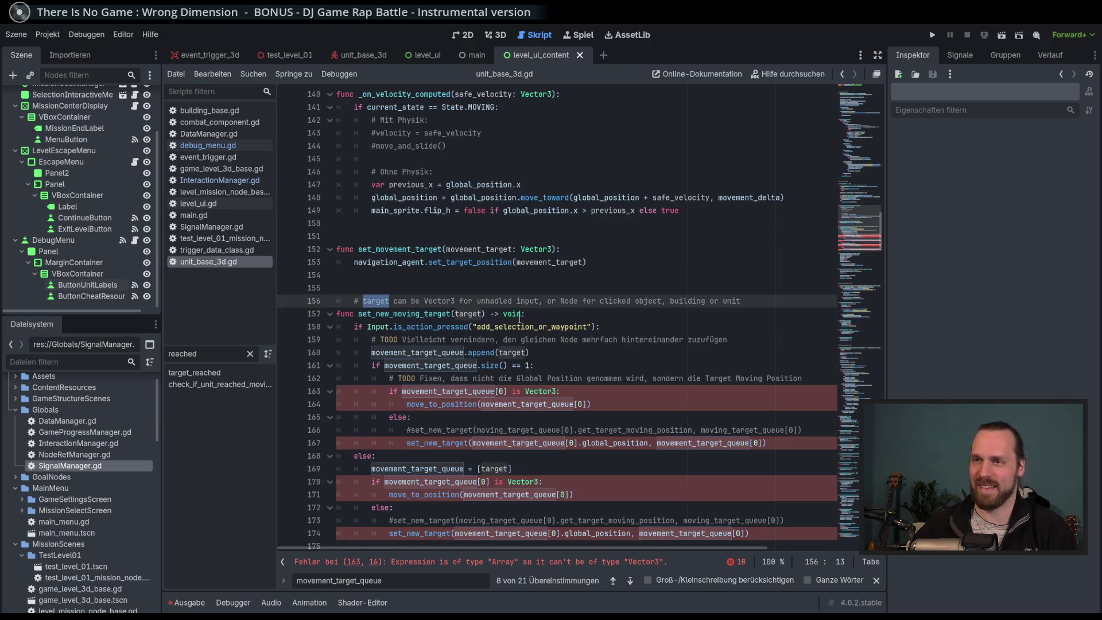
Read the TODO comment and the line 156 comment, selecting Vielleicht, vernindern and can.
{"action": "scroll", "coordinate": [520, 319], "scroll_direction": "up", "scroll_amount": 1}
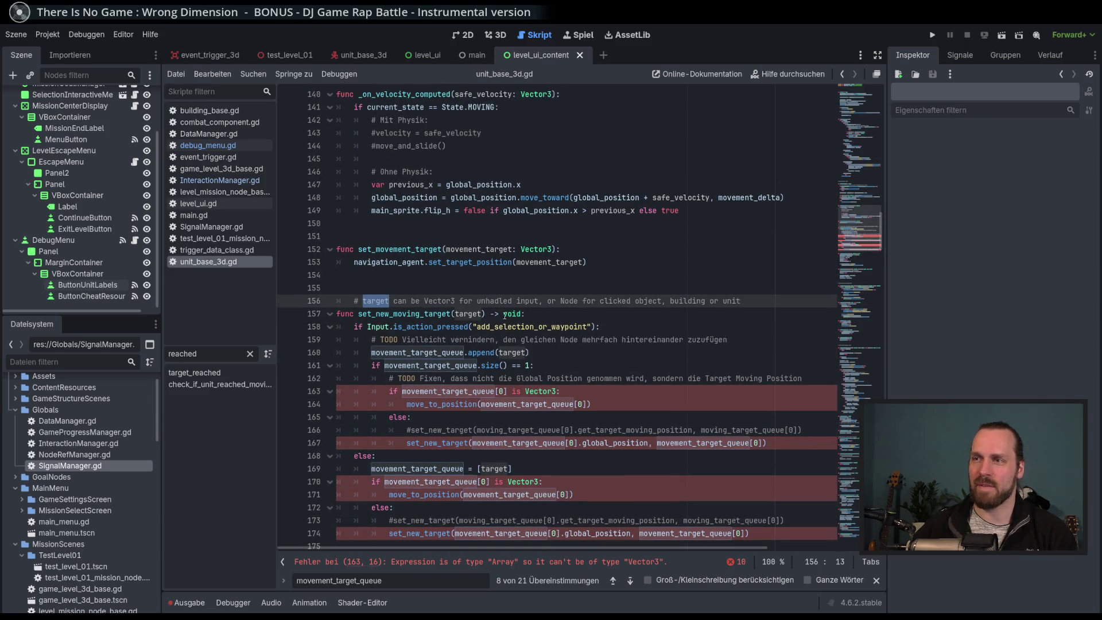
{"action": "left_click", "coordinate": [397, 340]}
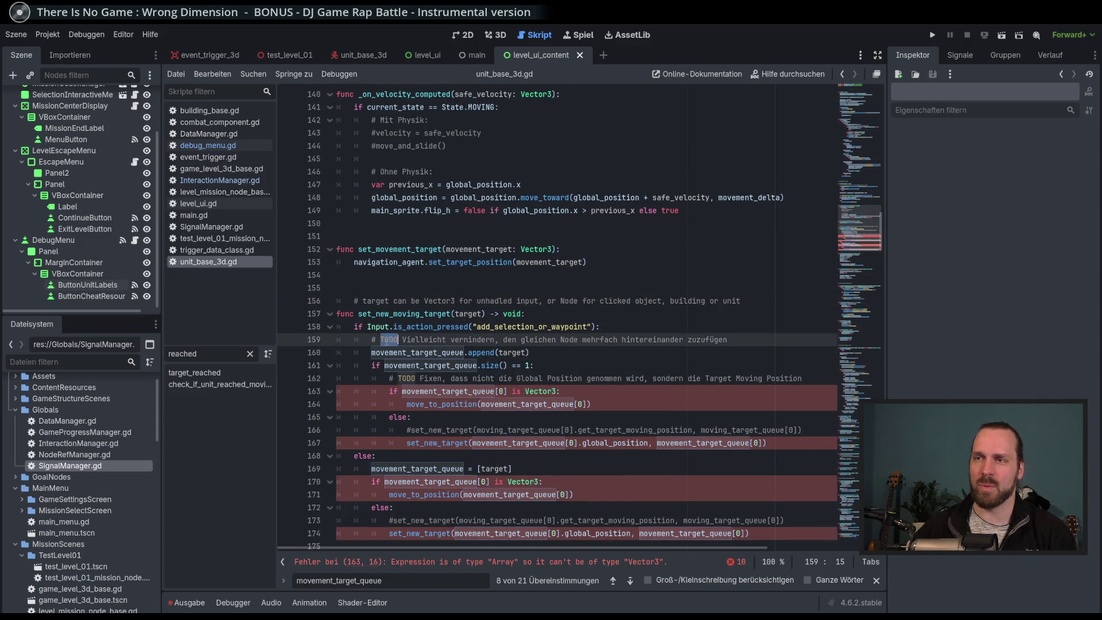
{"action": "double_click", "coordinate": [424, 339]}
{"action": "left_click", "coordinate": [496, 340]}
{"action": "double_click", "coordinate": [495, 340]}
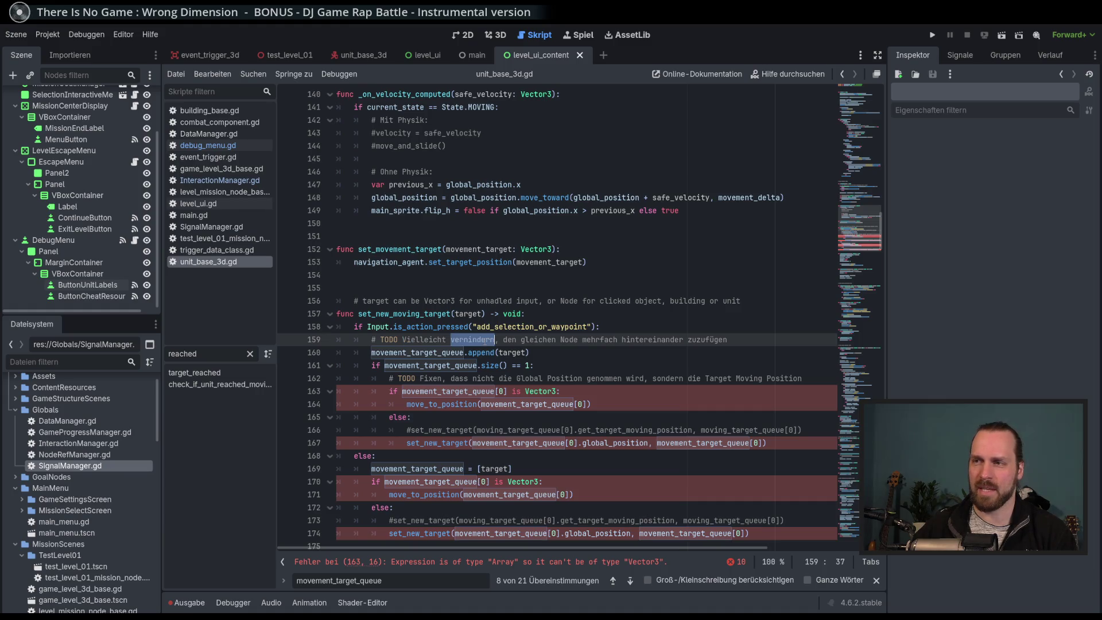
{"action": "left_click", "coordinate": [387, 301]}
{"action": "mouse_move", "coordinate": [369, 303]}
{"action": "left_mouse_down"}
{"action": "mouse_move", "coordinate": [574, 314]}
{"action": "mouse_move", "coordinate": [701, 300]}
{"action": "left_mouse_up"}
{"action": "left_click", "coordinate": [710, 300]}
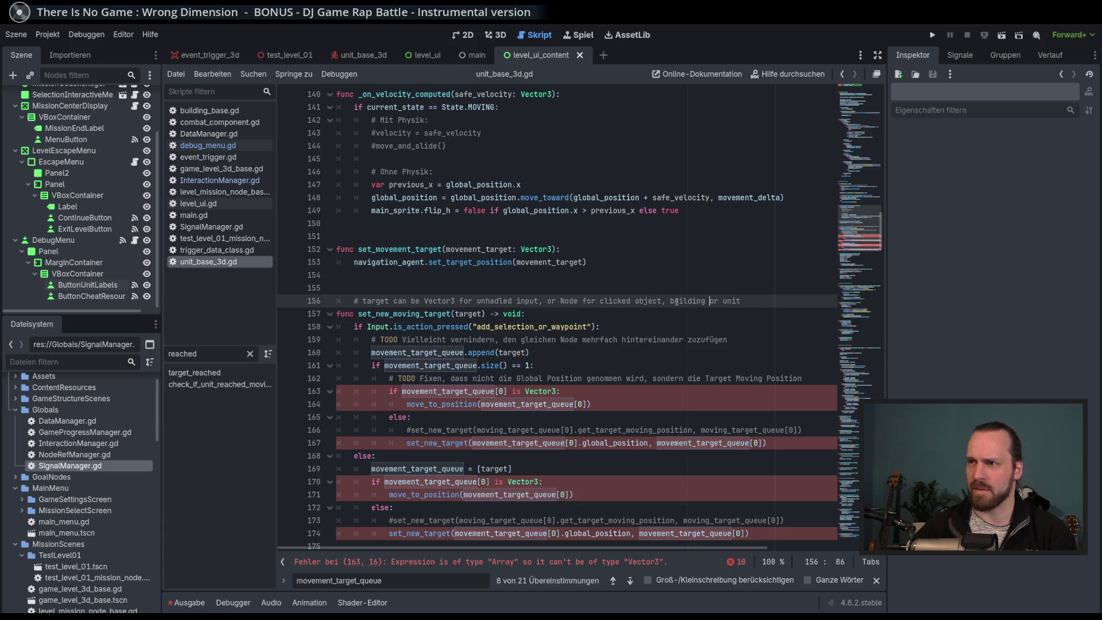
{"action": "double_click", "coordinate": [407, 301]}
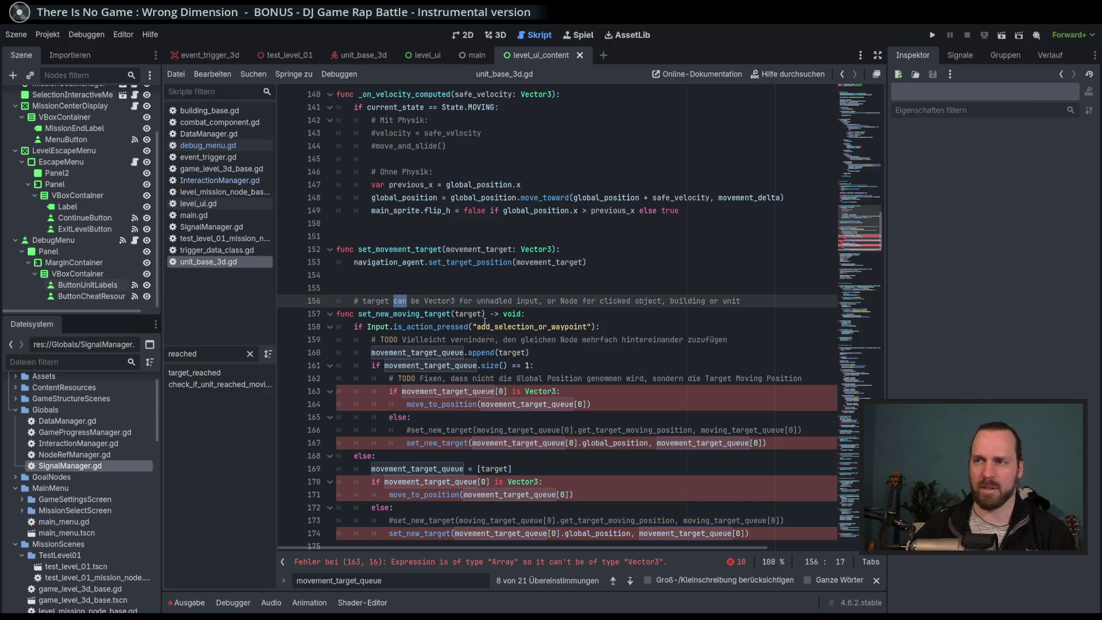
{"action": "scroll", "coordinate": [482, 316], "scroll_direction": "down", "scroll_amount": 1}
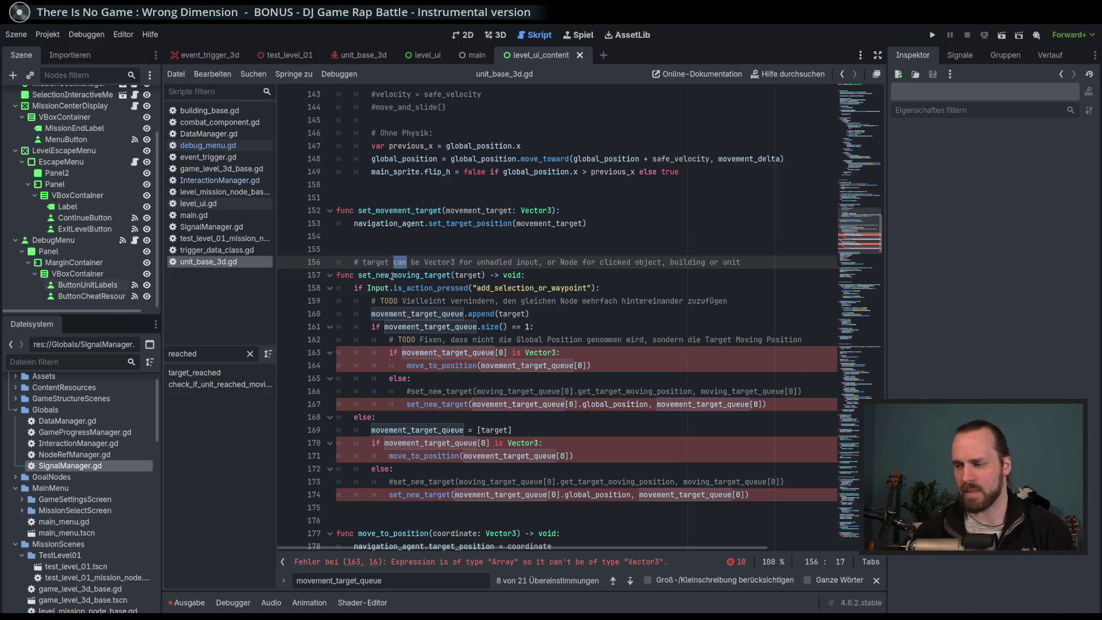
{"action": "mouse_move", "coordinate": [469, 327]}
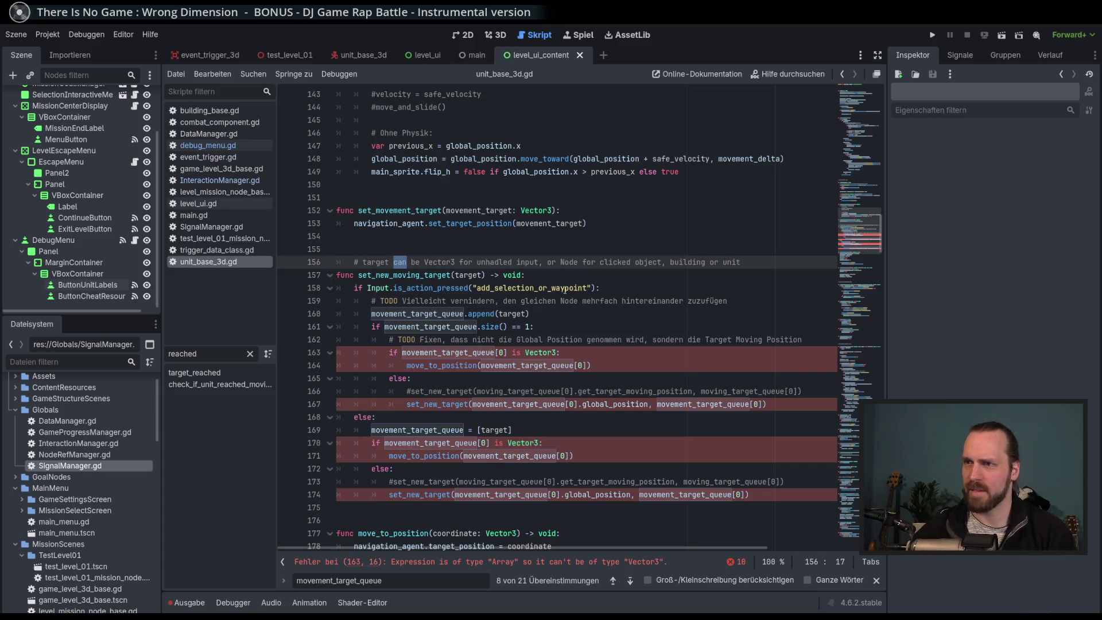
{"action": "left_click", "coordinate": [640, 286]}
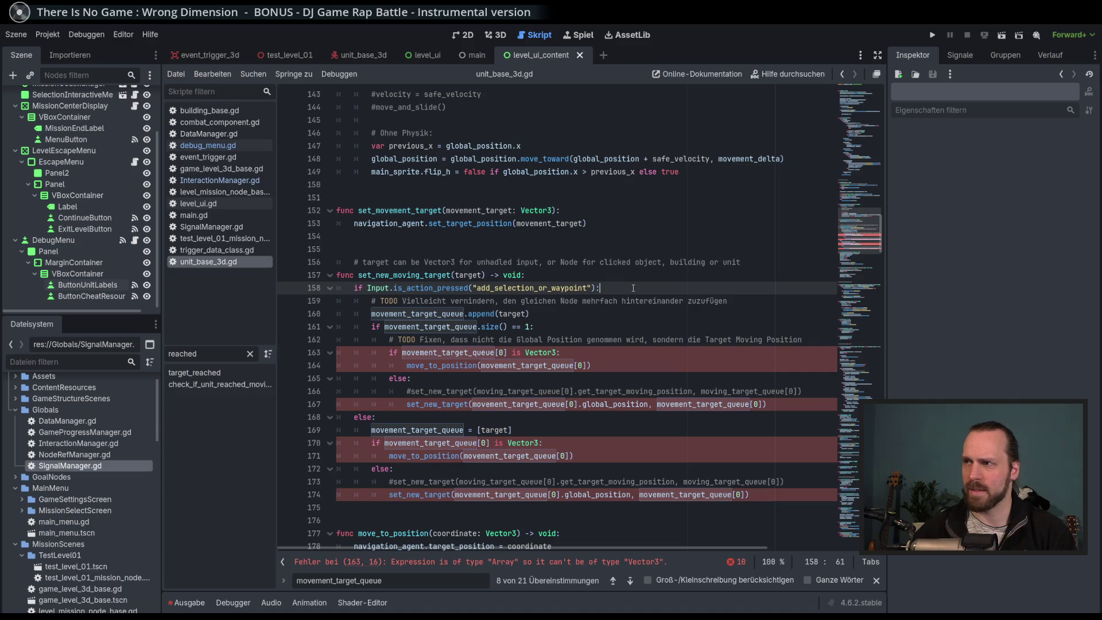
{"action": "left_click", "coordinate": [622, 279]}
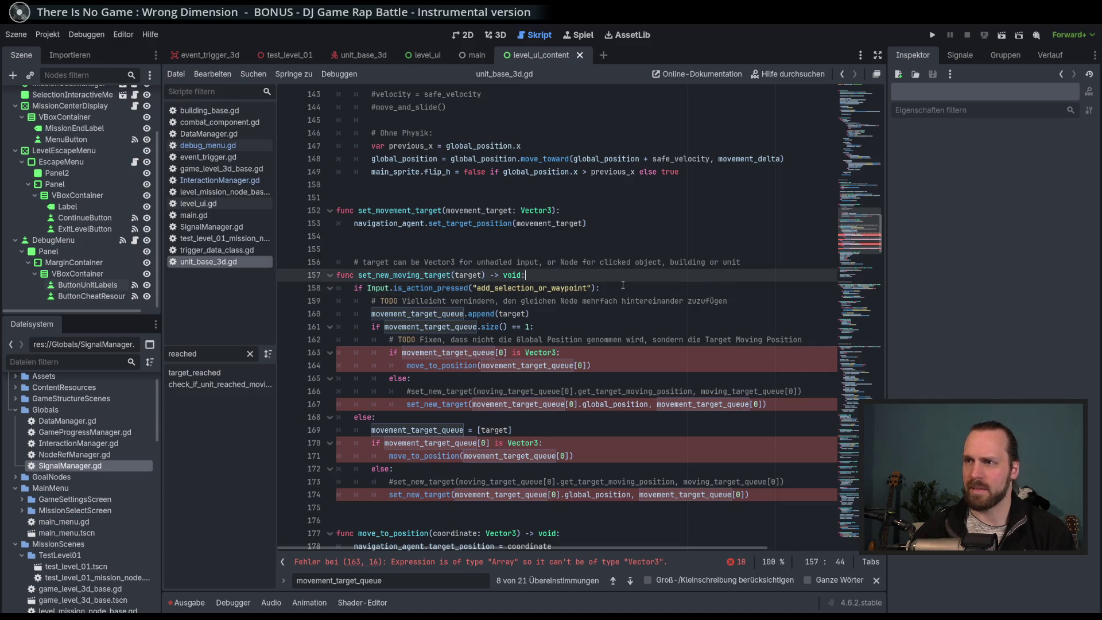
{"action": "left_click", "coordinate": [438, 274]}
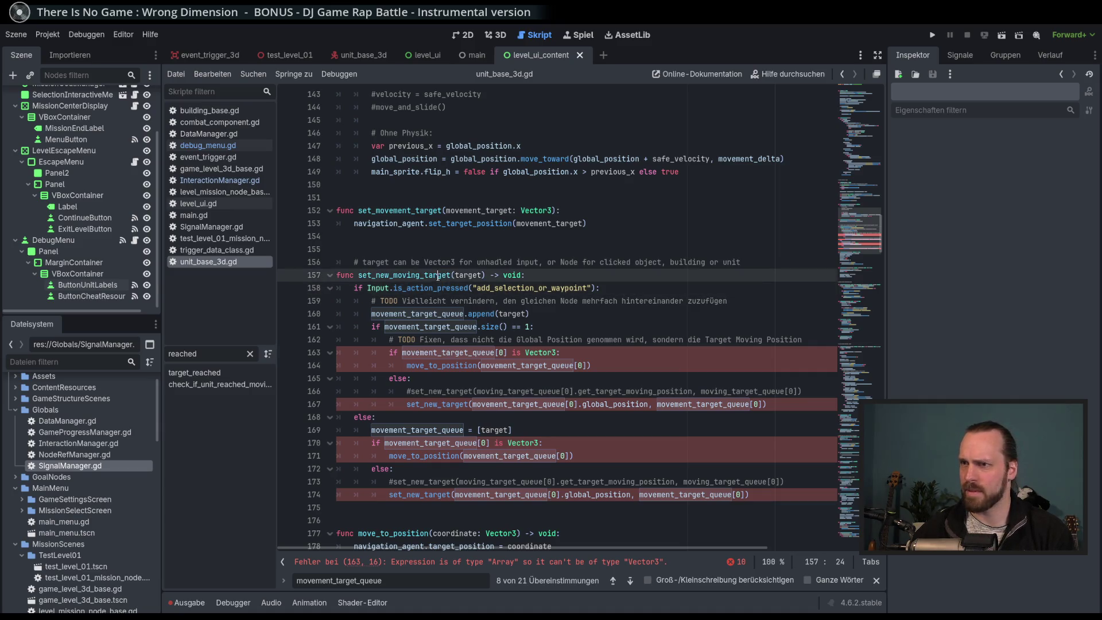
{"action": "double_click", "coordinate": [438, 274]}
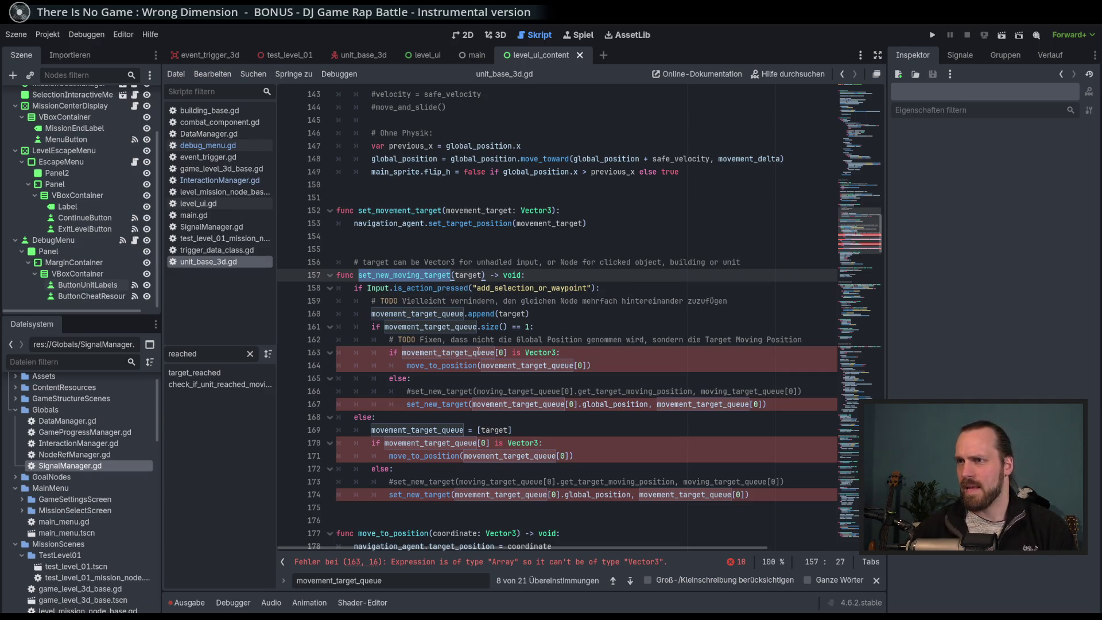
{"action": "left_click", "coordinate": [23, 36]}
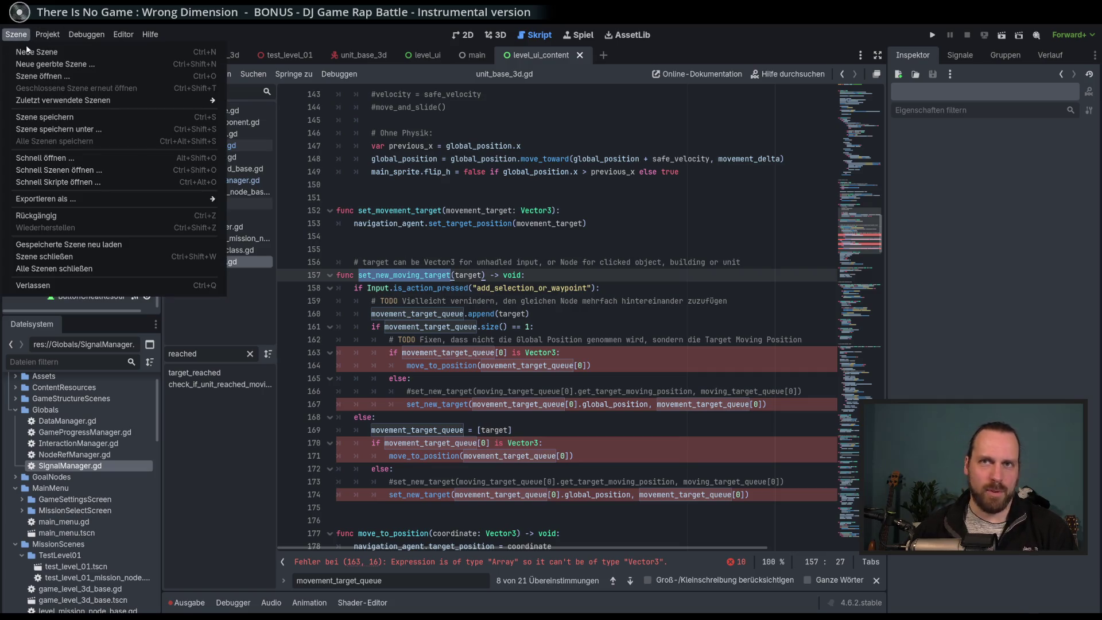
{"action": "left_click", "coordinate": [274, 37]}
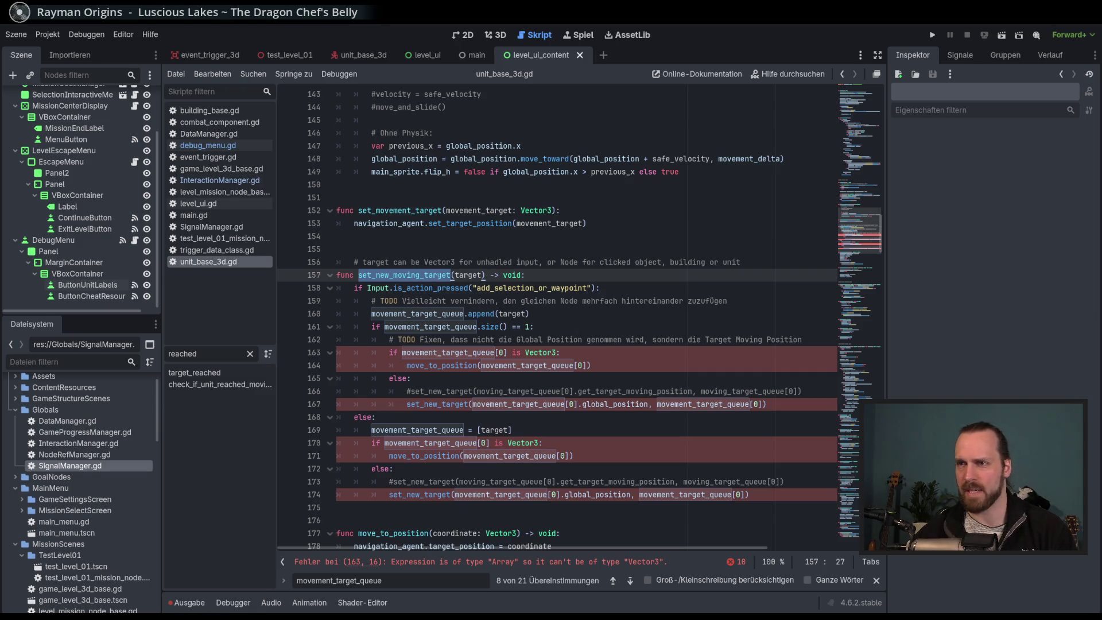
{"action": "left_click", "coordinate": [469, 275]}
{"action": "double_click", "coordinate": [468, 275]}
{"action": "left_click", "coordinate": [543, 314]}
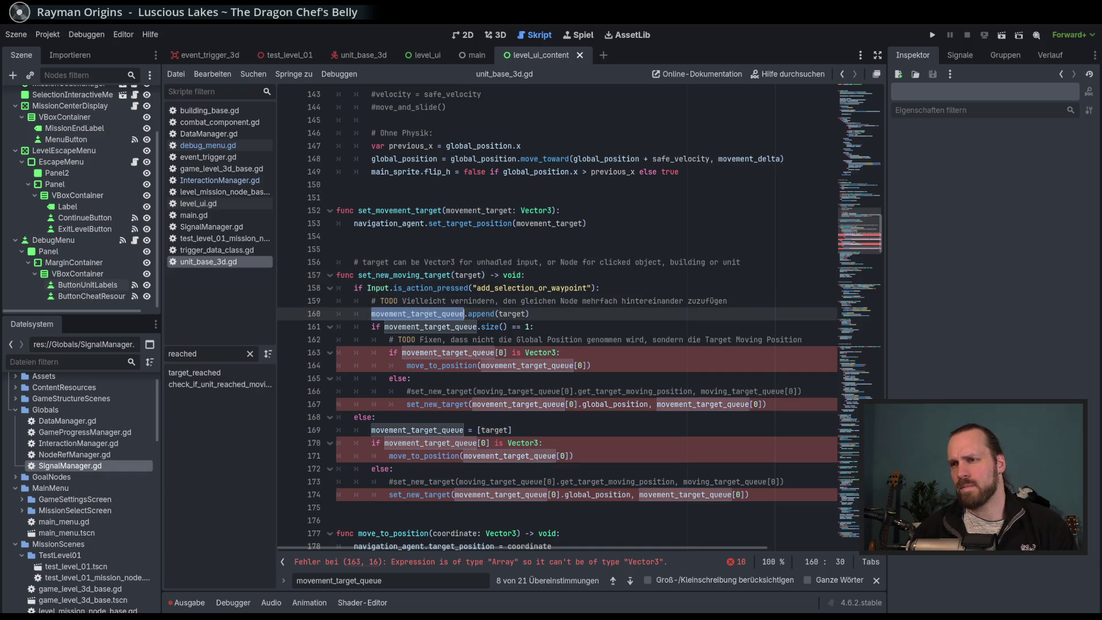
{"action": "left_click", "coordinate": [500, 313]}
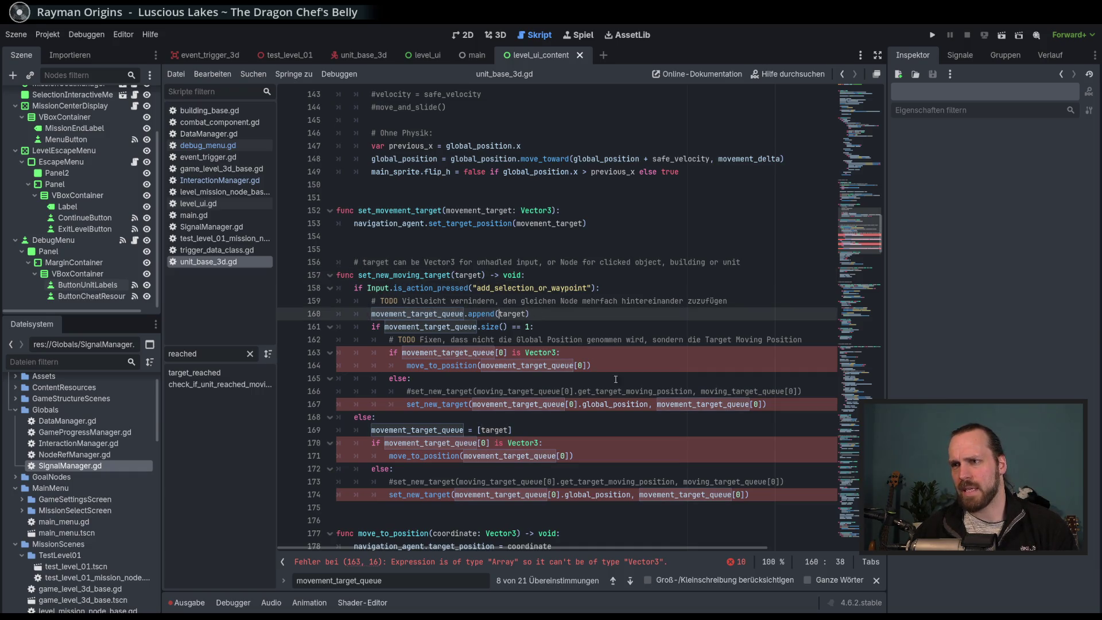
{"action": "double_click", "coordinate": [470, 276]}
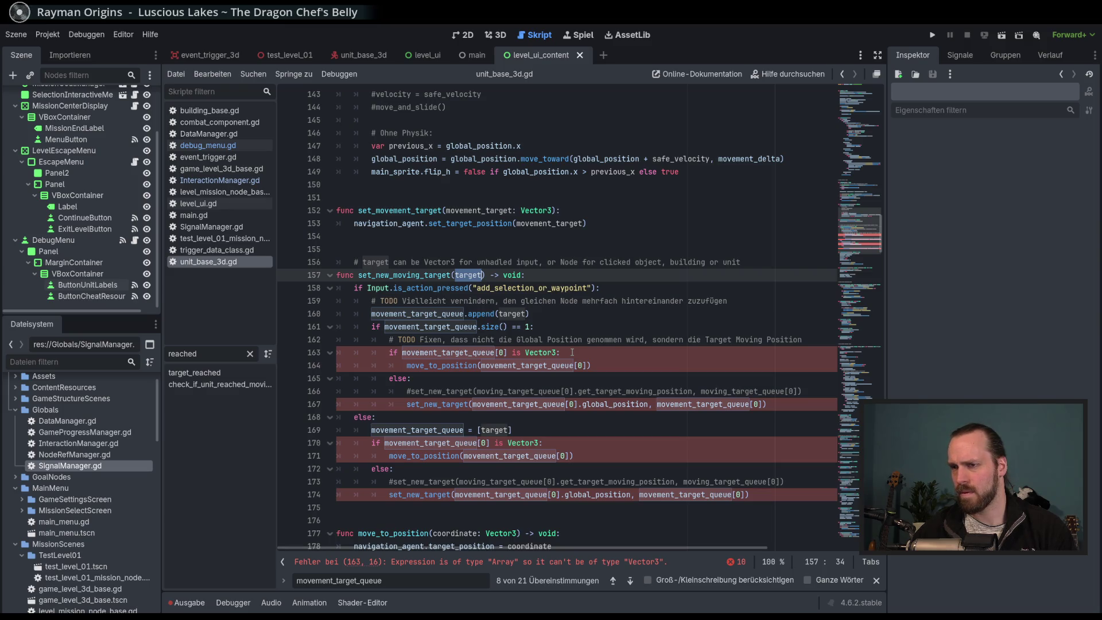
{"action": "scroll", "coordinate": [572, 352], "scroll_direction": "down", "scroll_amount": 1}
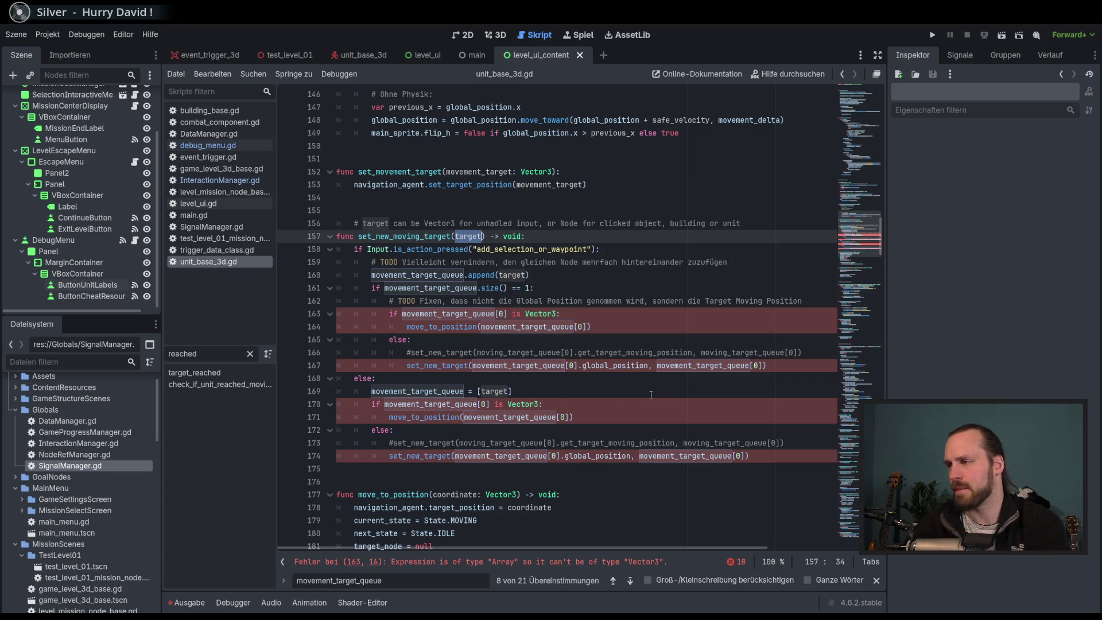
{"action": "double_click", "coordinate": [414, 237]}
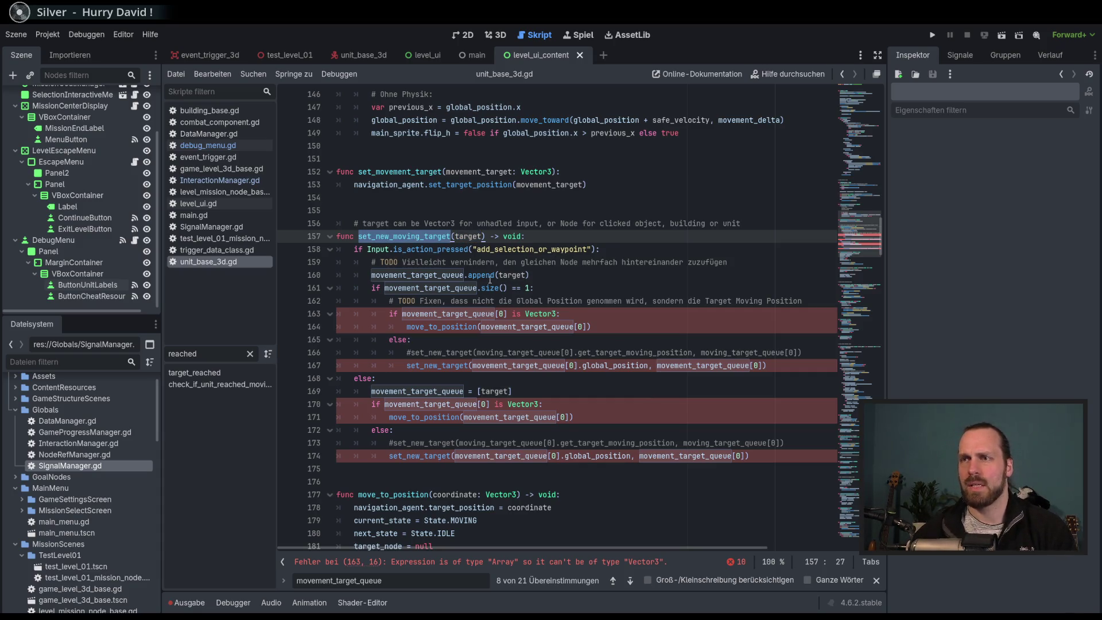
Search the project for set_new_moving_target and check its call in InteractionManager.gd, including mouse_over_object.
{"action": "key", "text": "ctrl+shift+f"}
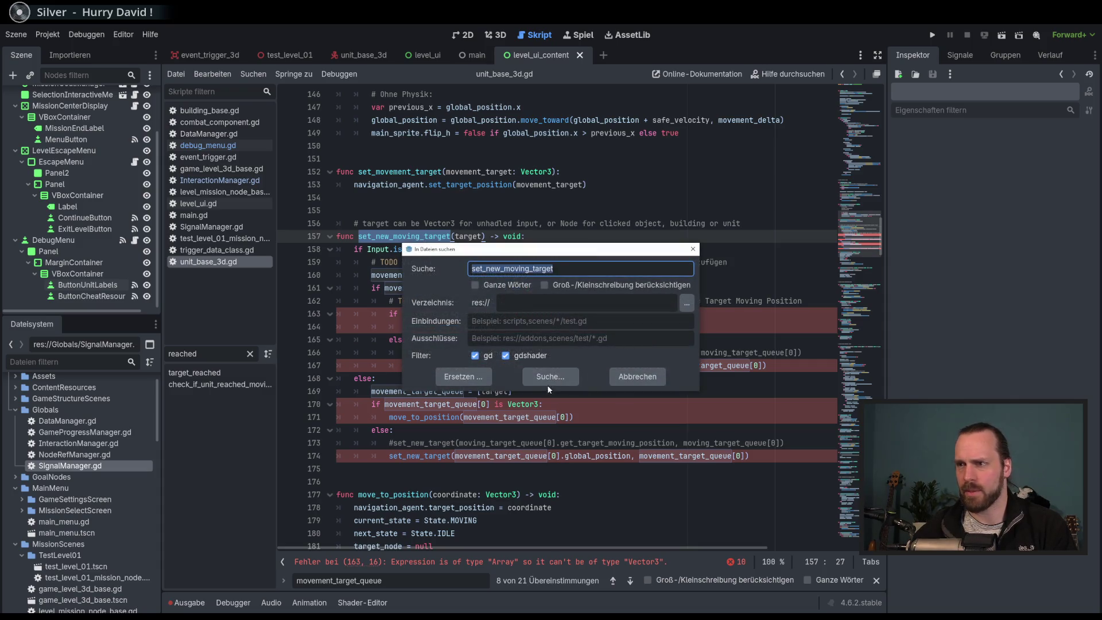
{"action": "left_click", "coordinate": [550, 379]}
{"action": "left_click", "coordinate": [366, 502]}
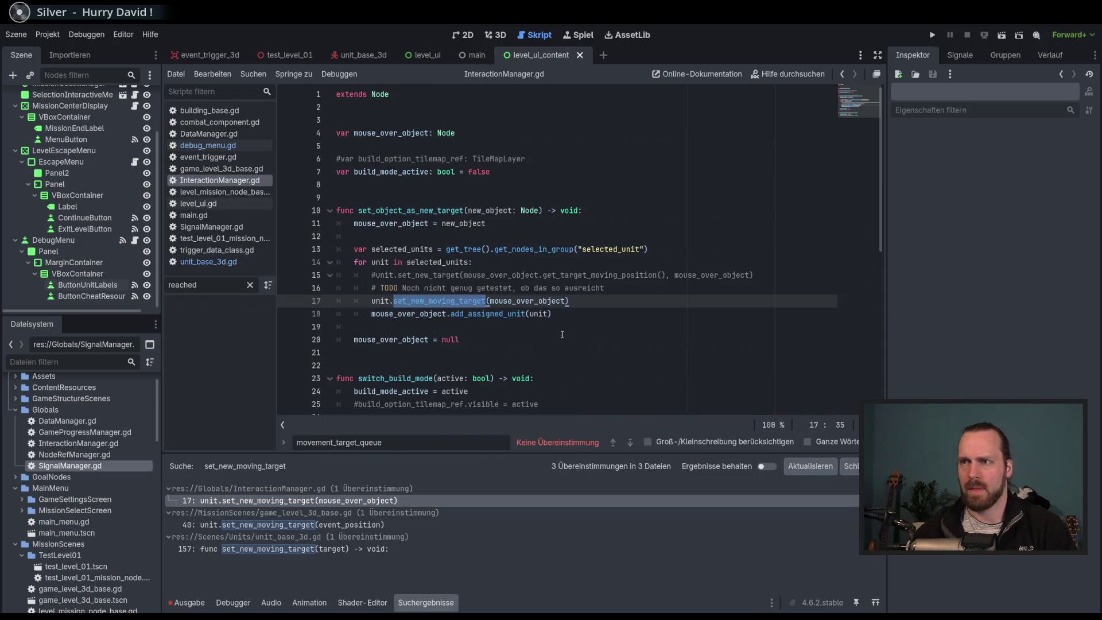
{"action": "mouse_move", "coordinate": [567, 253]}
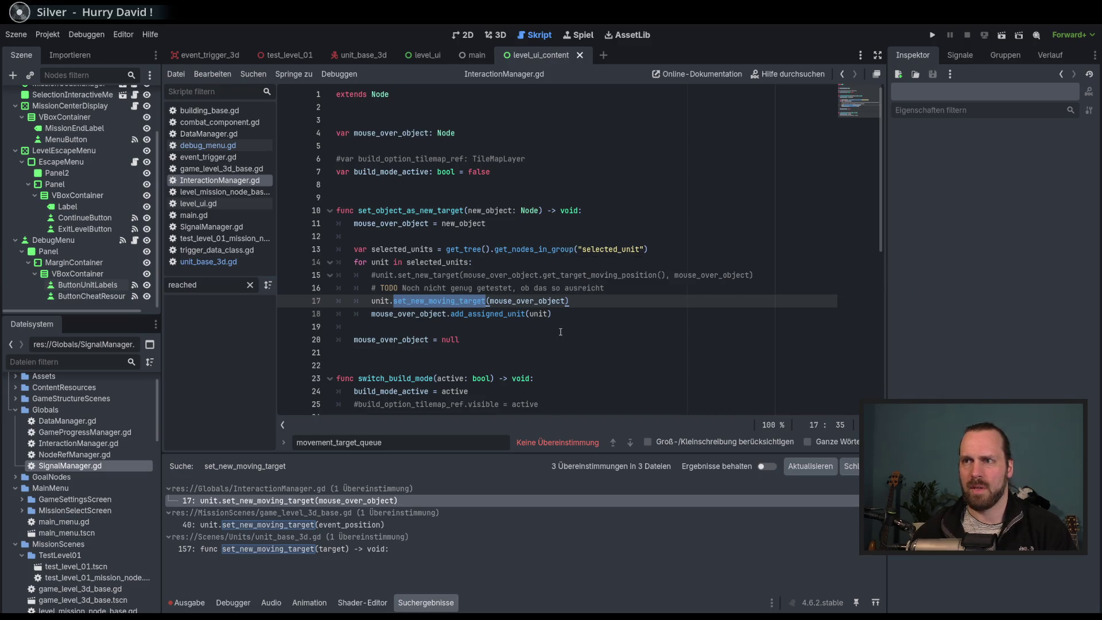
{"action": "scroll", "coordinate": [560, 332], "scroll_direction": "down", "scroll_amount": 2}
{"action": "scroll", "coordinate": [560, 331], "scroll_direction": "up", "scroll_amount": 2}
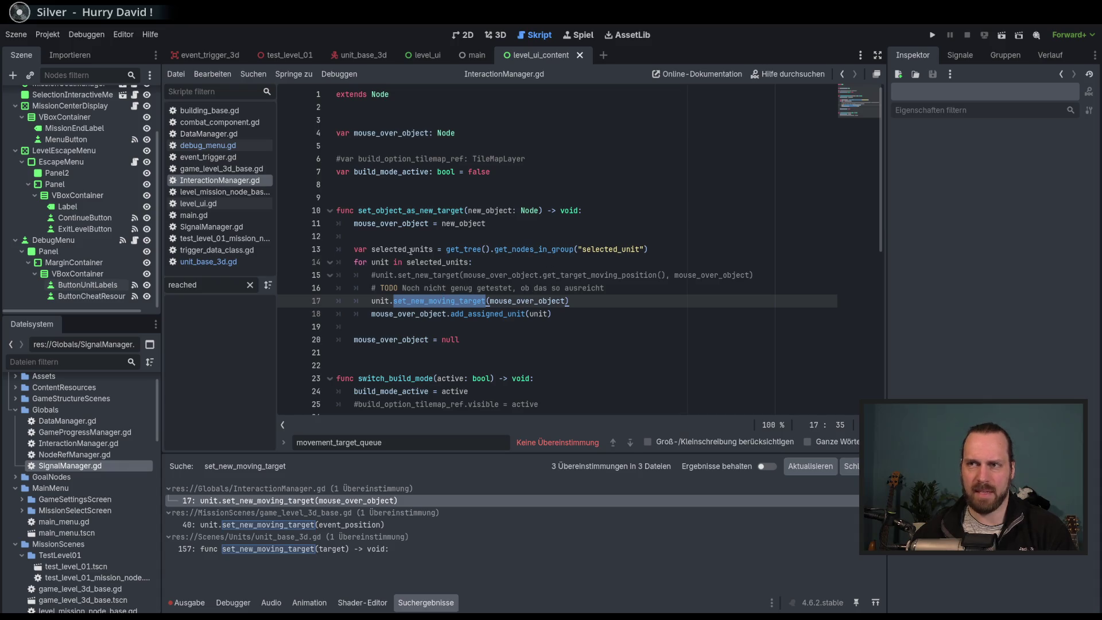
{"action": "double_click", "coordinate": [525, 301]}
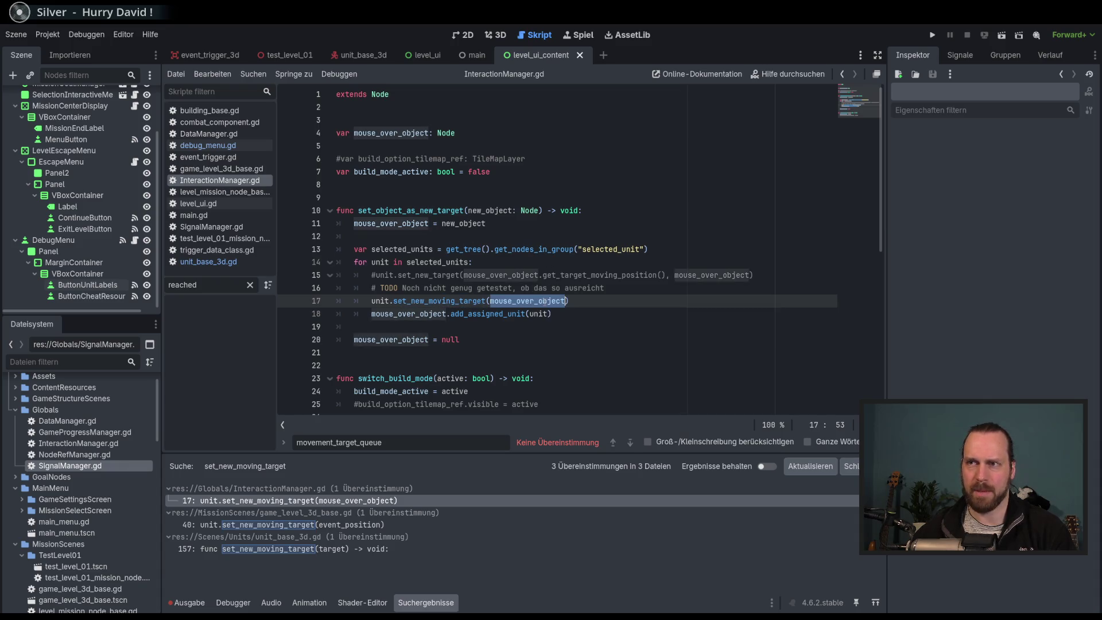
{"action": "scroll", "coordinate": [495, 225], "scroll_direction": "down", "scroll_amount": 1}
{"action": "scroll", "coordinate": [496, 225], "scroll_direction": "up", "scroll_amount": 1}
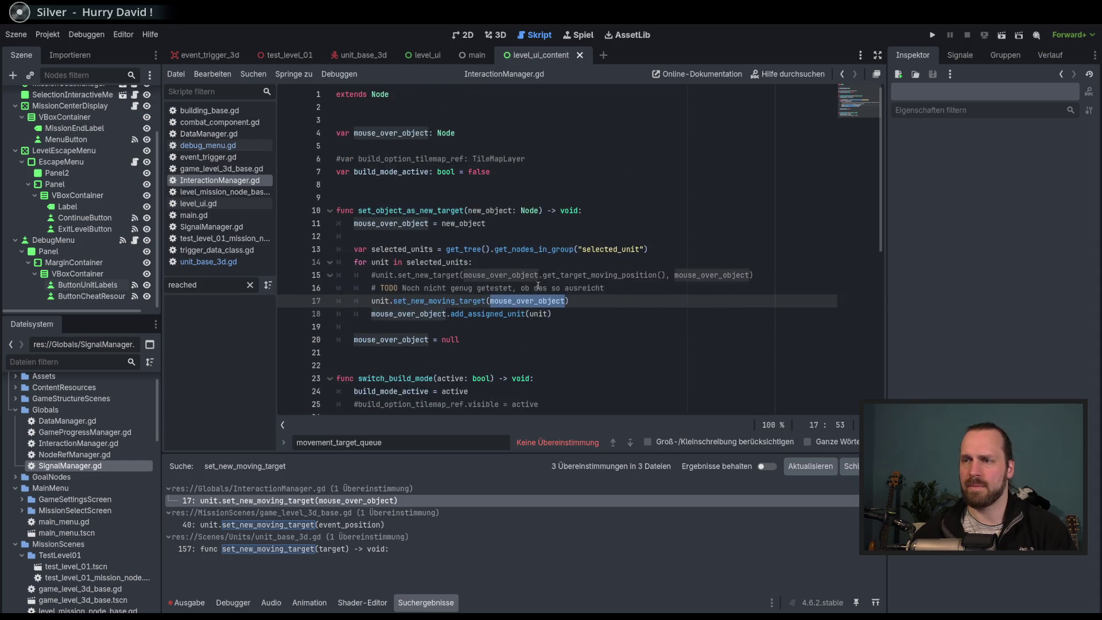
Check the call at line 40 of game_level_3d_base.gd, then return to the definition in unit_base_3d.gd.
{"action": "left_click", "coordinate": [375, 525]}
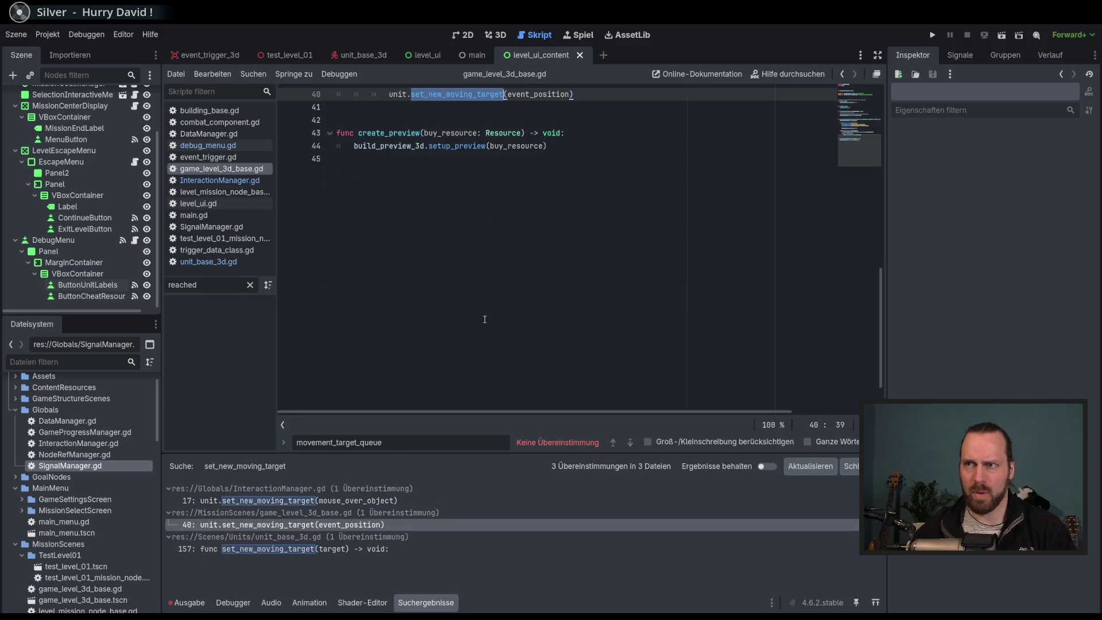
{"action": "scroll", "coordinate": [513, 302], "scroll_direction": "up", "scroll_amount": 4}
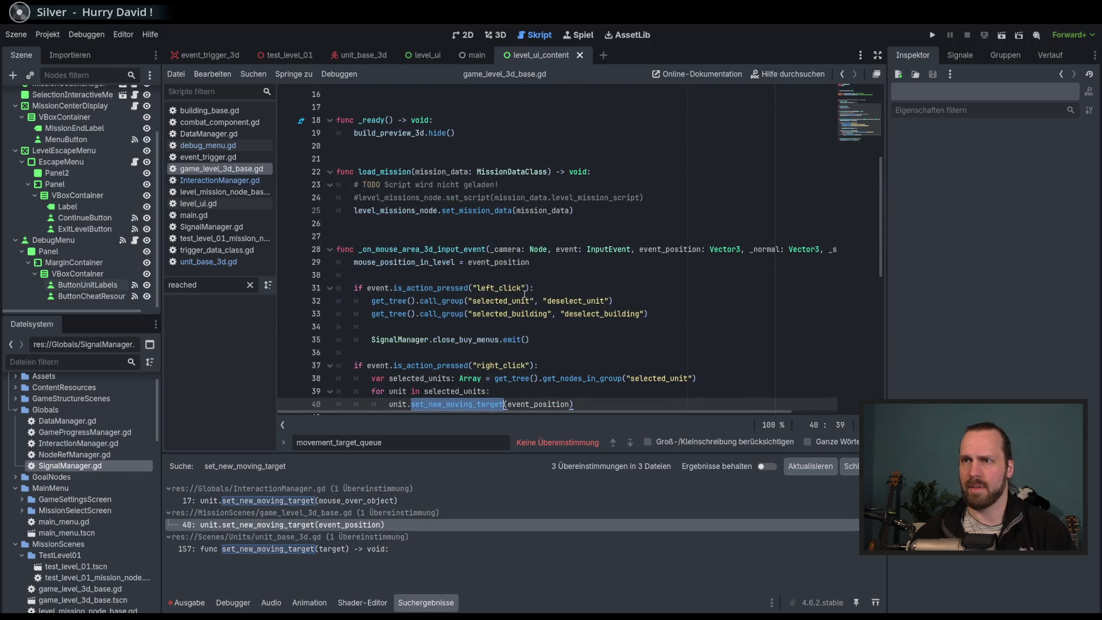
{"action": "scroll", "coordinate": [523, 294], "scroll_direction": "down", "scroll_amount": 3}
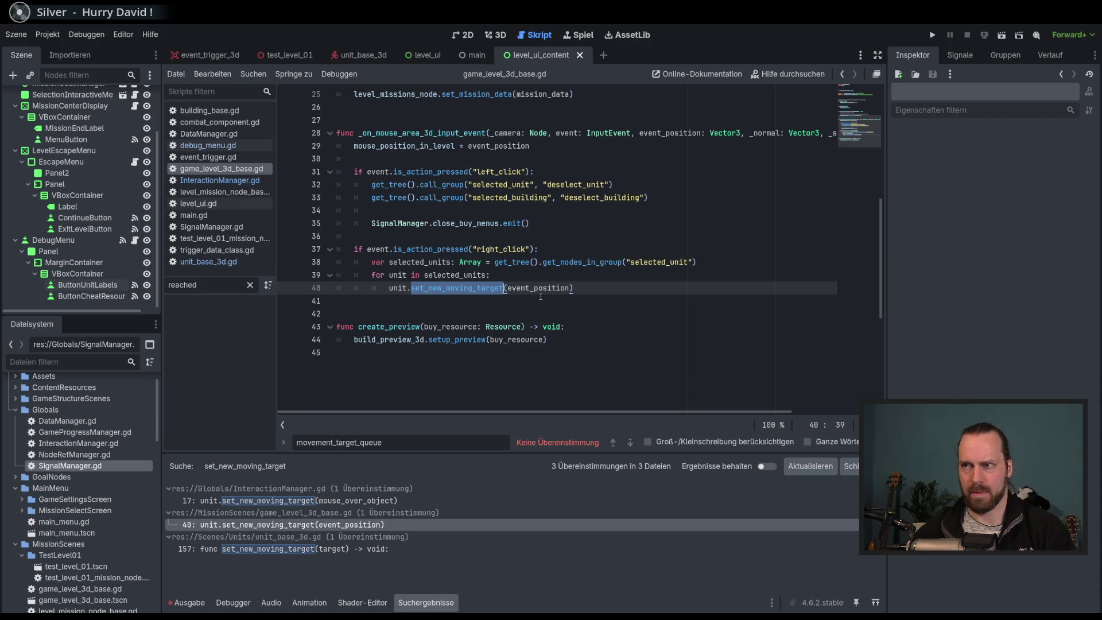
{"action": "mouse_move", "coordinate": [537, 294]}
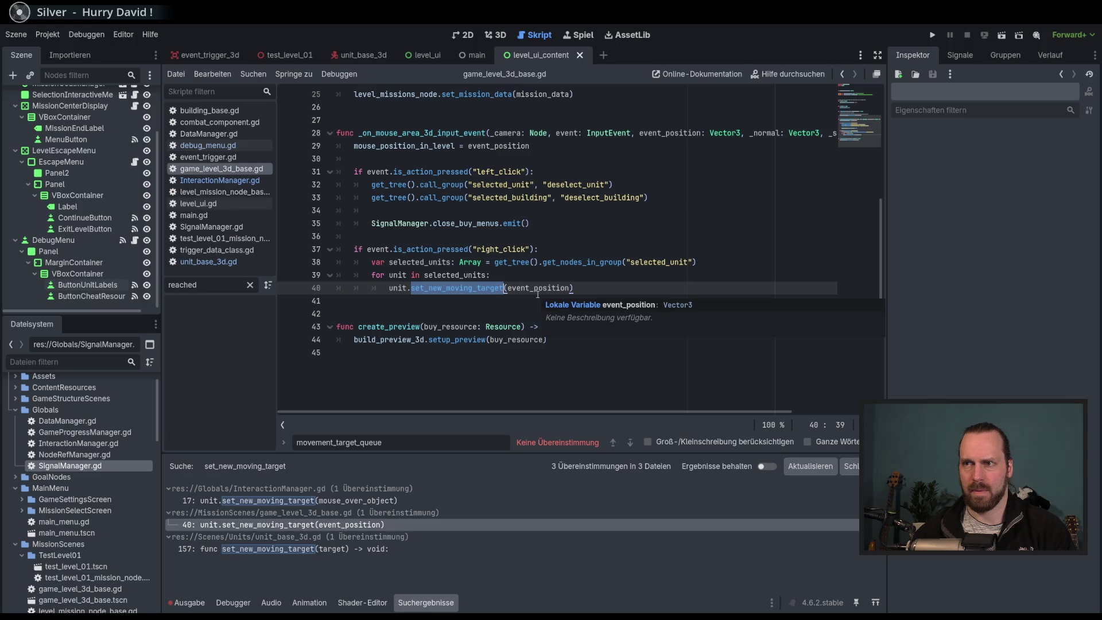
{"action": "left_click", "coordinate": [333, 549]}
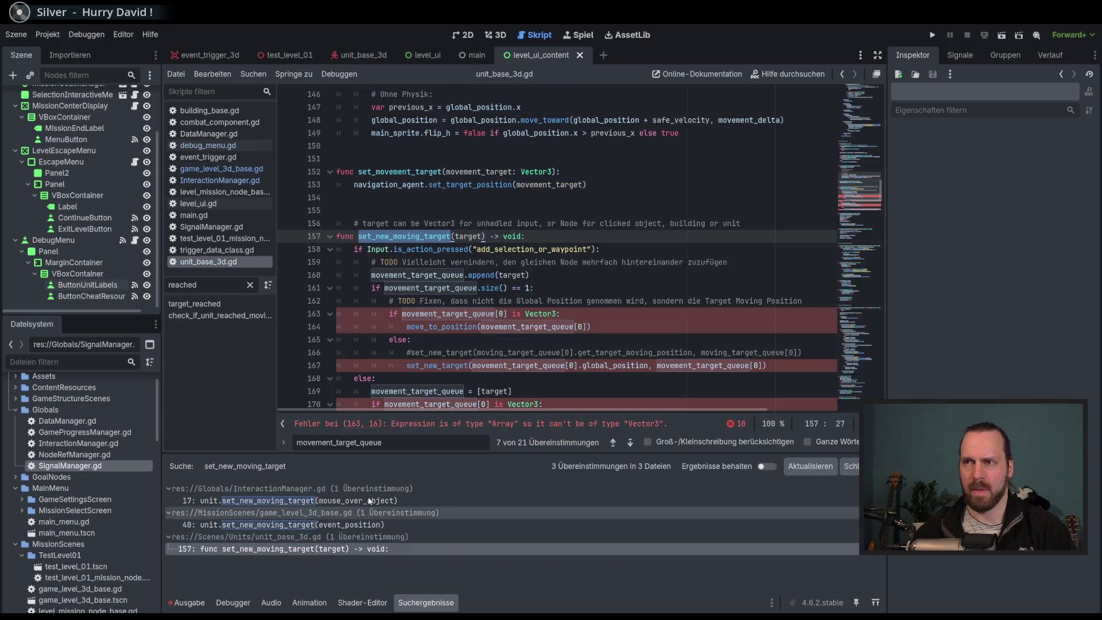
Type a draft state parameter after target on line 157, then delete it and the comma.
{"action": "left_click", "coordinate": [483, 236]}
{"action": "type", "text": ","}
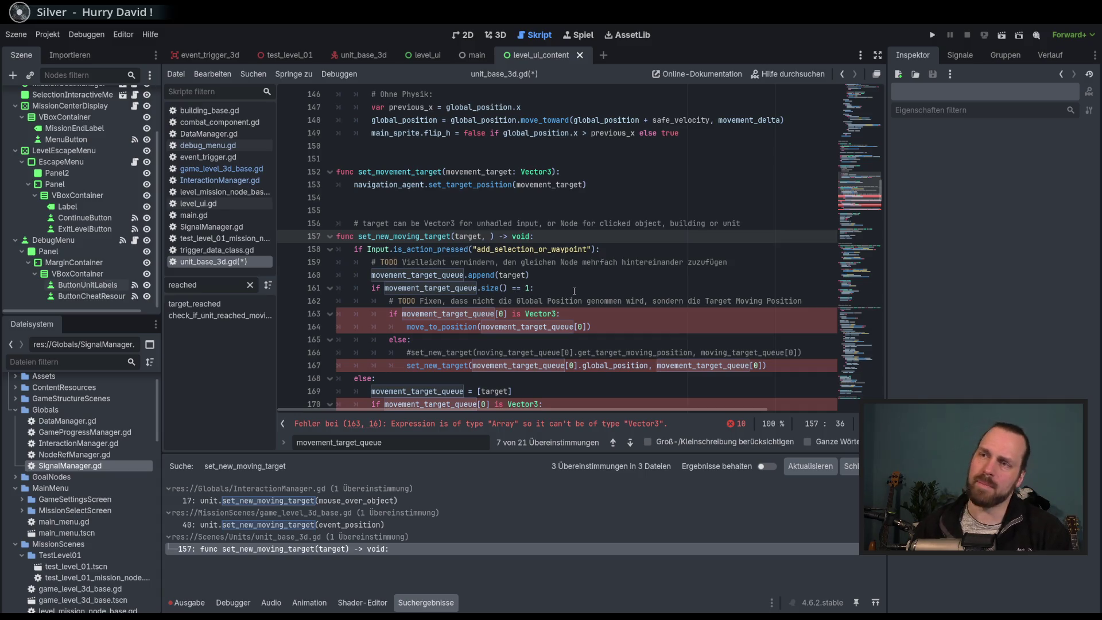
{"action": "type", "text": "desired-st"}
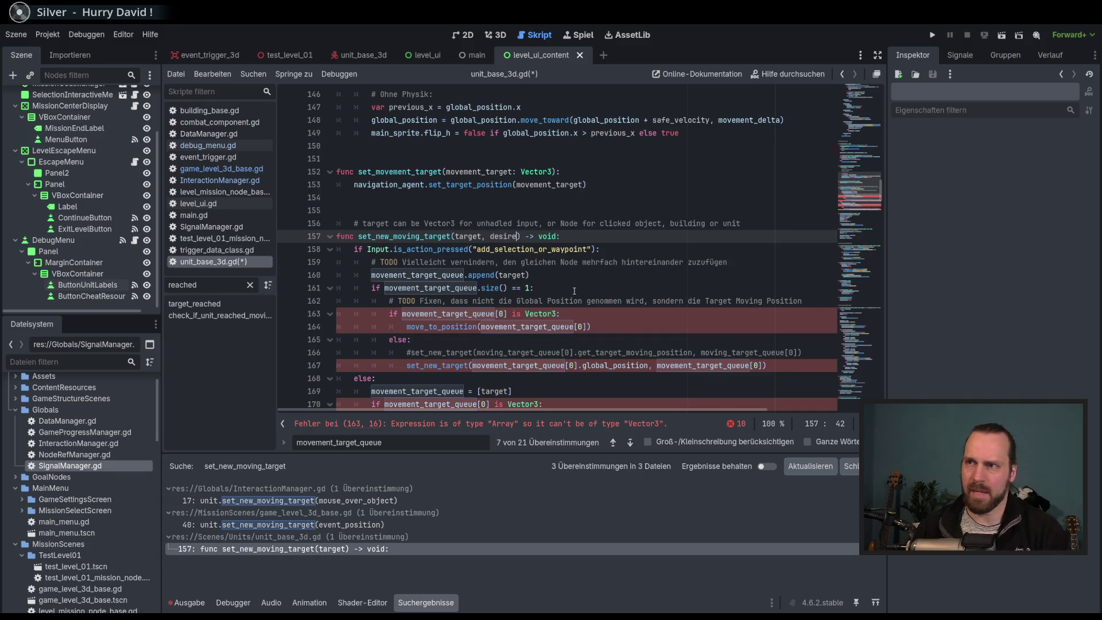
{"action": "type", "text": "ate"}
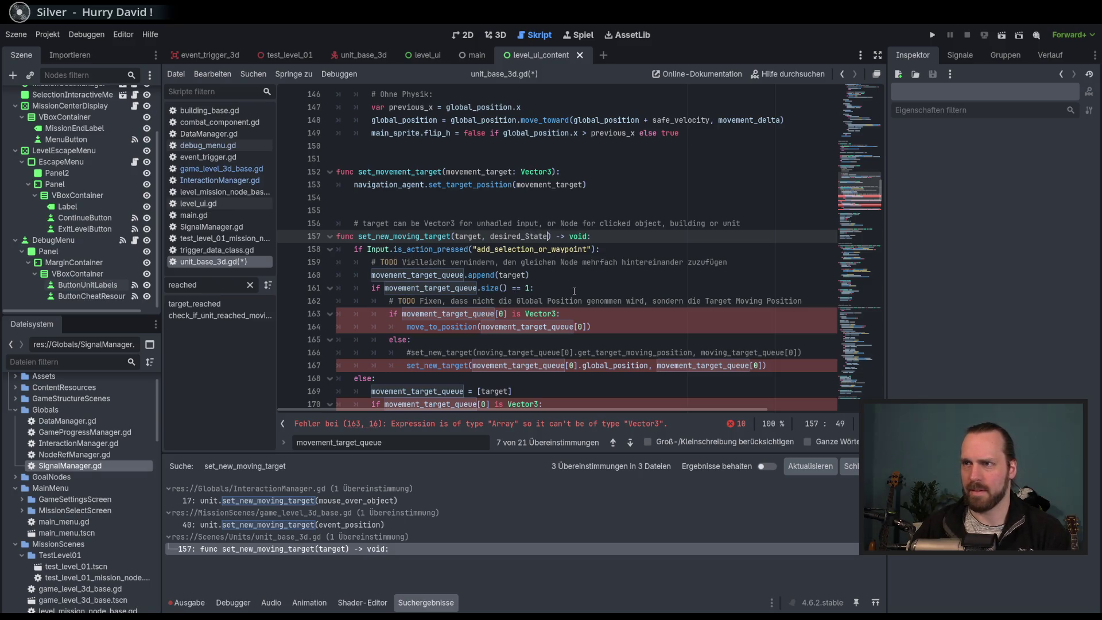
{"action": "key", "text": "BackSpace"}
{"action": "key", "text": "BackSpace"}
{"action": "key", "text": "BackSpace"}
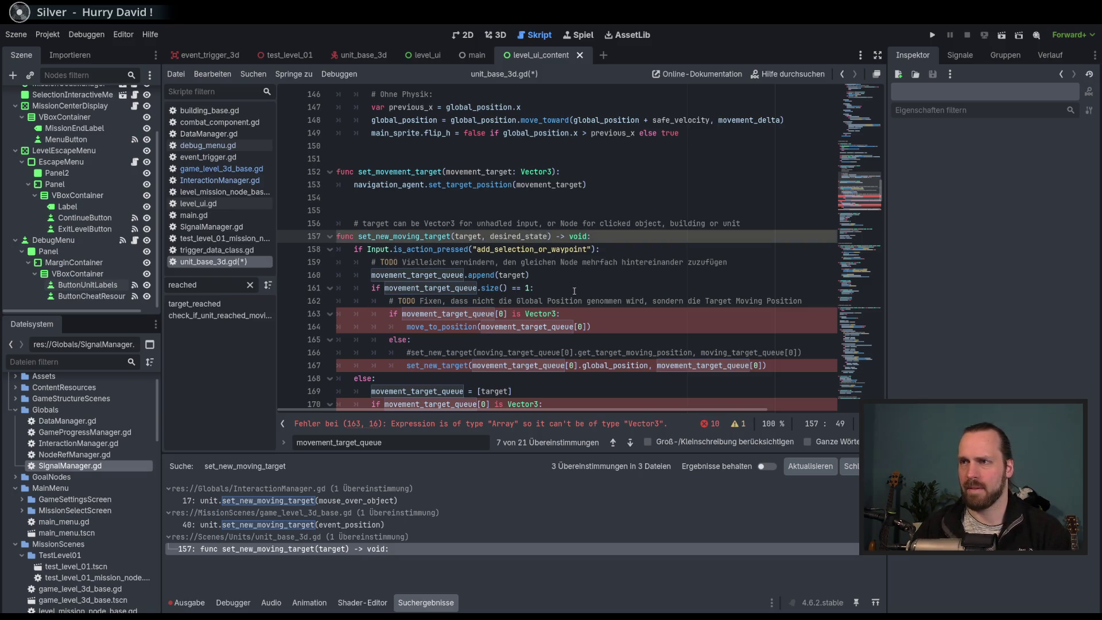
{"action": "key", "text": "BackSpace"}
{"action": "key", "text": "BackSpace"}
{"action": "key", "text": "BackSpace"}
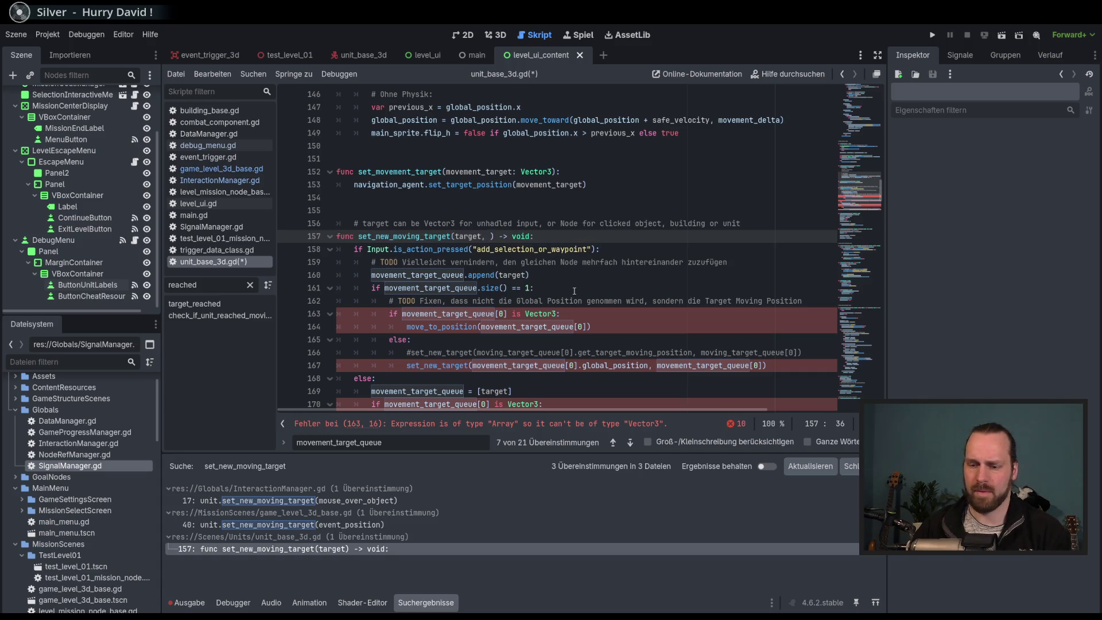
{"action": "type", "text": "state_"}
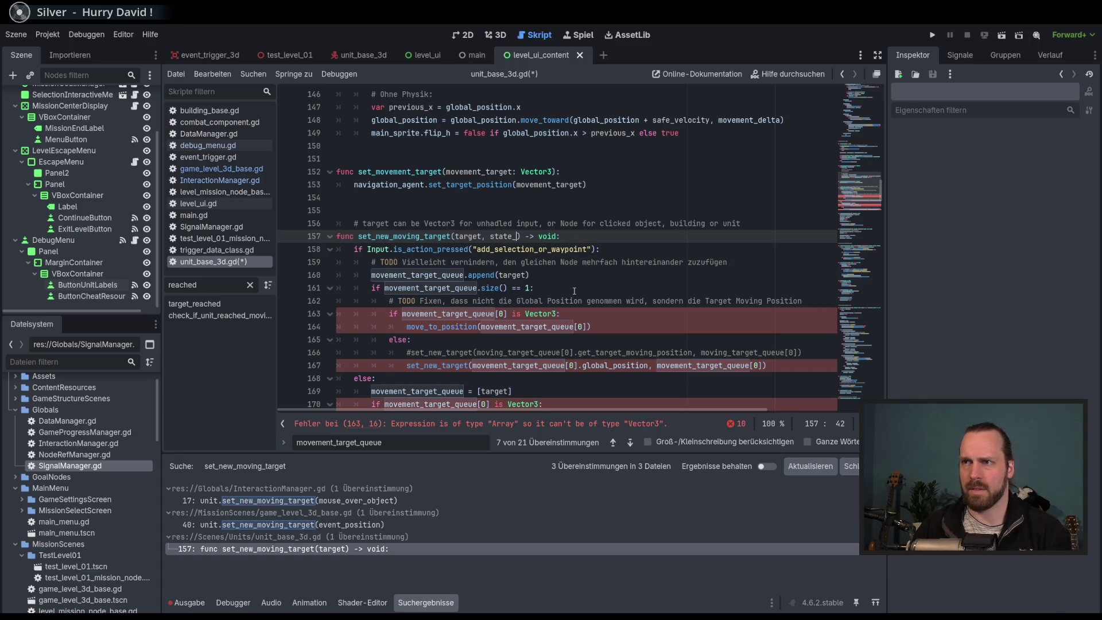
{"action": "key", "text": "BackSpace"}
{"action": "key", "text": "BackSpace"}
{"action": "key", "text": "BackSpace"}
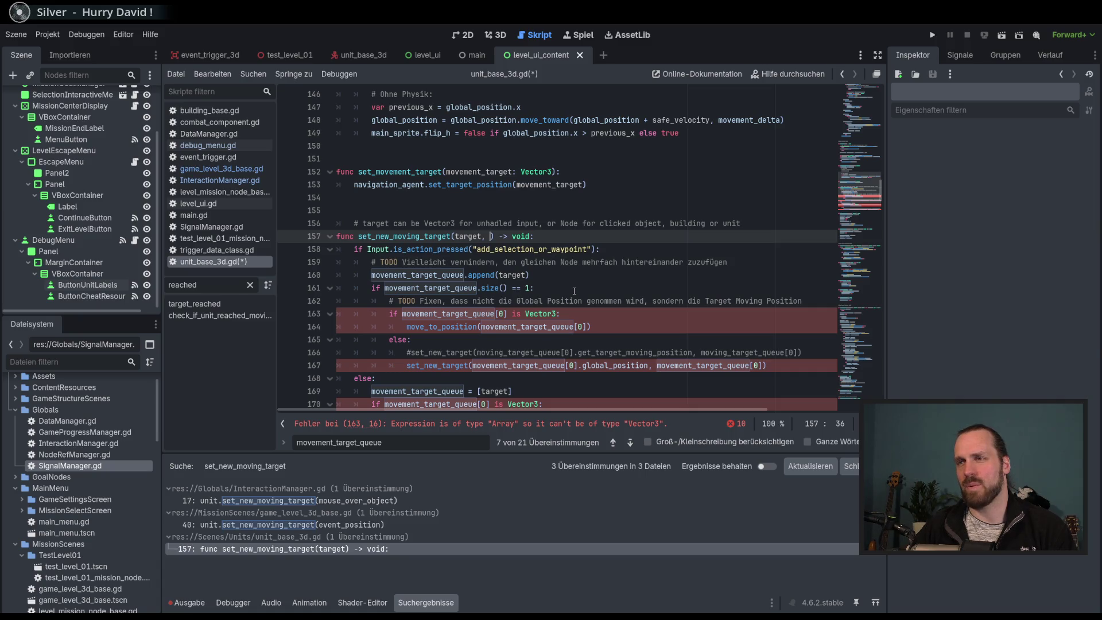
{"action": "key", "text": "BackSpace"}
{"action": "key", "text": "BackSpace"}
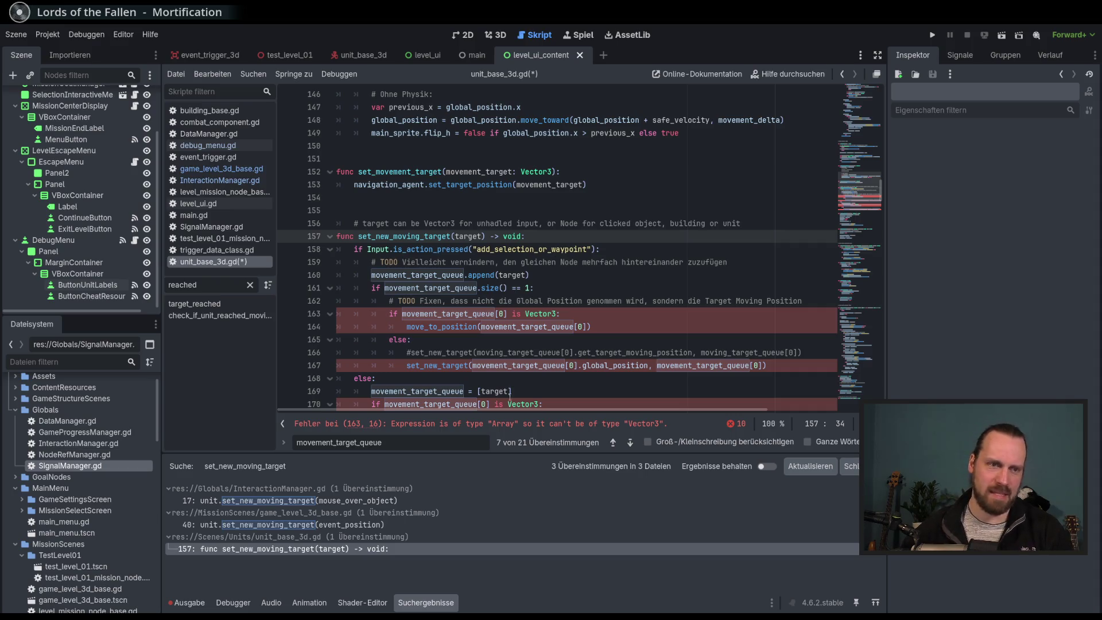
Return to the set_new_moving_target signature and scroll through its queue checks near line 163.
{"action": "left_click", "coordinate": [637, 315]}
{"action": "left_click", "coordinate": [490, 236]}
{"action": "scroll", "coordinate": [564, 268], "scroll_direction": "down", "scroll_amount": 1}
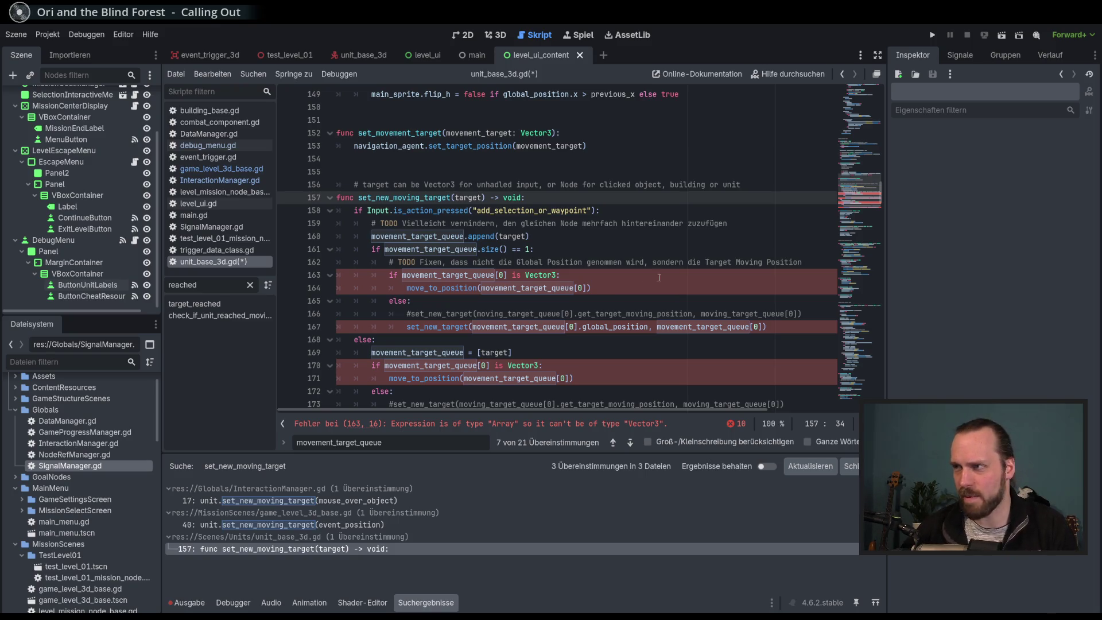
{"action": "scroll", "coordinate": [687, 282], "scroll_direction": "down", "scroll_amount": 1}
{"action": "mouse_move", "coordinate": [688, 282]}
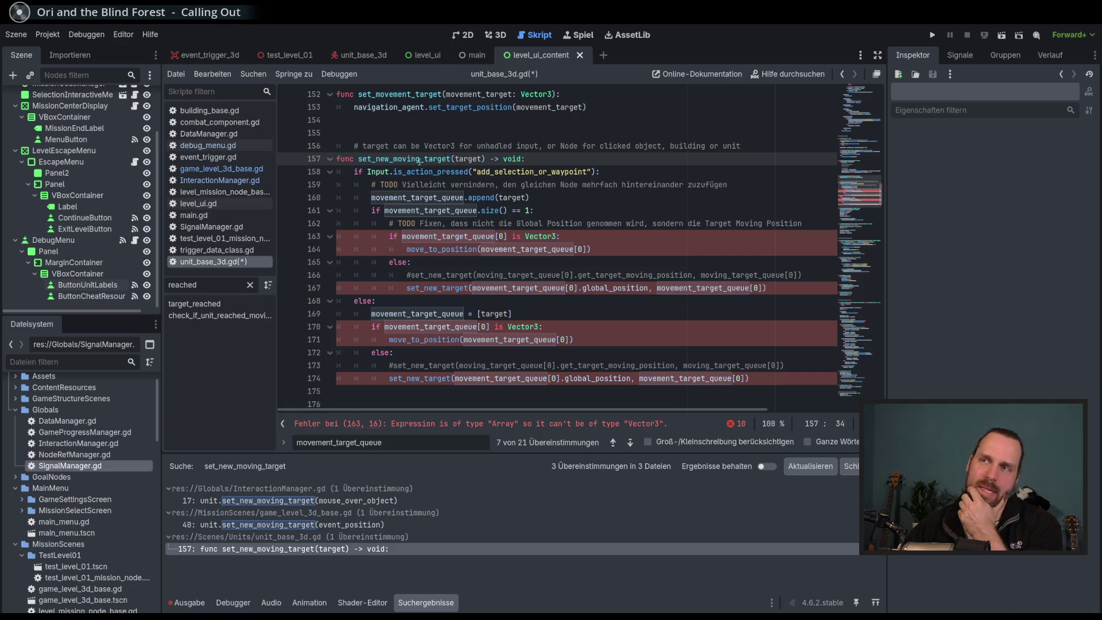
Highlight the function header and its target parameter to see where target is used.
{"action": "double_click", "coordinate": [468, 159]}
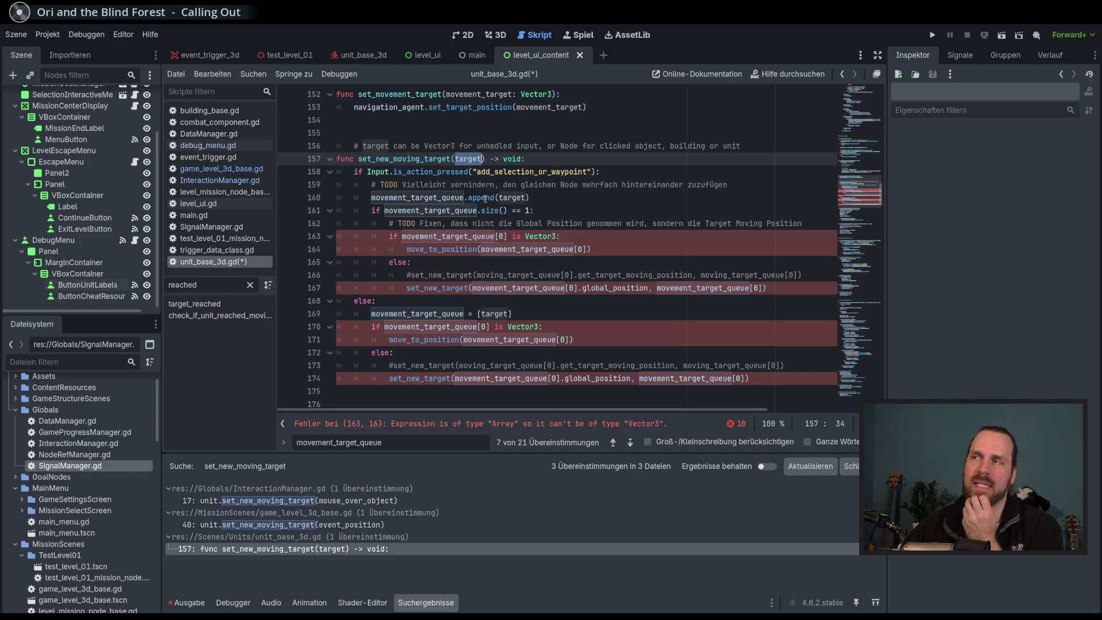
{"action": "scroll", "coordinate": [485, 203], "scroll_direction": "up", "scroll_amount": 2}
{"action": "scroll", "coordinate": [485, 203], "scroll_direction": "down", "scroll_amount": 1}
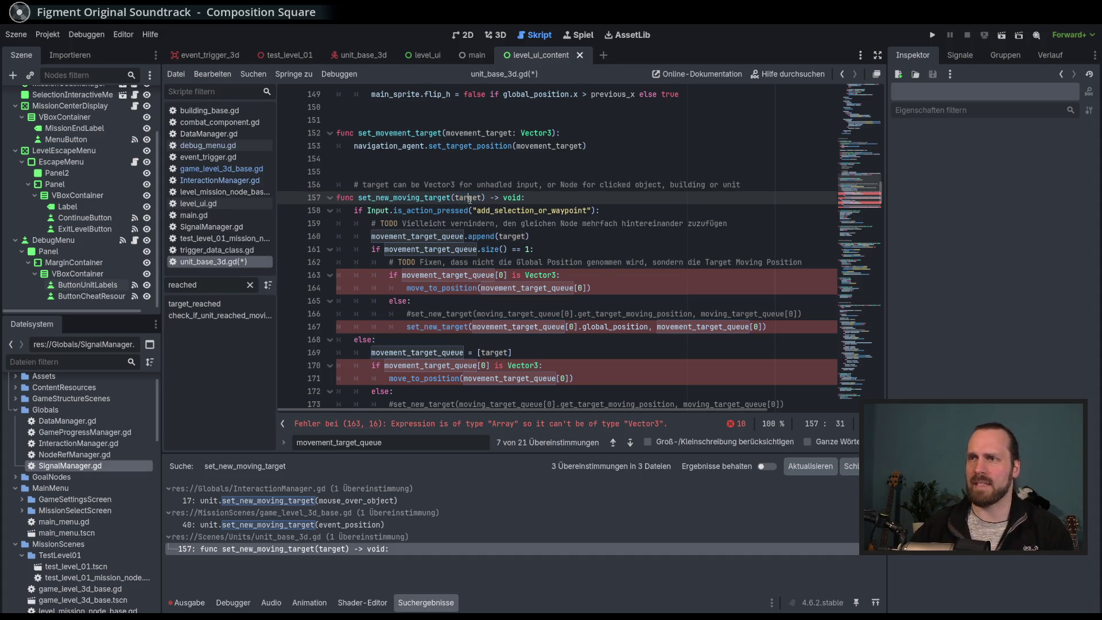
{"action": "scroll", "coordinate": [591, 250], "scroll_direction": "down", "scroll_amount": 3}
{"action": "scroll", "coordinate": [591, 250], "scroll_direction": "up", "scroll_amount": 1}
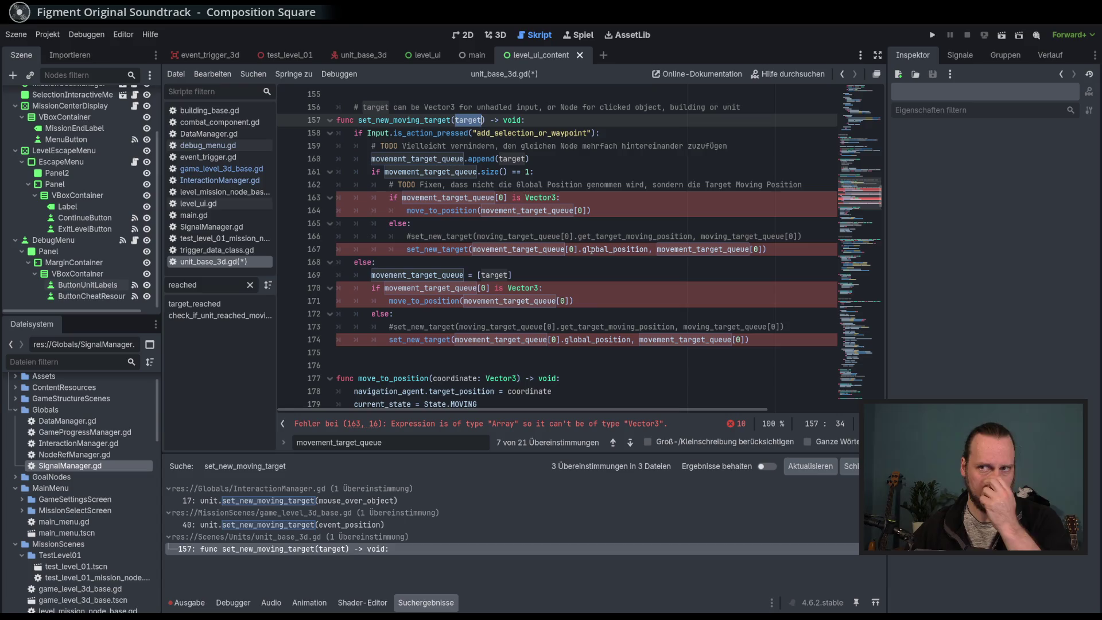
{"action": "scroll", "coordinate": [590, 250], "scroll_direction": "up", "scroll_amount": 1}
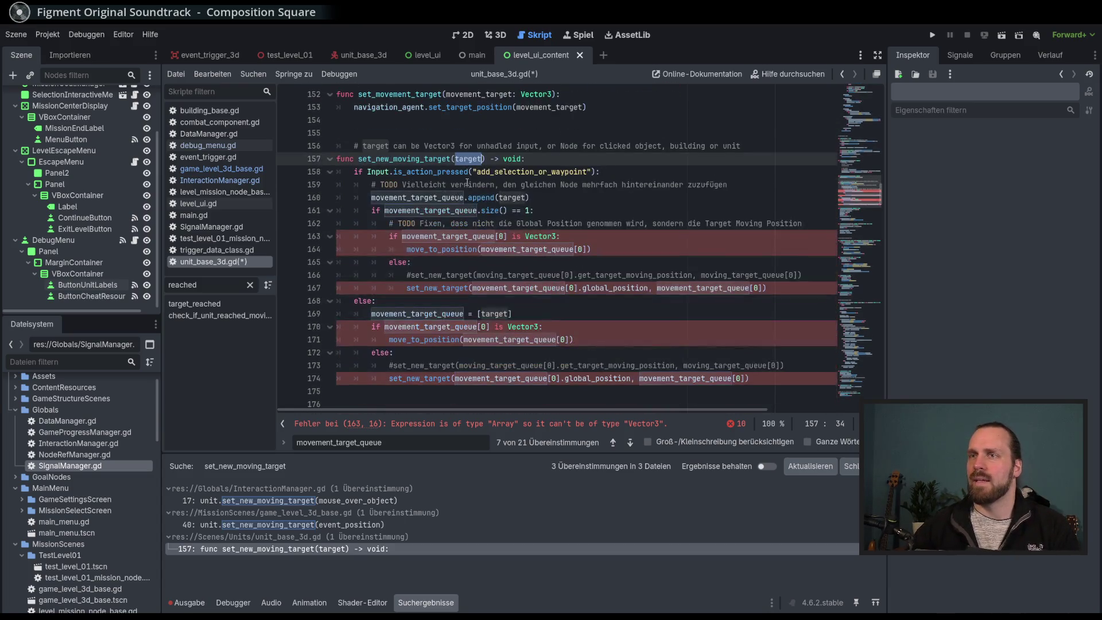
{"action": "triple_click", "coordinate": [470, 161]}
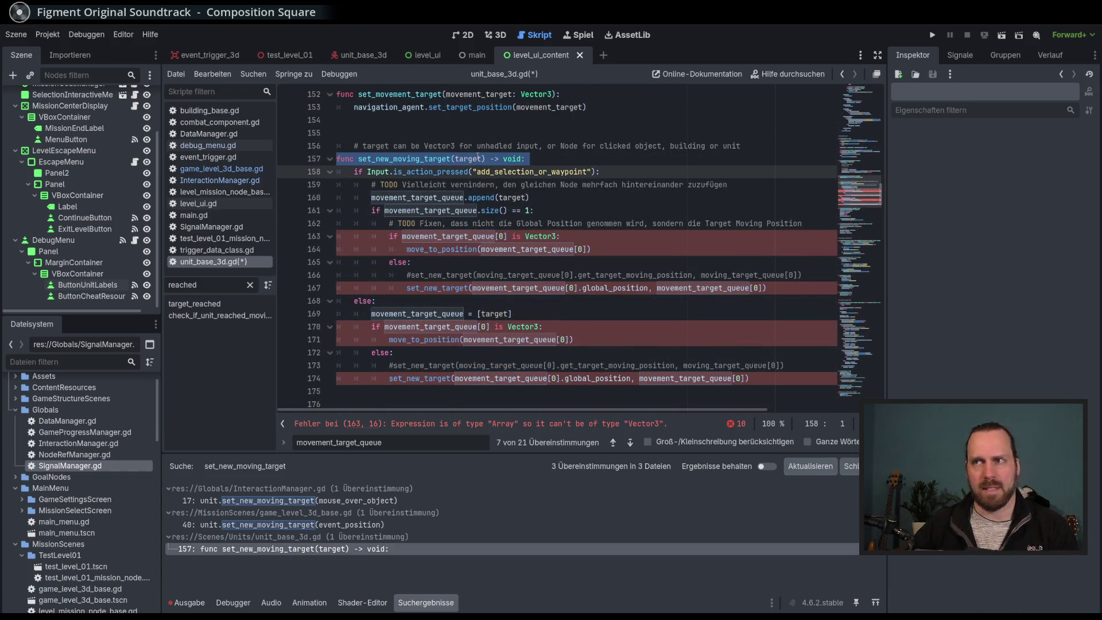
{"action": "double_click", "coordinate": [478, 159]}
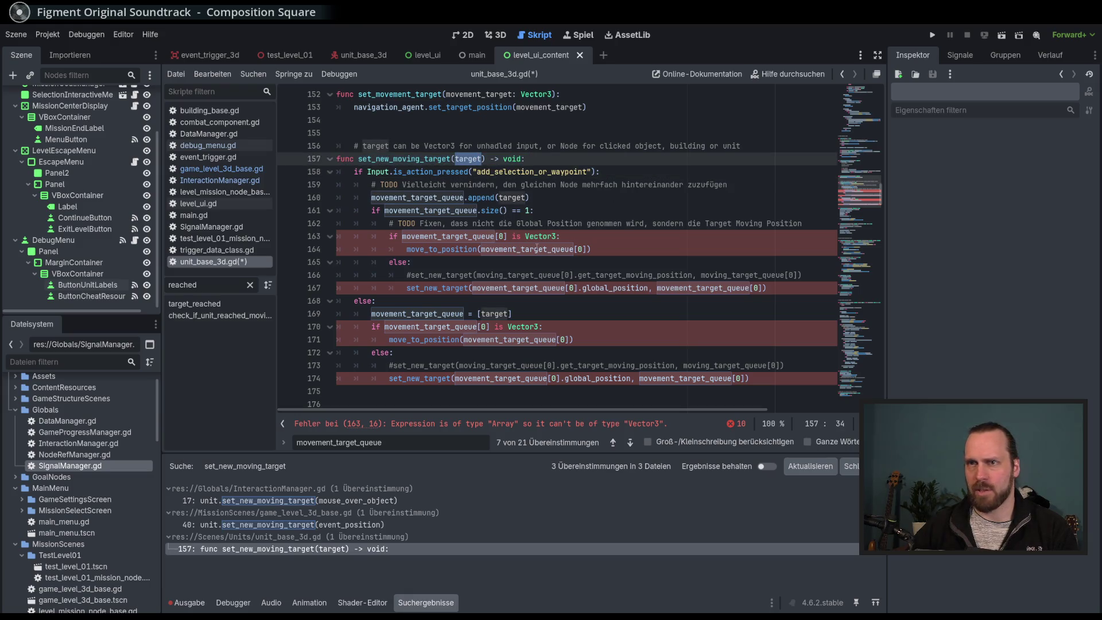
{"action": "scroll", "coordinate": [556, 250], "scroll_direction": "down", "scroll_amount": 1}
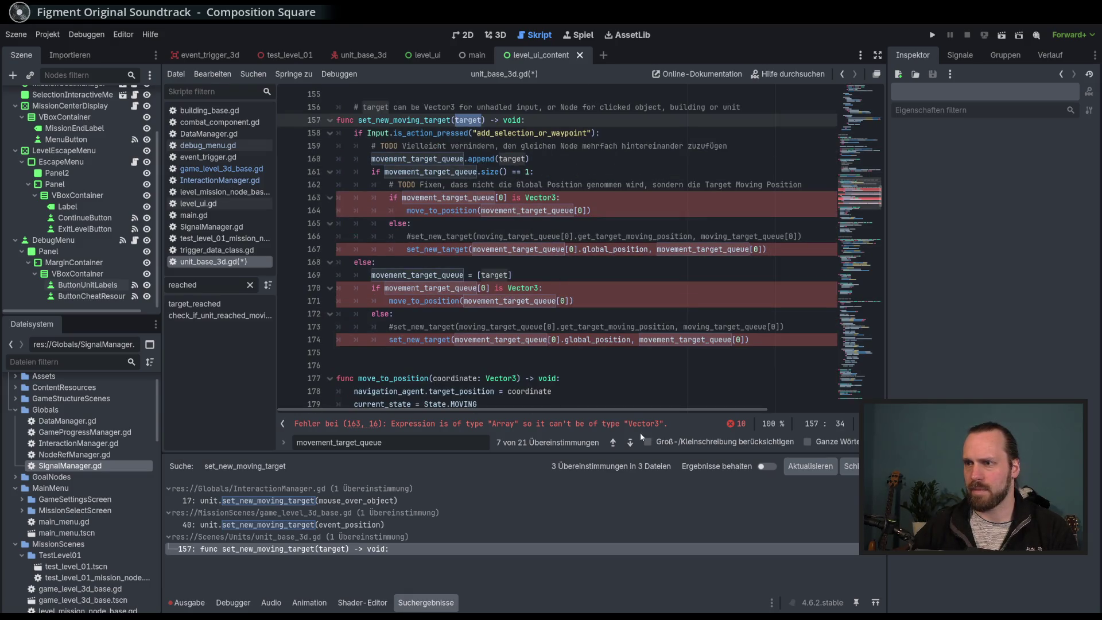
Shrink the bottom panel, left docks, script list and Inspector to widen the code editor.
{"action": "left_click_drag", "start_coordinate": [523, 454], "coordinate": [523, 481]}
{"action": "scroll", "coordinate": [523, 289], "scroll_direction": "up", "scroll_amount": 1}
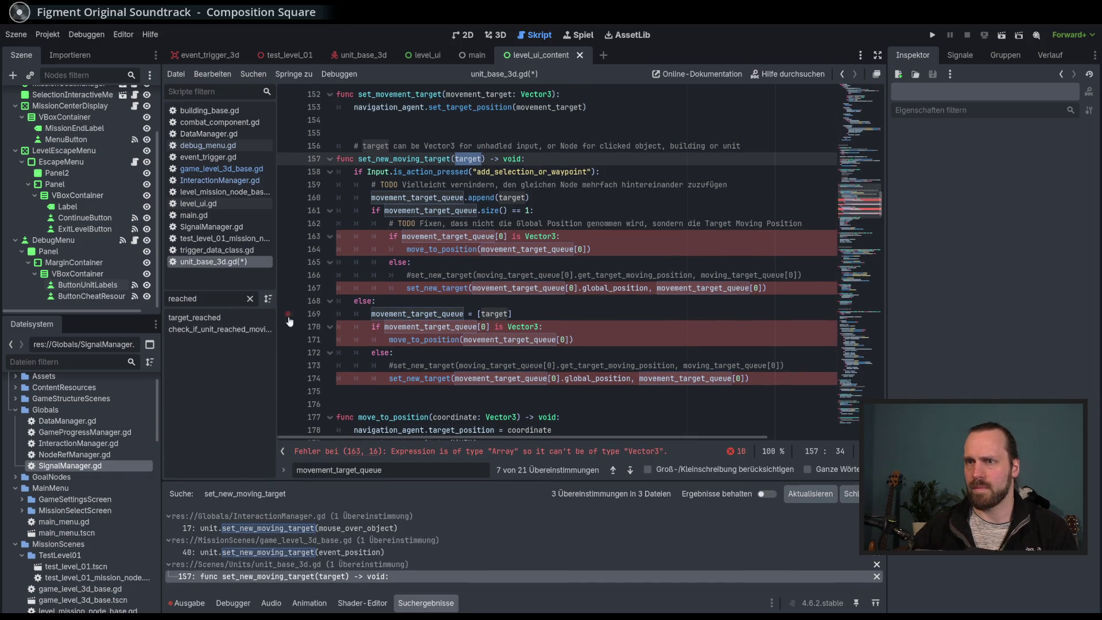
{"action": "left_click_drag", "start_coordinate": [162, 367], "coordinate": [150, 367]}
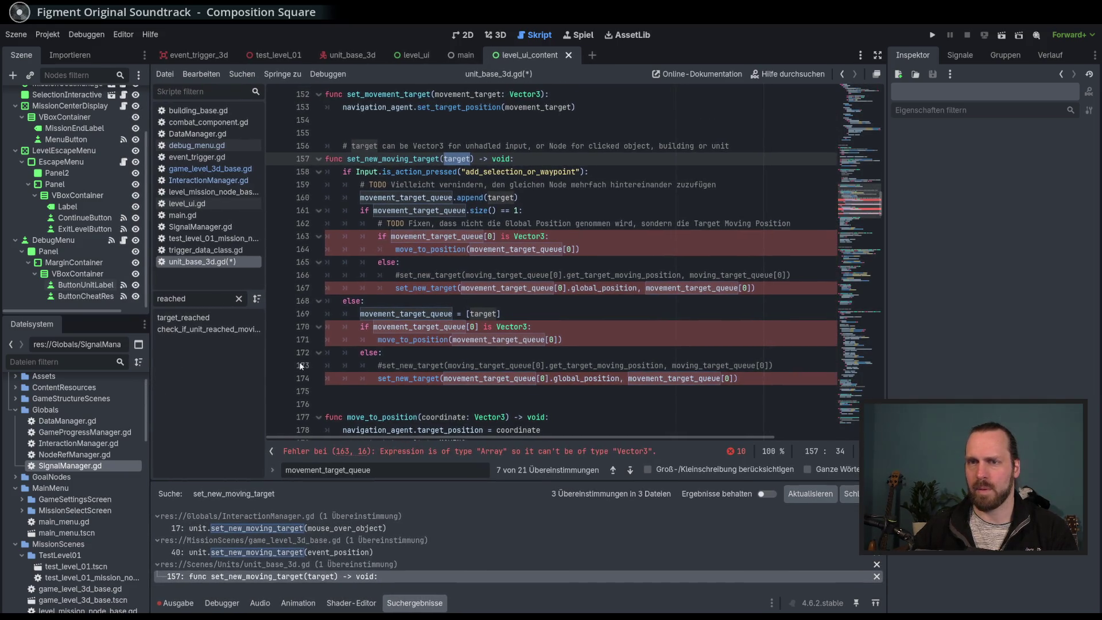
{"action": "left_click_drag", "start_coordinate": [264, 376], "coordinate": [261, 376]}
{"action": "left_click_drag", "start_coordinate": [888, 360], "coordinate": [941, 360]}
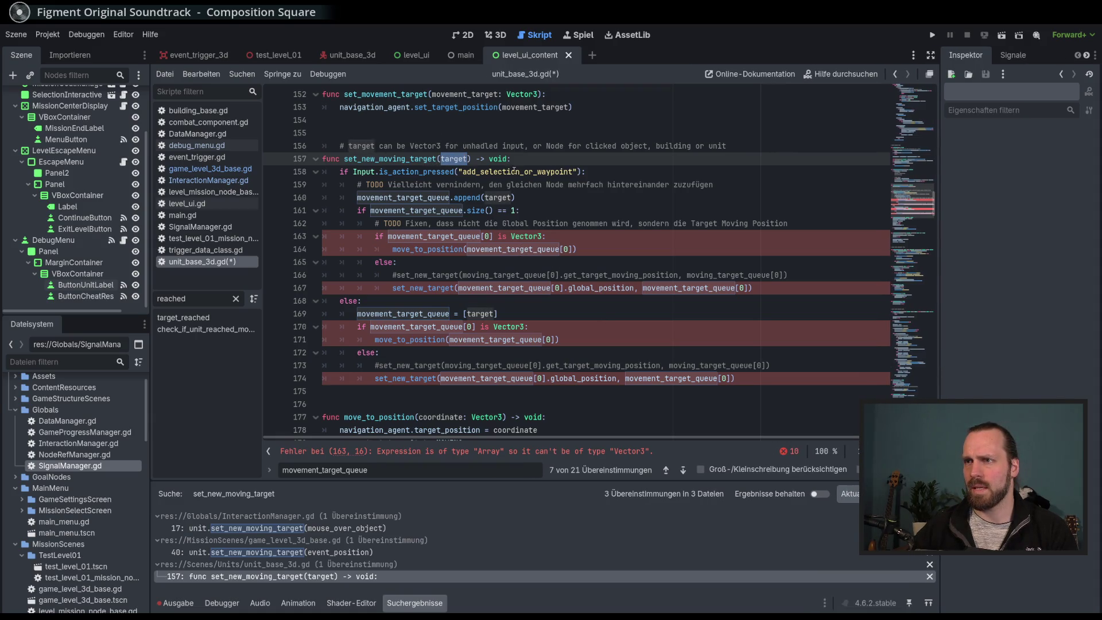
Add two blank lines right below the set_new_moving_target header.
{"action": "left_click", "coordinate": [511, 197]}
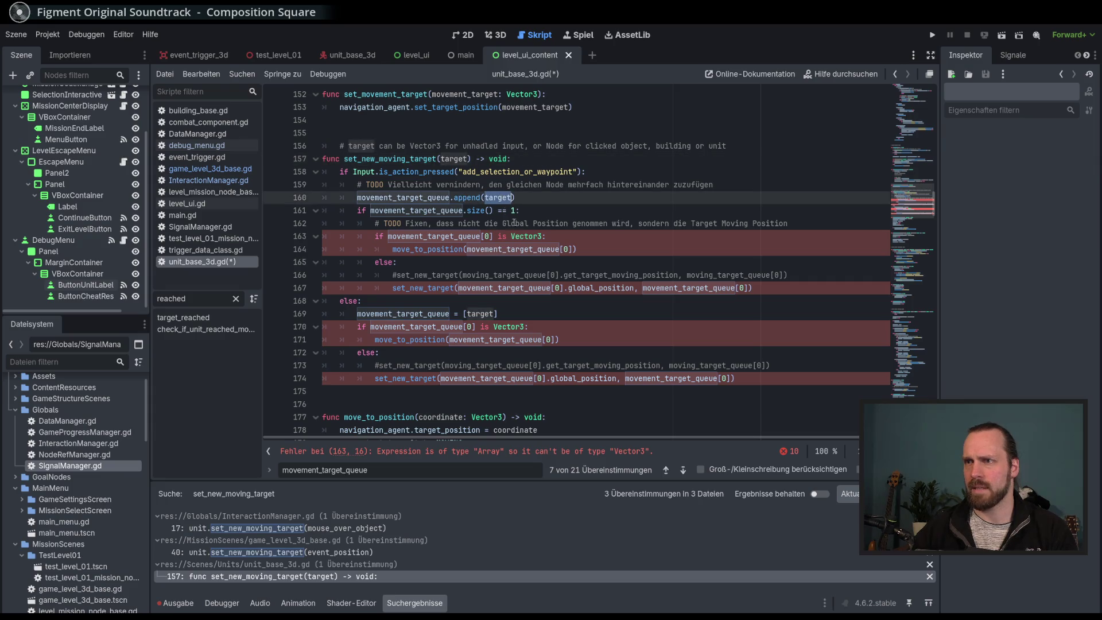
{"action": "key", "text": "Down"}
{"action": "double_click", "coordinate": [512, 198]}
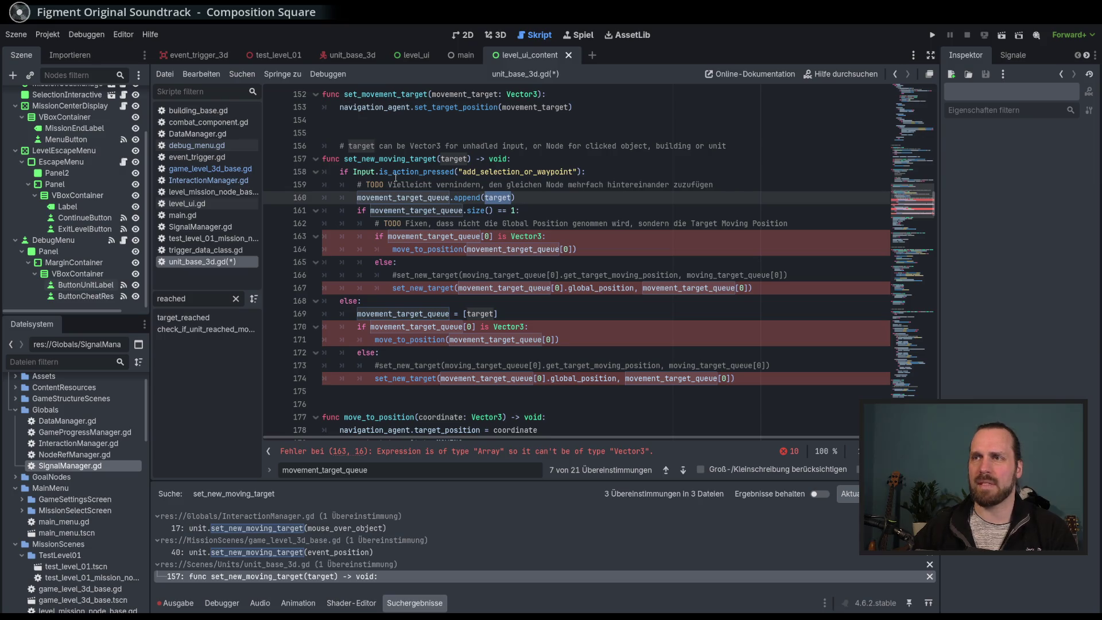
{"action": "key", "text": "Up"}
{"action": "key", "text": "Up"}
{"action": "key", "text": "ctrl+shift+Return"}
{"action": "key", "text": "ctrl+shift+Return"}
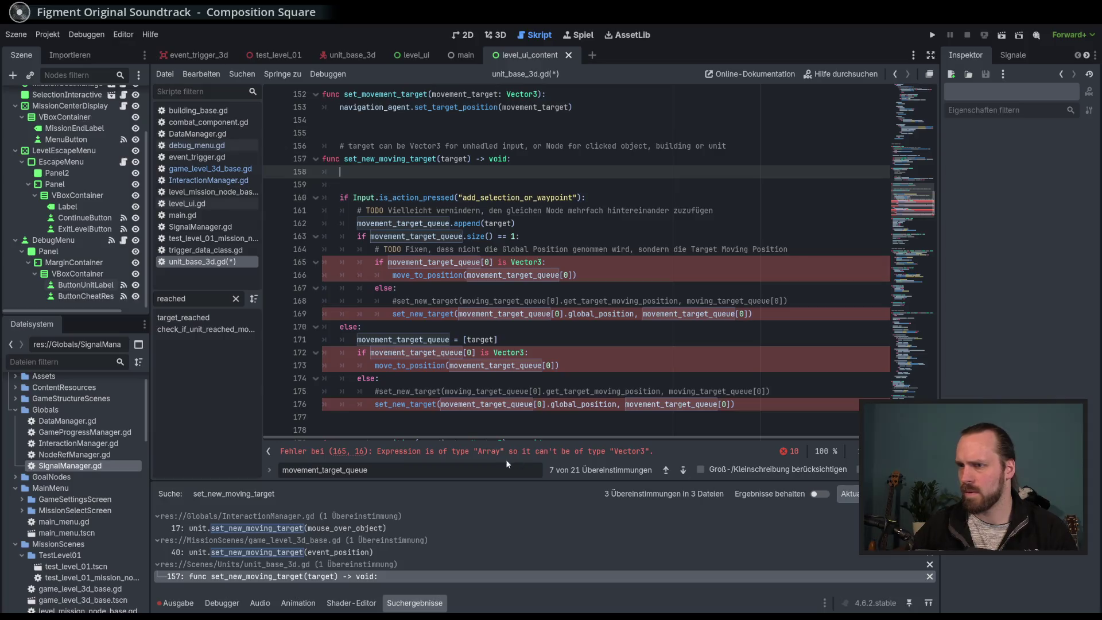
{"action": "left_click", "coordinate": [270, 471]}
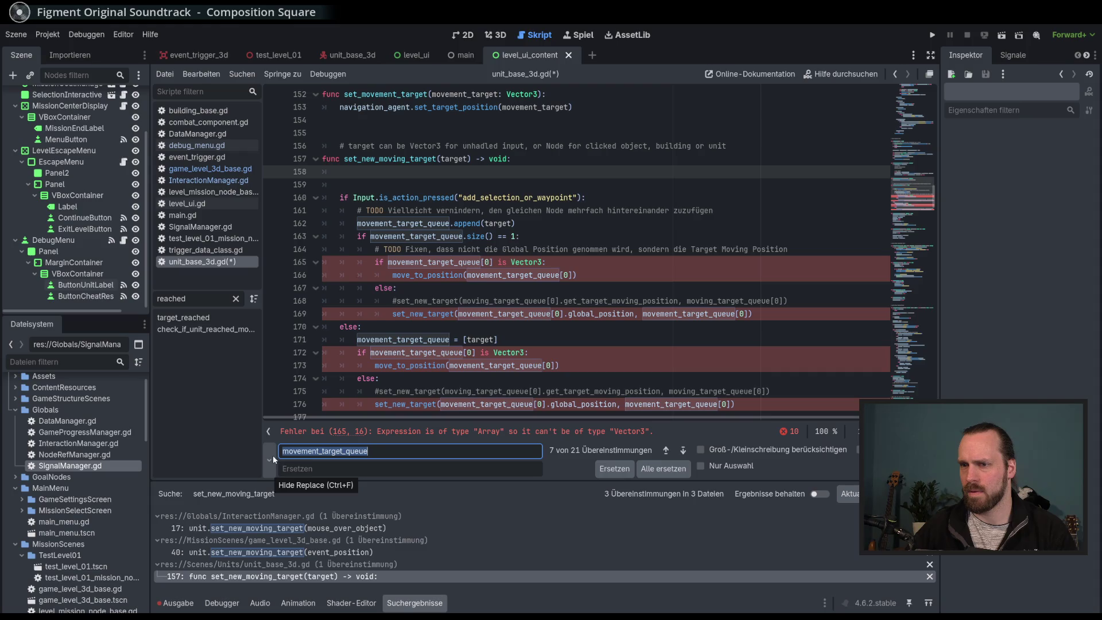
{"action": "left_click", "coordinate": [272, 457]}
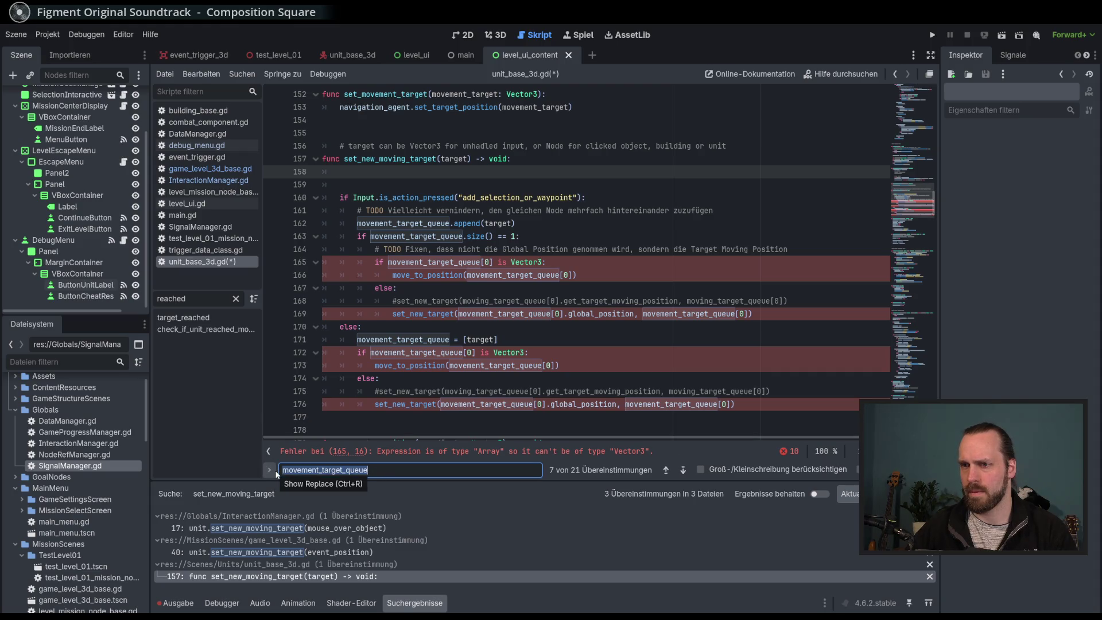
{"action": "left_click", "coordinate": [268, 471]}
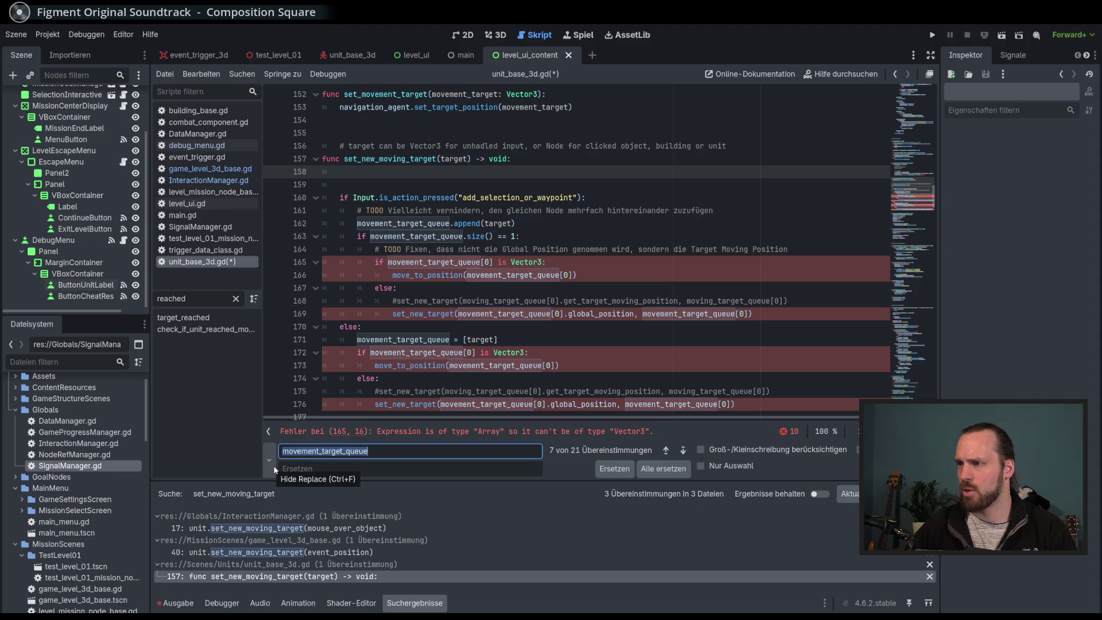
{"action": "left_click", "coordinate": [273, 468]}
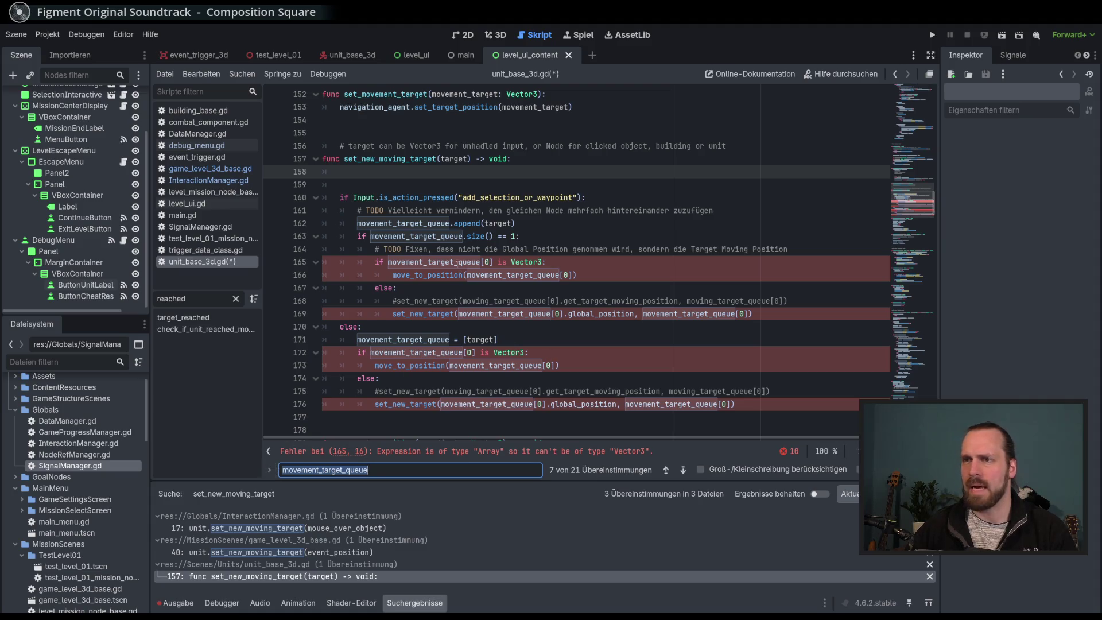
{"action": "left_click", "coordinate": [395, 172]}
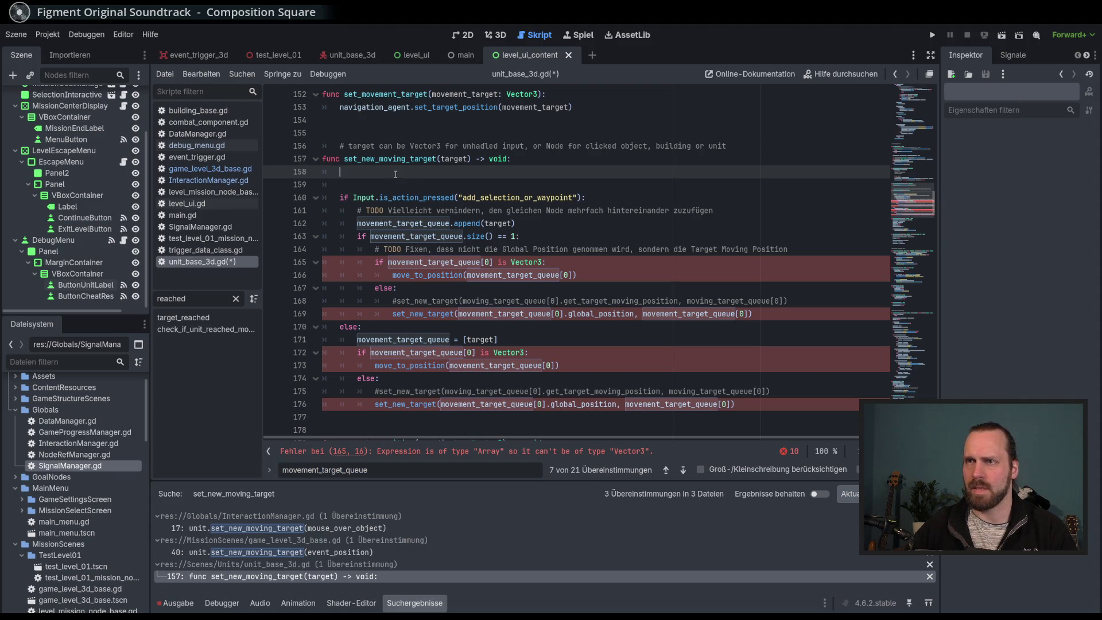
Declare var next_target_state: State = State.IDLE at the start of the function.
{"action": "type", "text": "var "}
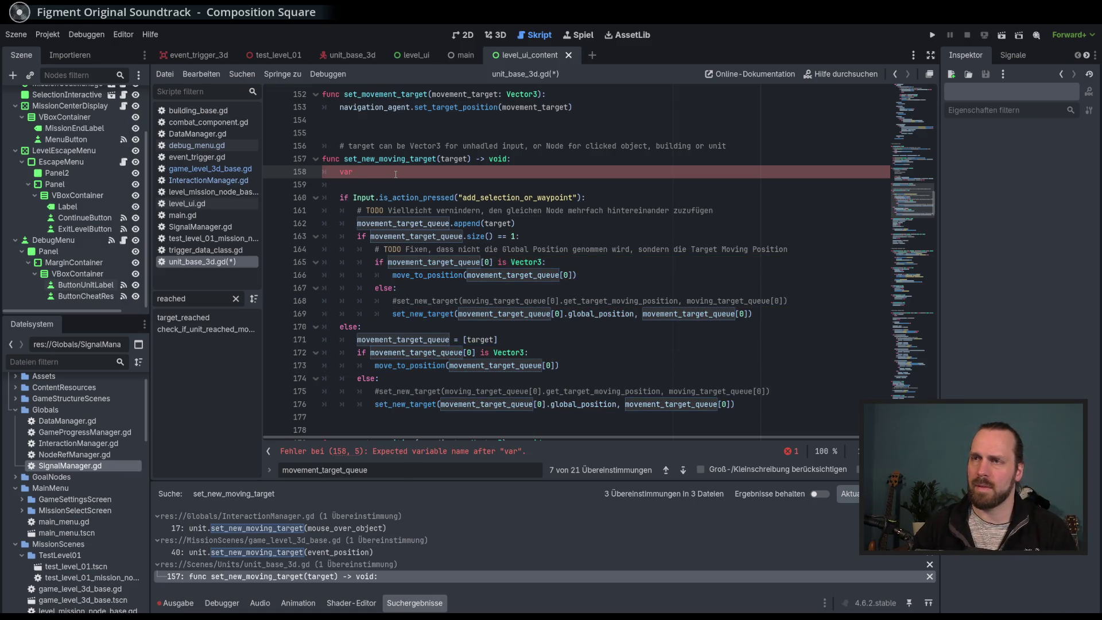
{"action": "type", "text": "next_"}
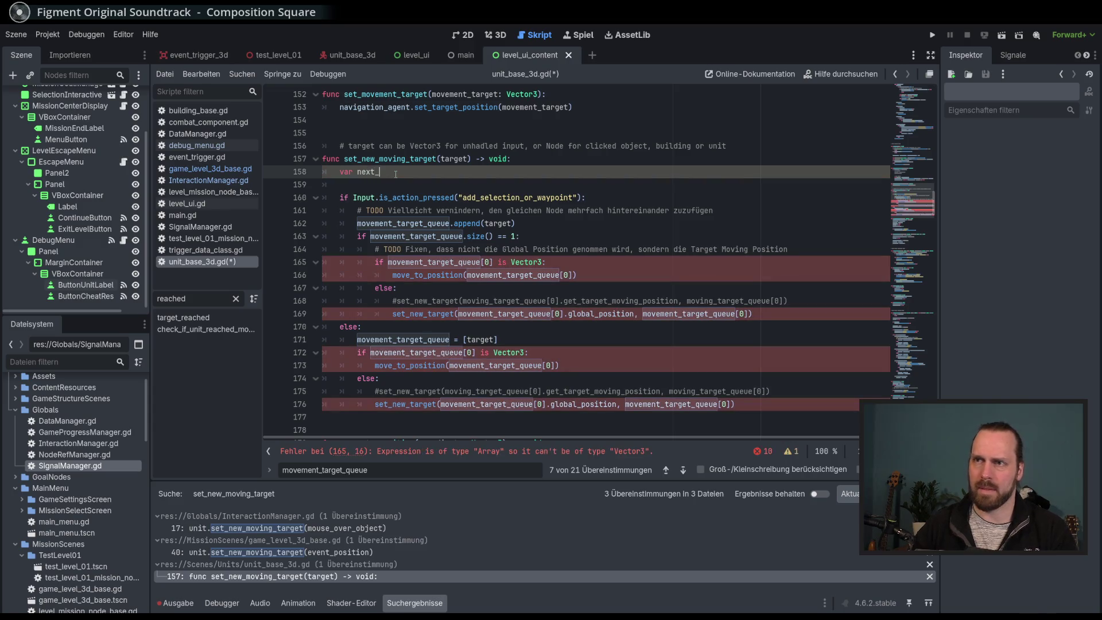
{"action": "type", "text": "tagget_"}
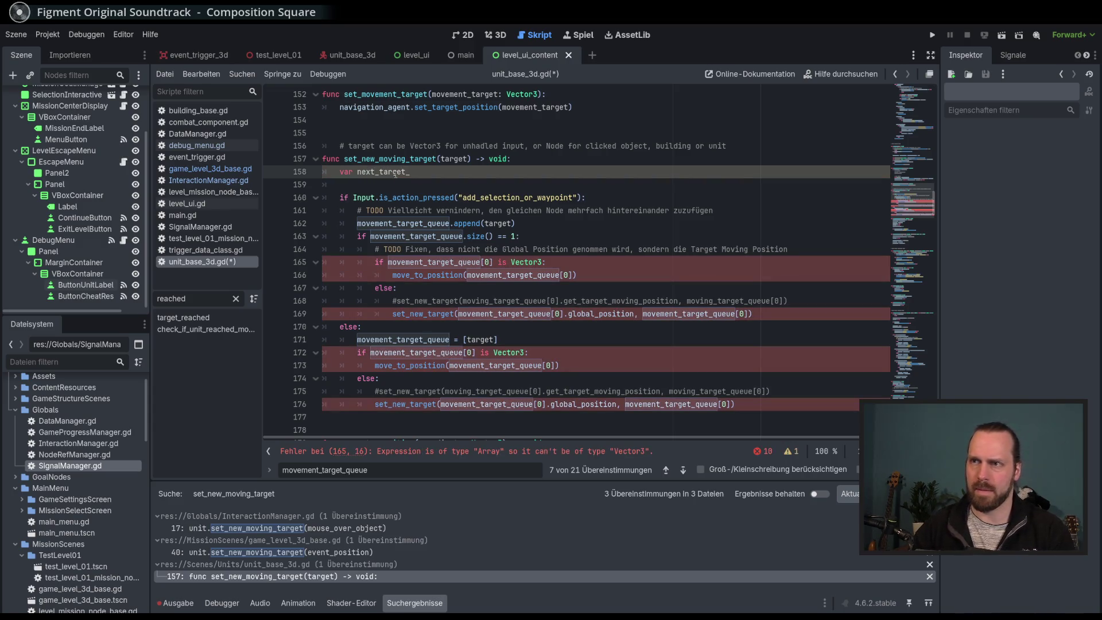
{"action": "type", "text": "state:"}
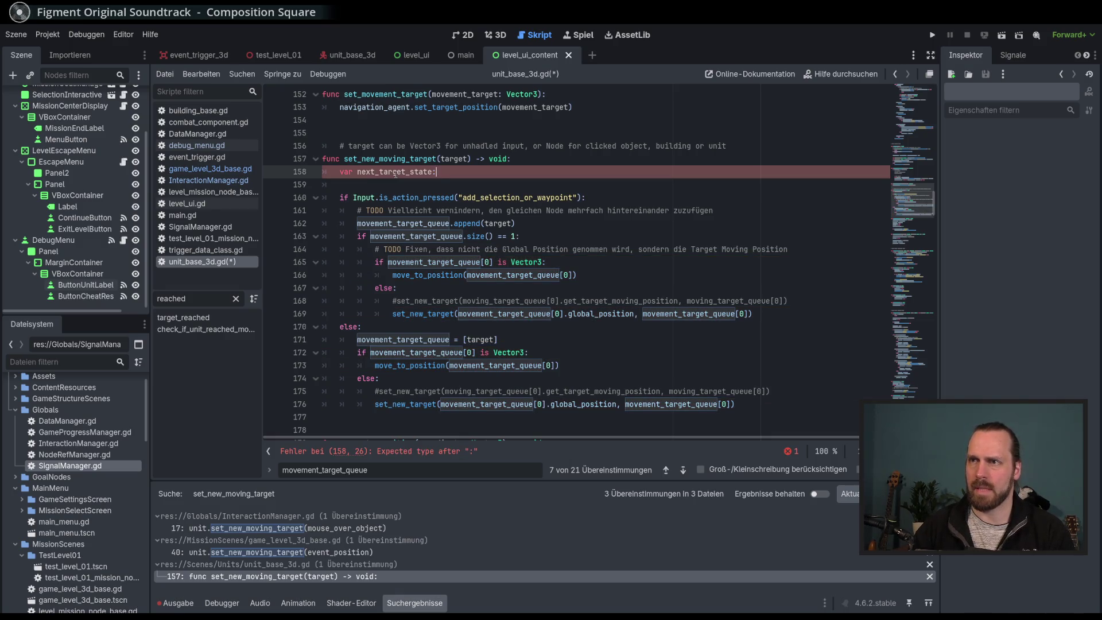
{"action": "type", "text": " STA"}
{"action": "key", "text": "Return"}
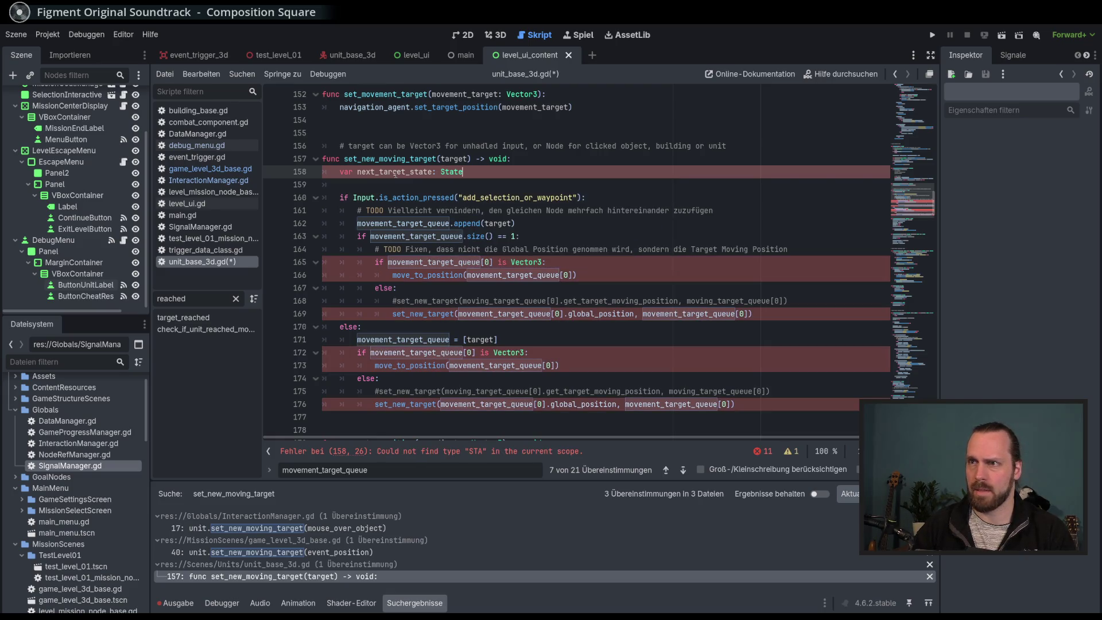
{"action": "type", "text": " = "}
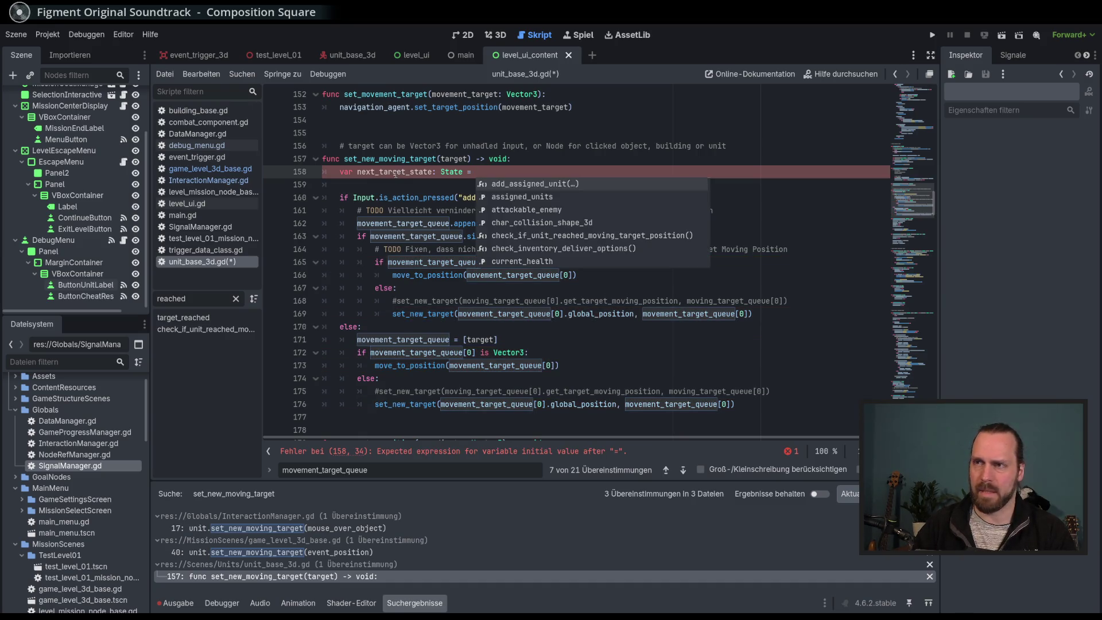
{"action": "type", "text": "STA"}
{"action": "key", "text": "Return"}
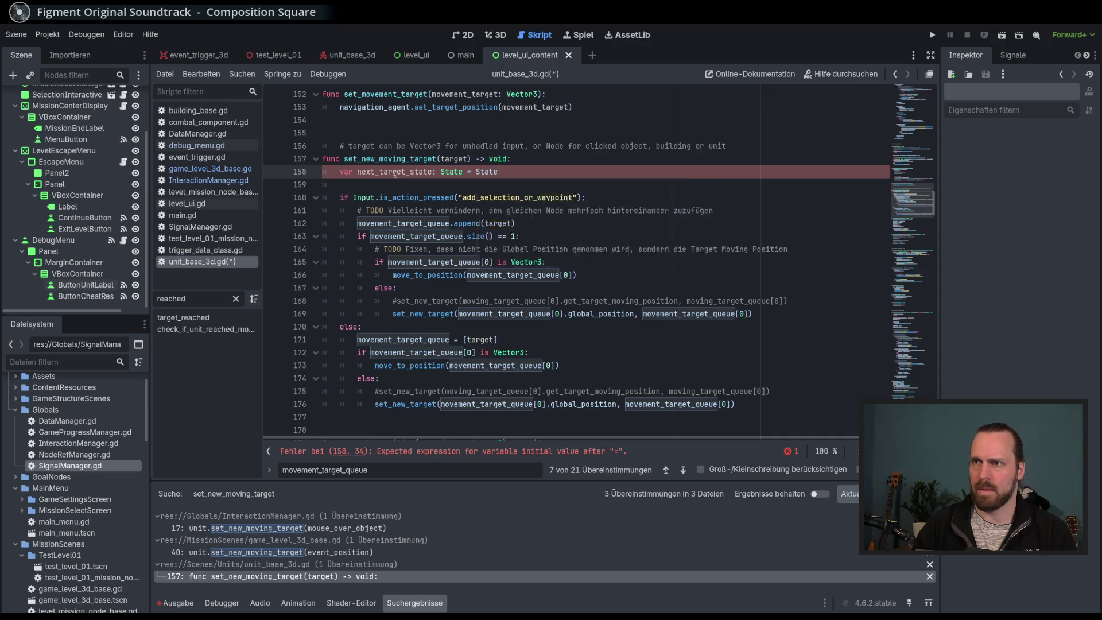
{"action": "type", "text": ".IDLE"}
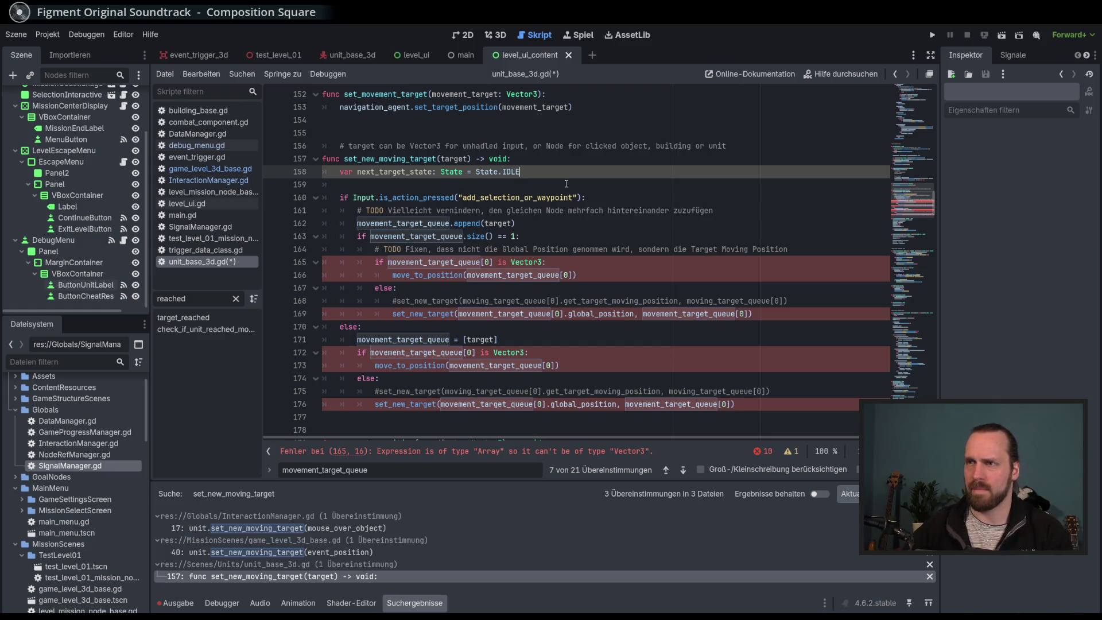
Add '# TODO Herausfinden lassen, was der nächste State sein soll' above that declaration.
{"action": "key", "text": "ctrl+shift+Return"}
{"action": "type", "text": "# TODO "}
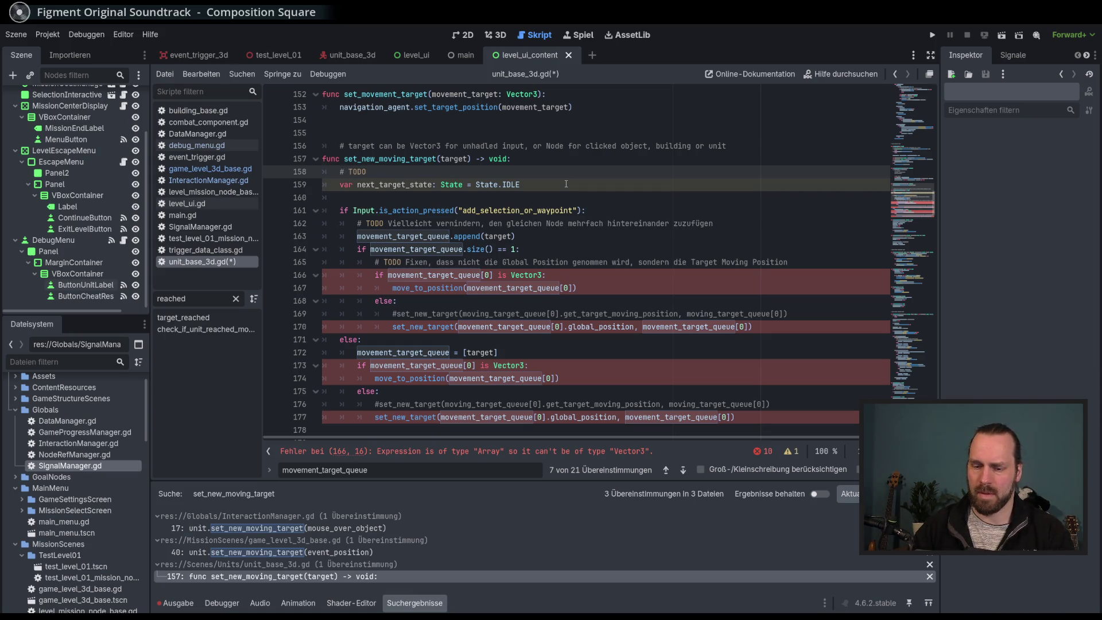
{"action": "type", "text": "Herausfinde"}
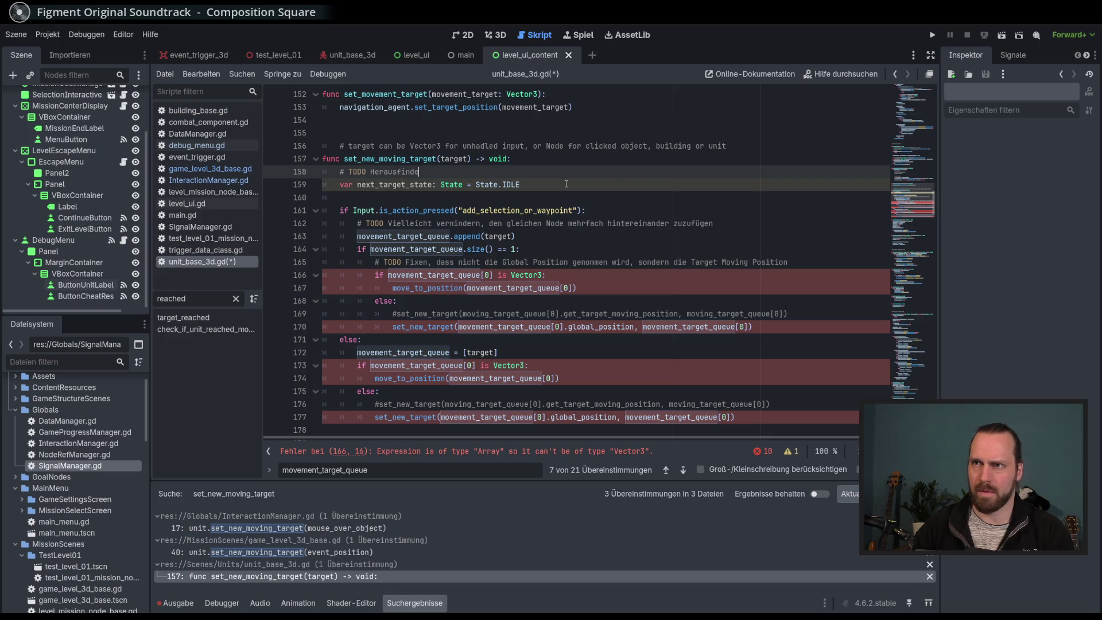
{"action": "type", "text": "n alssen,"}
{"action": "key", "text": "BackSpace"}
{"action": "key", "text": "BackSpace"}
{"action": "key", "text": "BackSpace"}
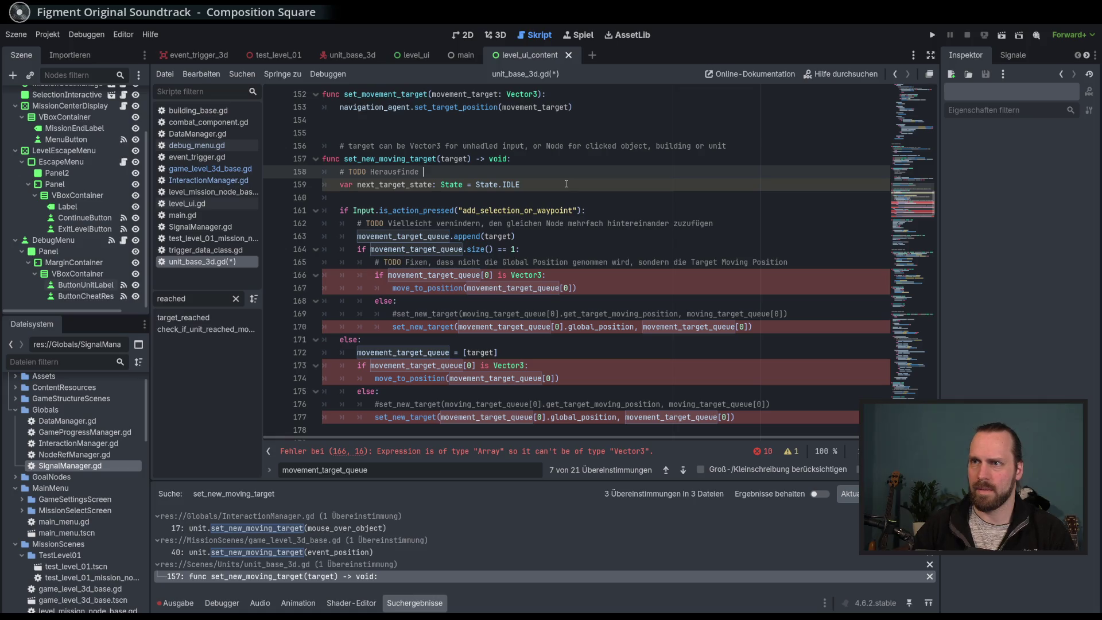
{"action": "type", "text": "lassen,w as de"}
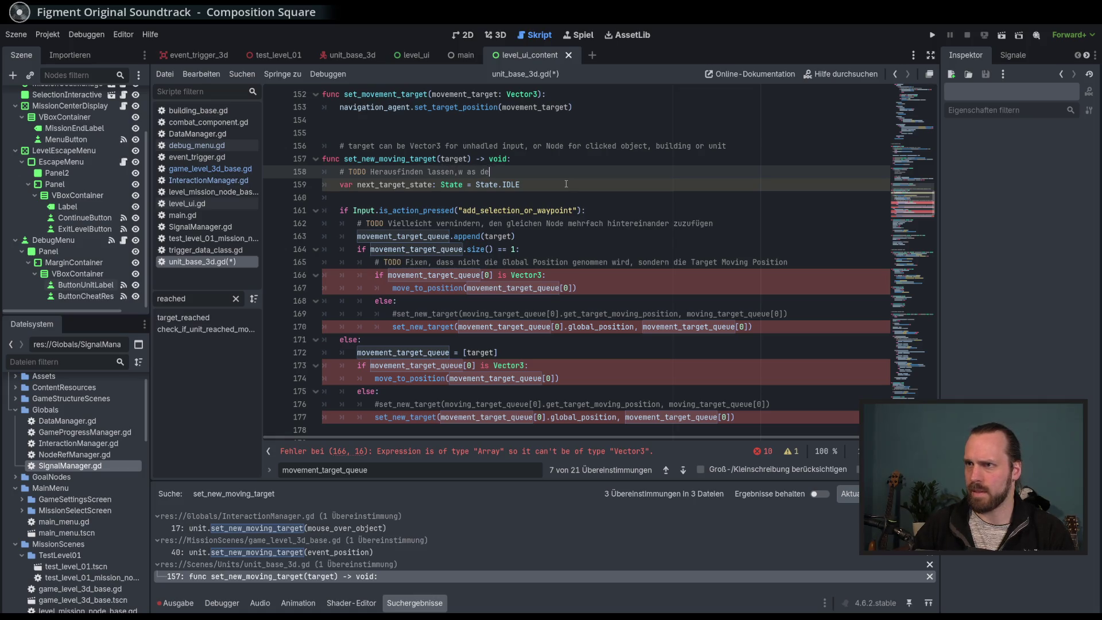
{"action": "key", "text": "BackSpace"}
{"action": "key", "text": "BackSpace"}
{"action": "key", "text": "BackSpace"}
{"action": "key", "text": "BackSpace"}
{"action": "key", "text": "BackSpace"}
{"action": "key", "text": "BackSpace"}
{"action": "key", "text": "BackSpace"}
{"action": "type", "text": " was der n"}
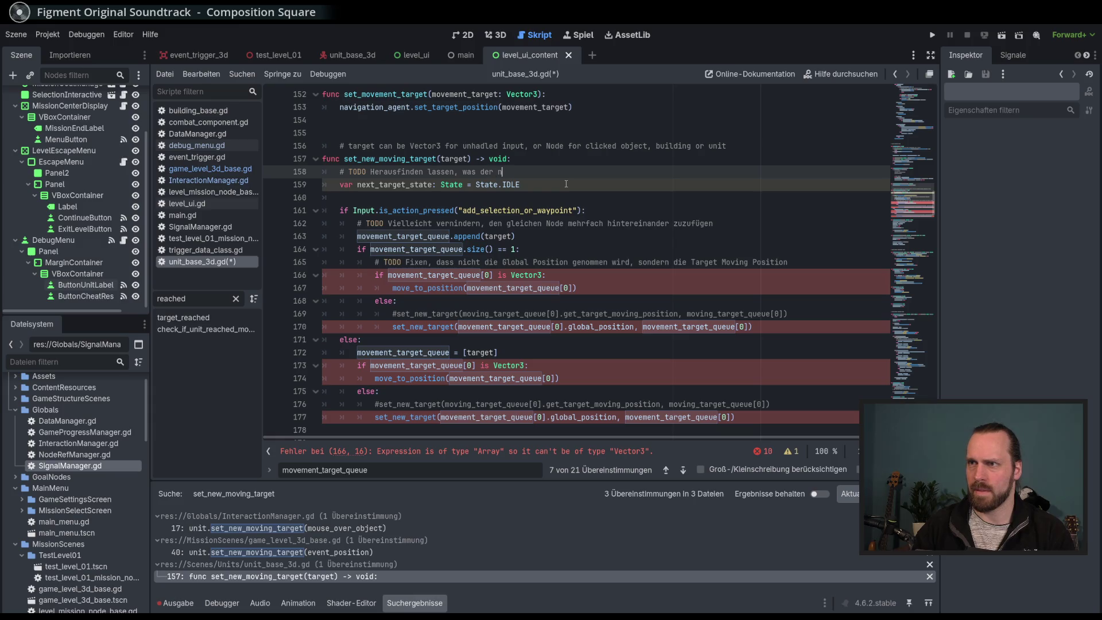
{"action": "type", "text": "ächste State sein soll"}
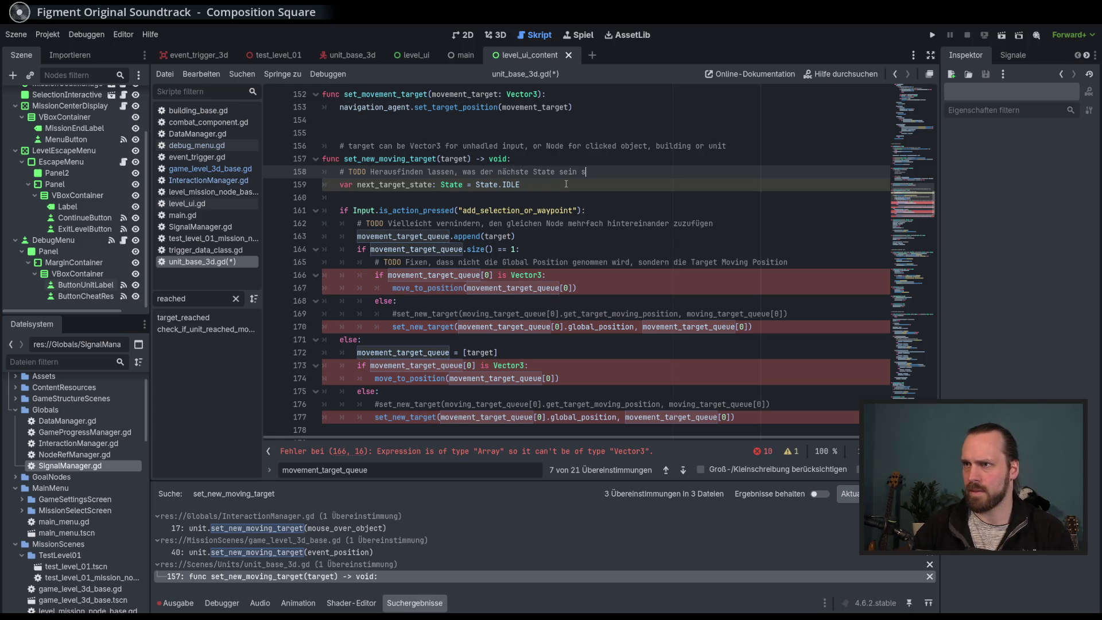
{"action": "key", "text": "Down"}
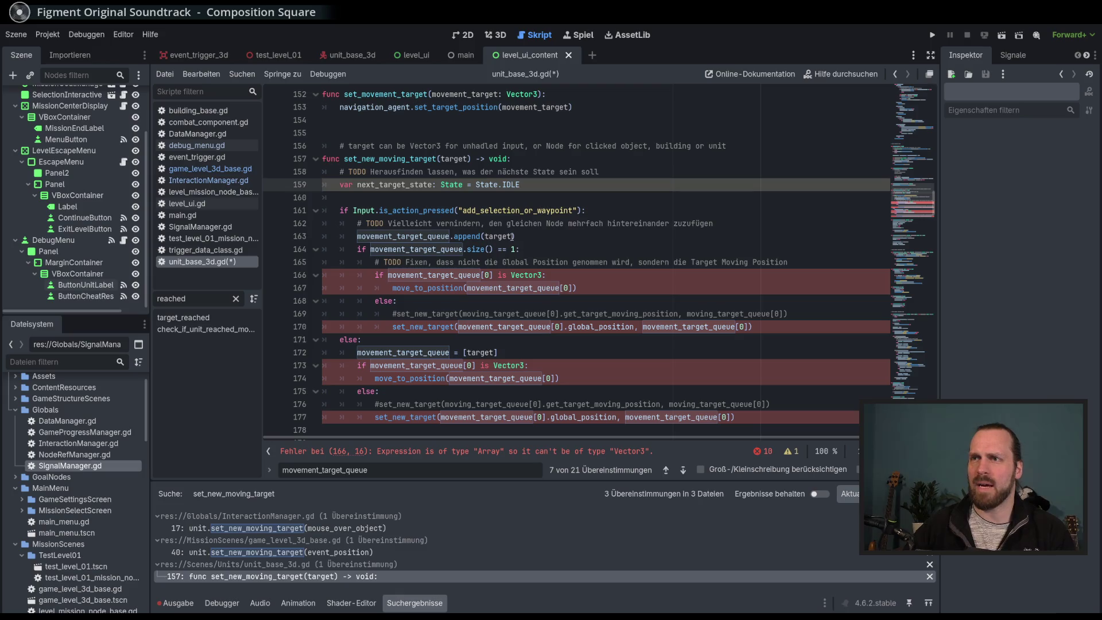
{"action": "double_click", "coordinate": [387, 185]}
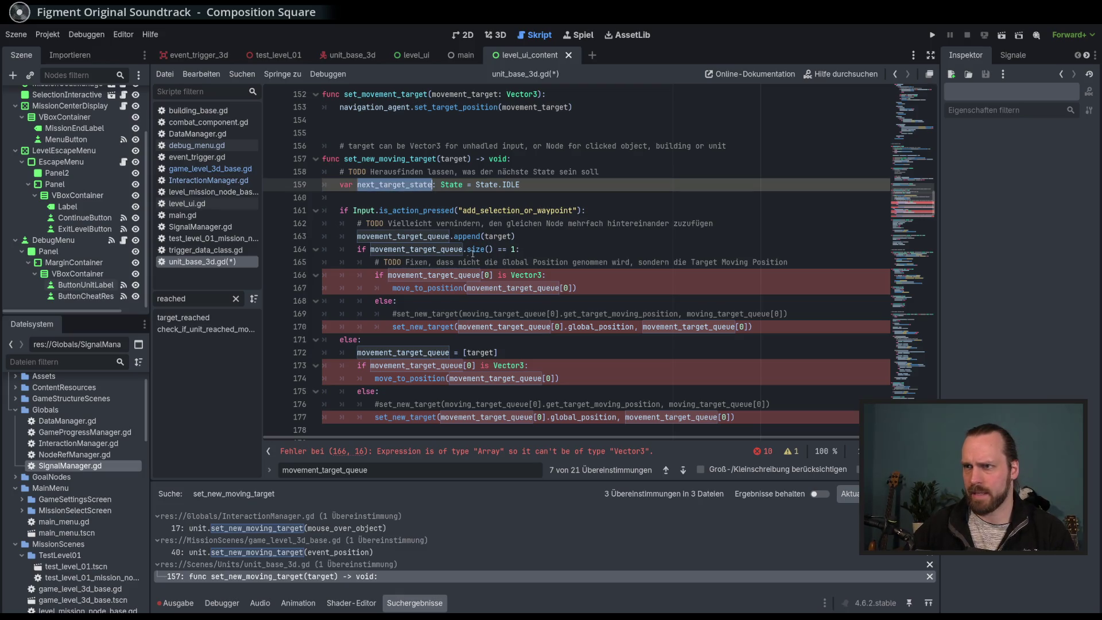
Change line 163 to movement_target_queue.append([target, next_target_state]).
{"action": "left_click", "coordinate": [493, 235]}
{"action": "double_click", "coordinate": [406, 236]}
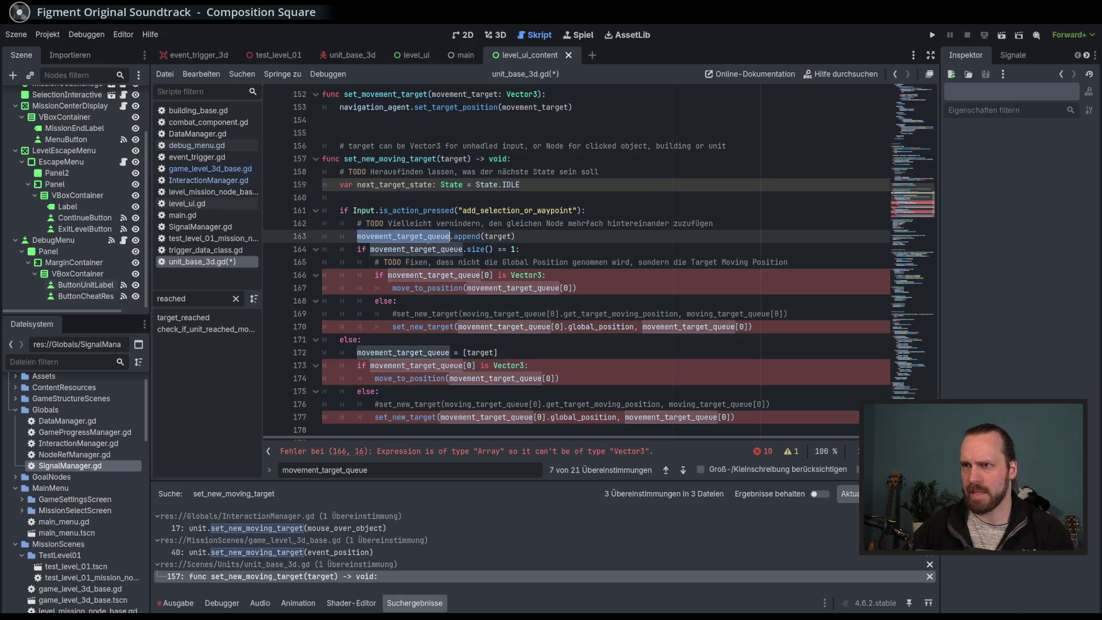
{"action": "left_click", "coordinate": [483, 236]}
{"action": "type", "text": "[target"}
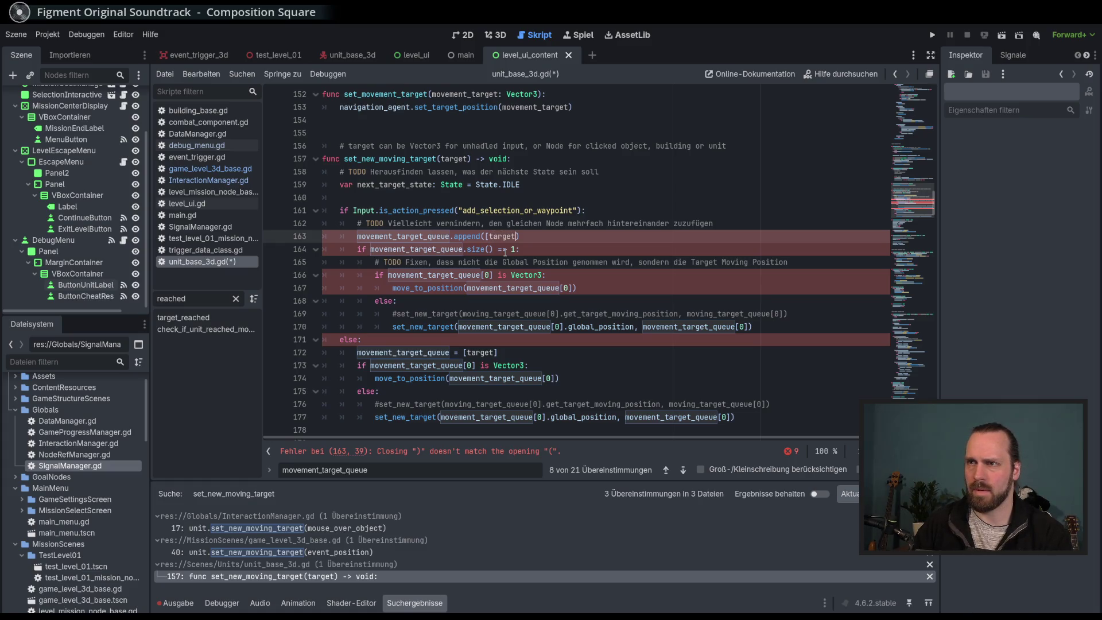
{"action": "type", "text": ", n"}
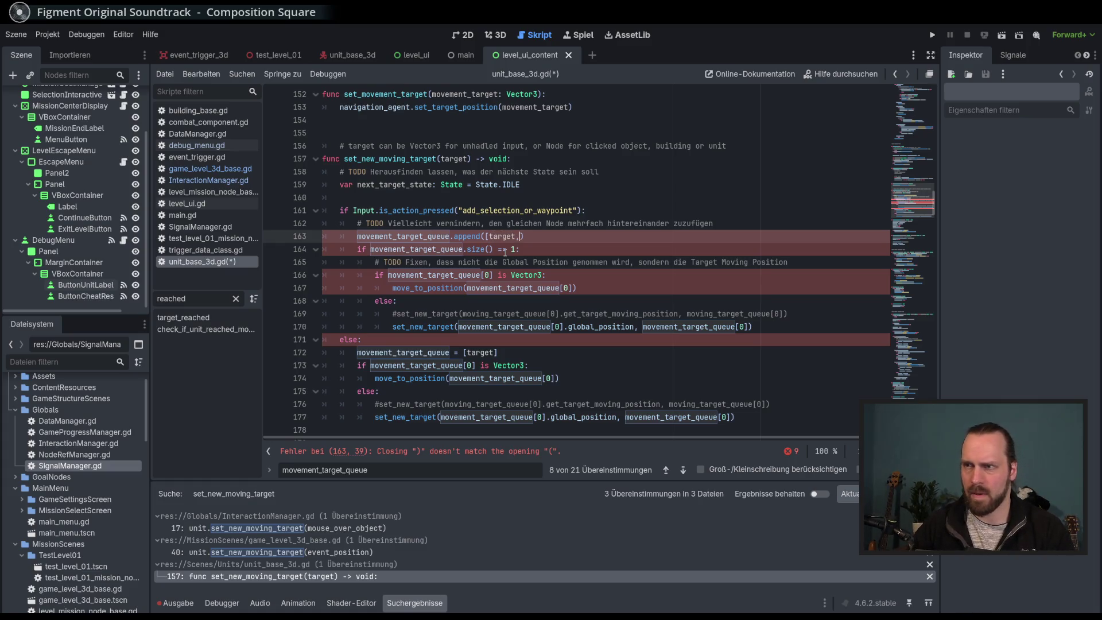
{"action": "type", "text": "ex"}
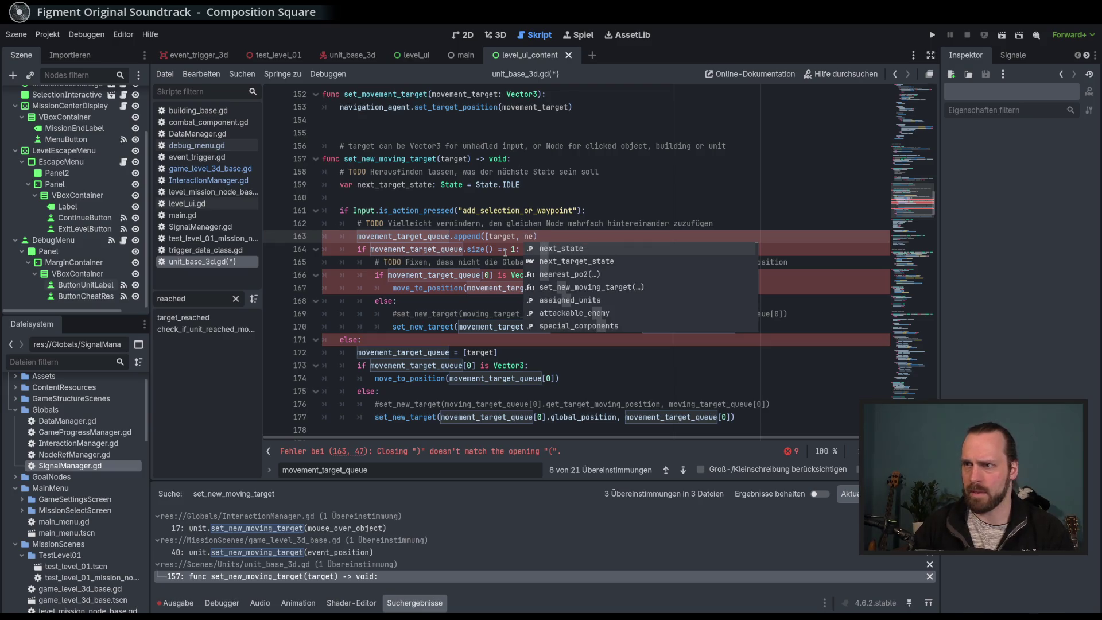
{"action": "key", "text": "Return"}
{"action": "type", "text": "]"}
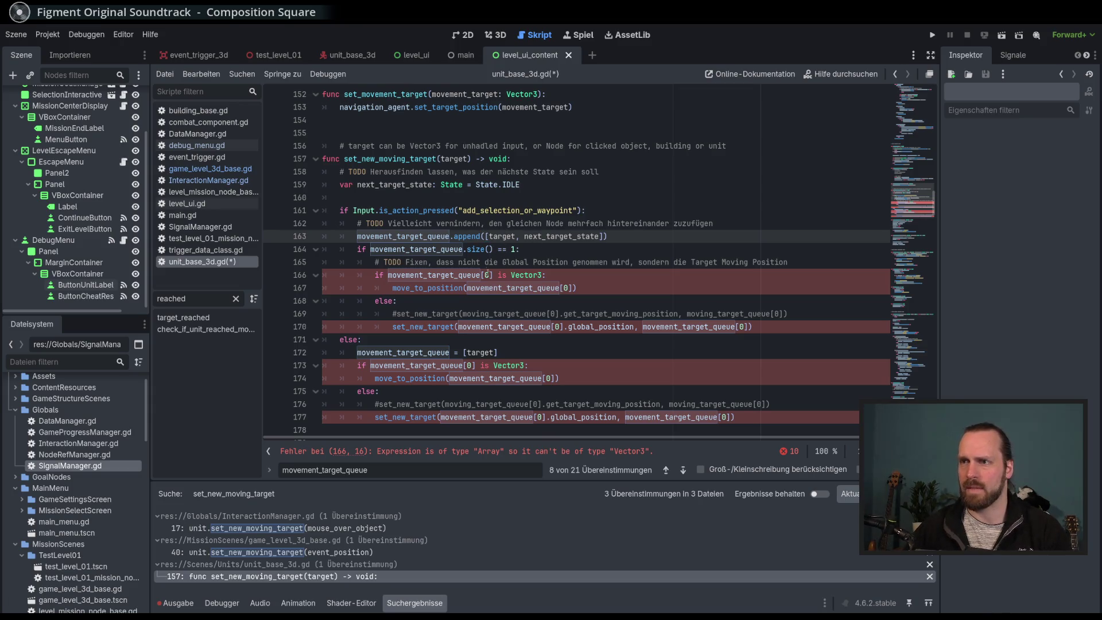
{"action": "double_click", "coordinate": [487, 275]}
Change line 166's condition to 'if movement_target_queue[0][0] is Vector3:'.
{"action": "left_click", "coordinate": [489, 275]}
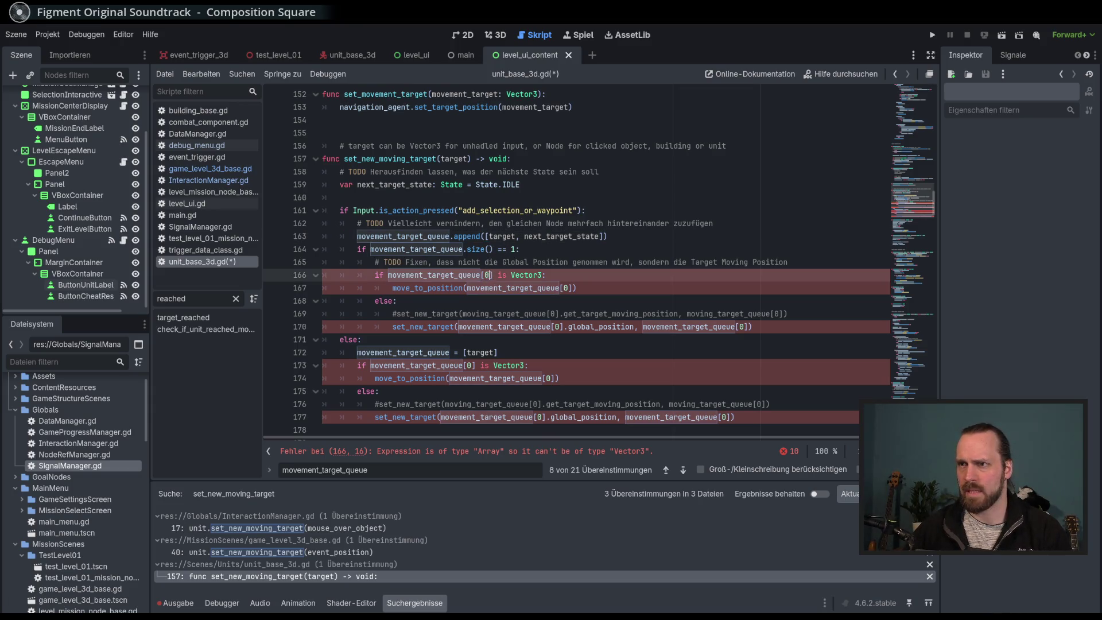
{"action": "type", "text": "["}
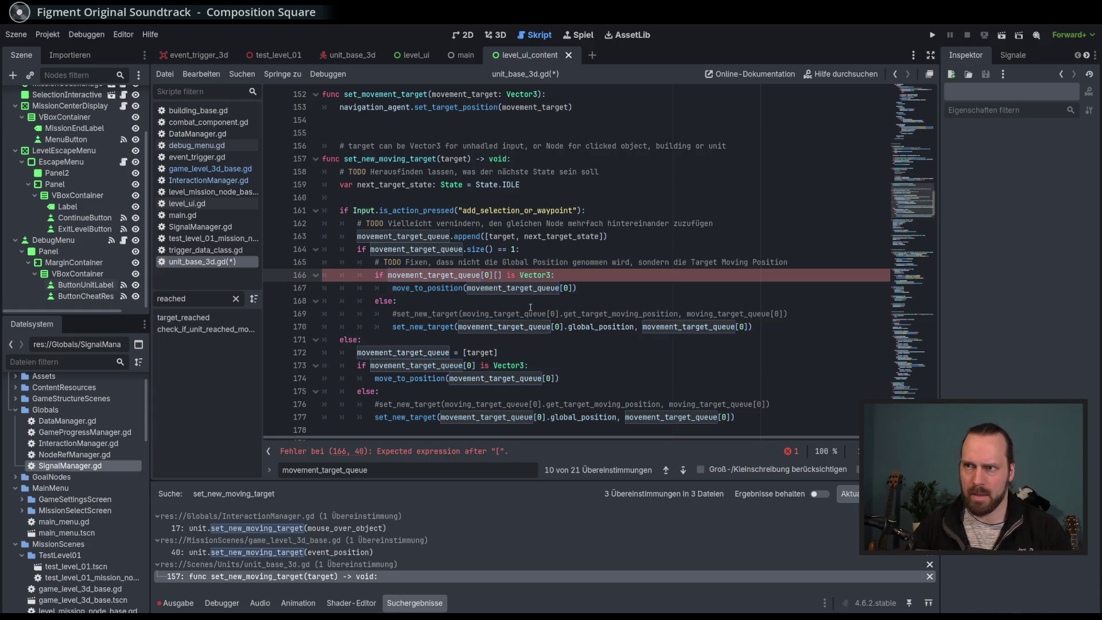
{"action": "type", "text": "0"}
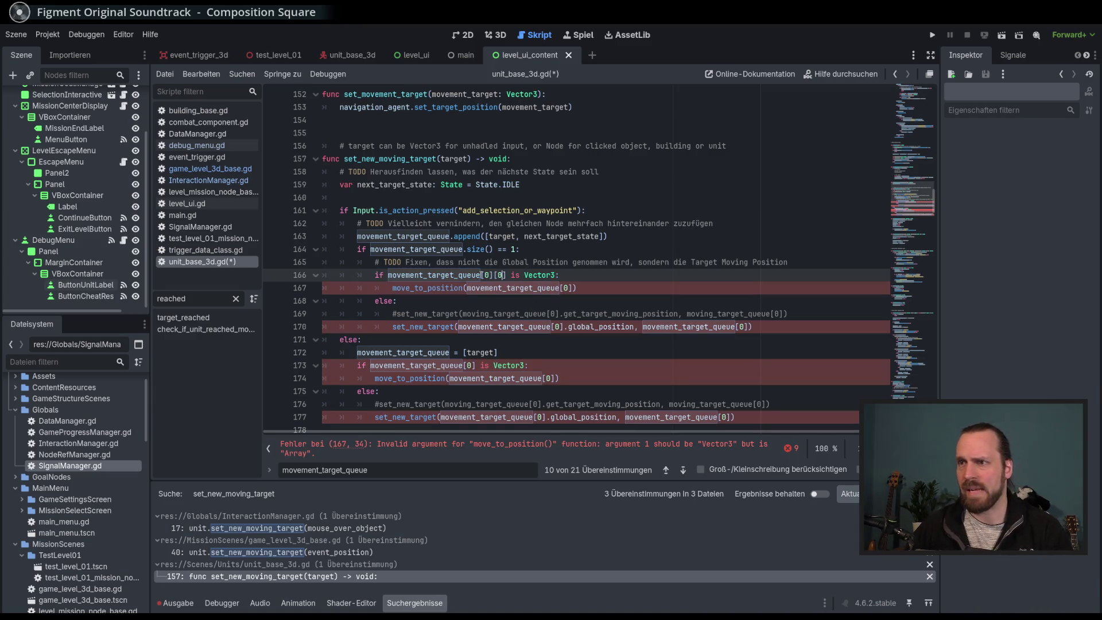
{"action": "double_click", "coordinate": [500, 275]}
{"action": "double_click", "coordinate": [494, 236]}
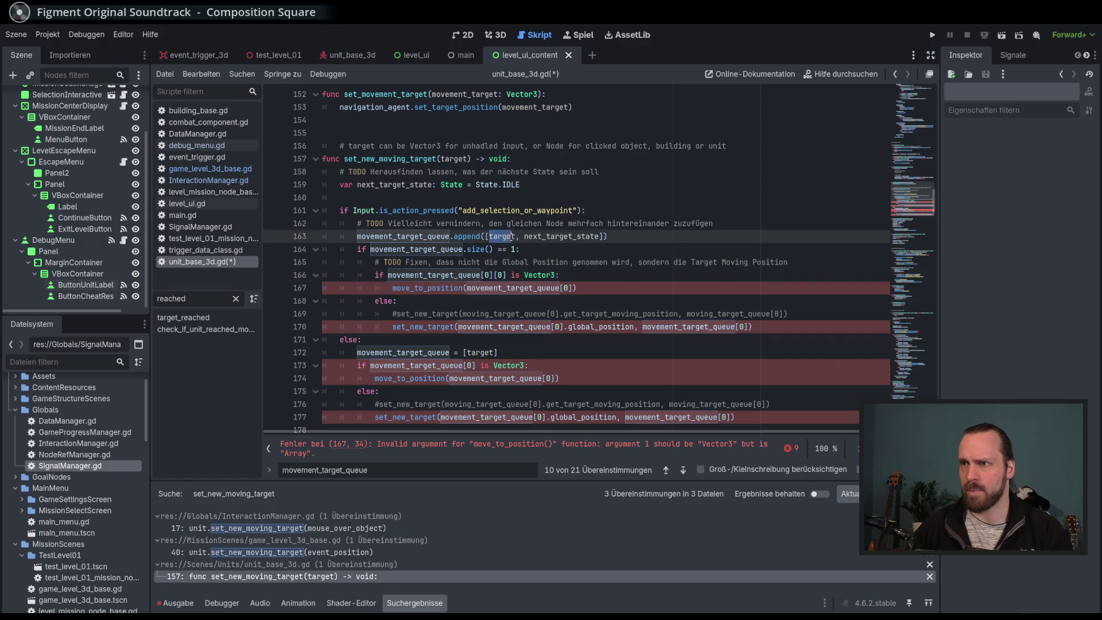
{"action": "left_click", "coordinate": [502, 262]}
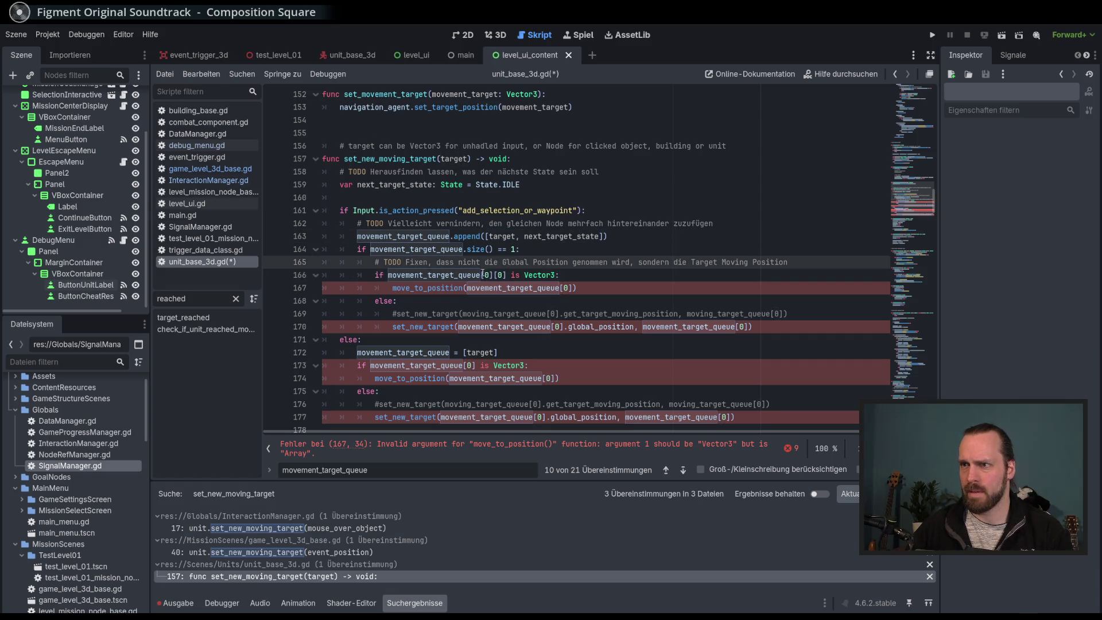
{"action": "double_click", "coordinate": [486, 275]}
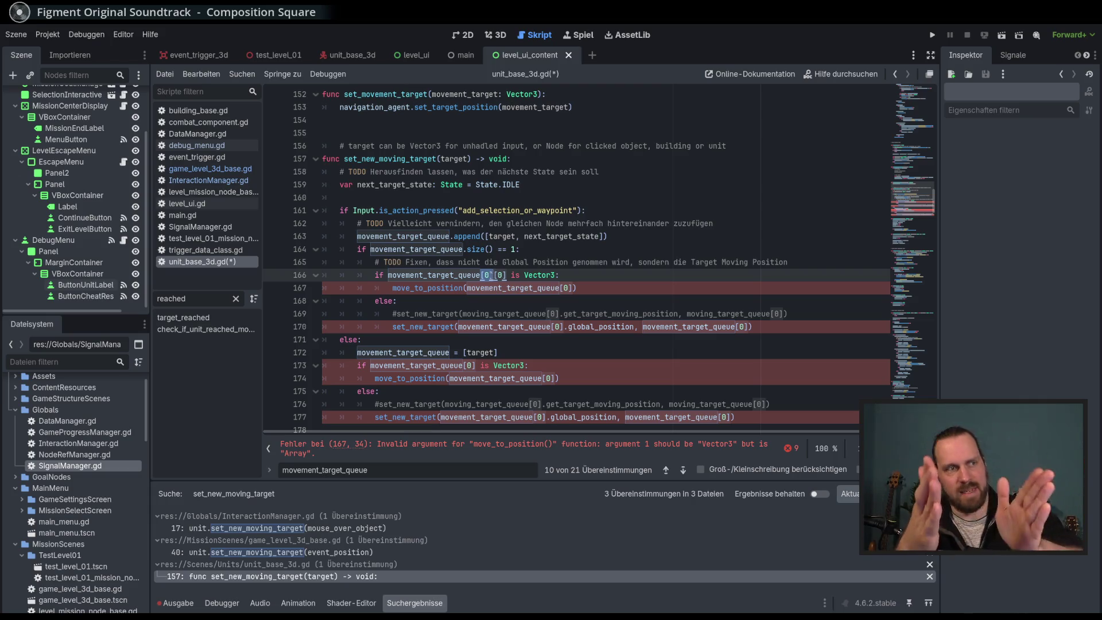
{"action": "key", "text": "Down"}
{"action": "key", "text": "Up"}
{"action": "key", "text": "Right"}
{"action": "key", "text": "Right"}
{"action": "key", "text": "Right"}
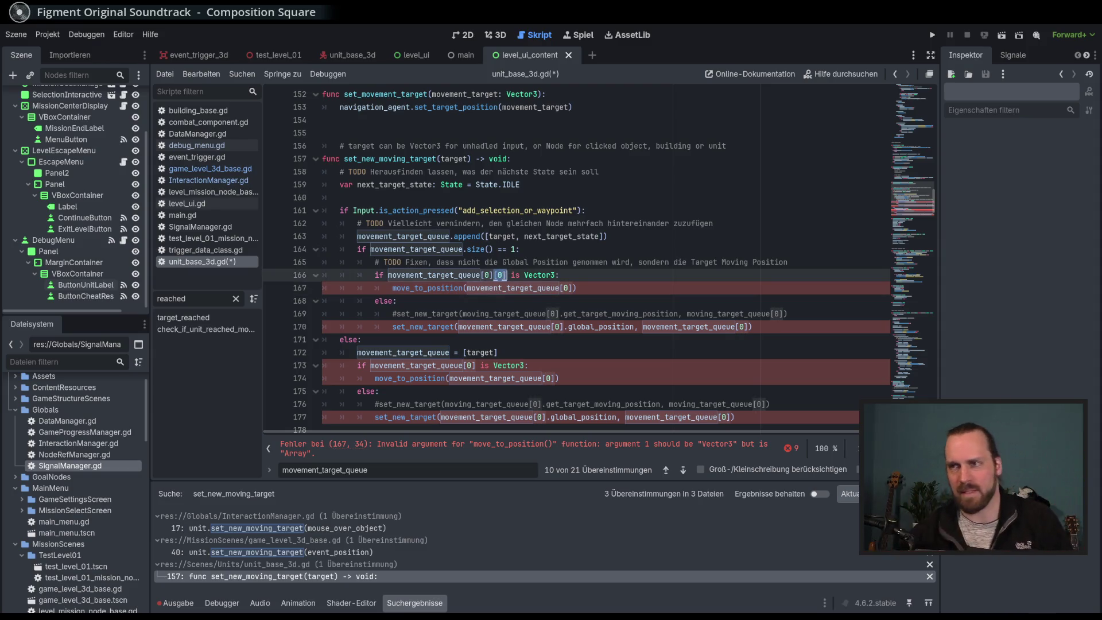
{"action": "double_click", "coordinate": [539, 274]}
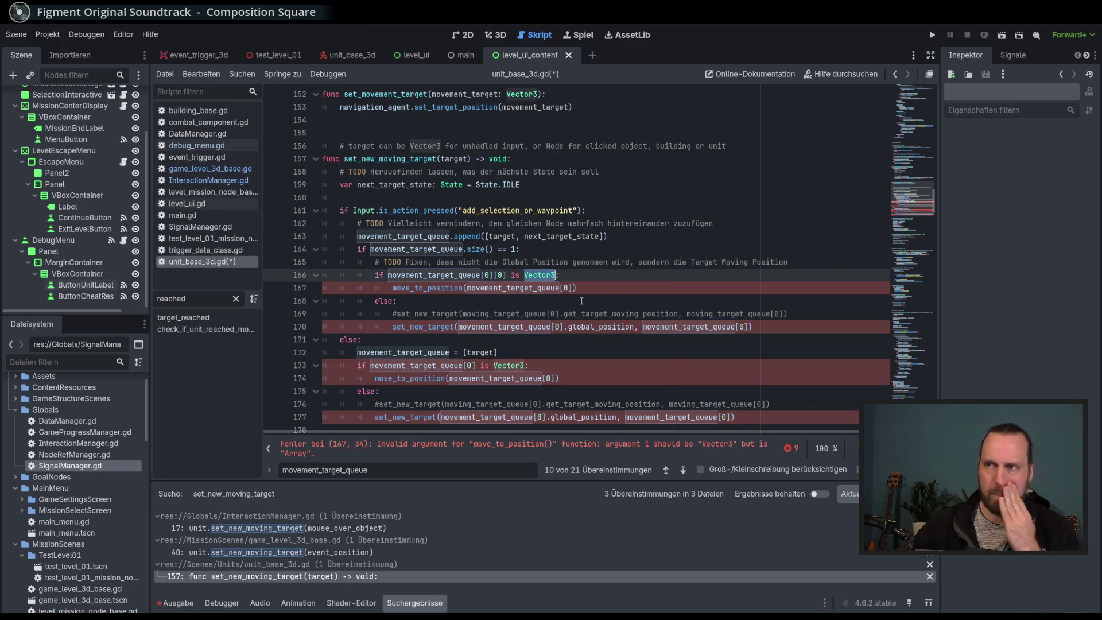
{"action": "left_click", "coordinate": [516, 287]}
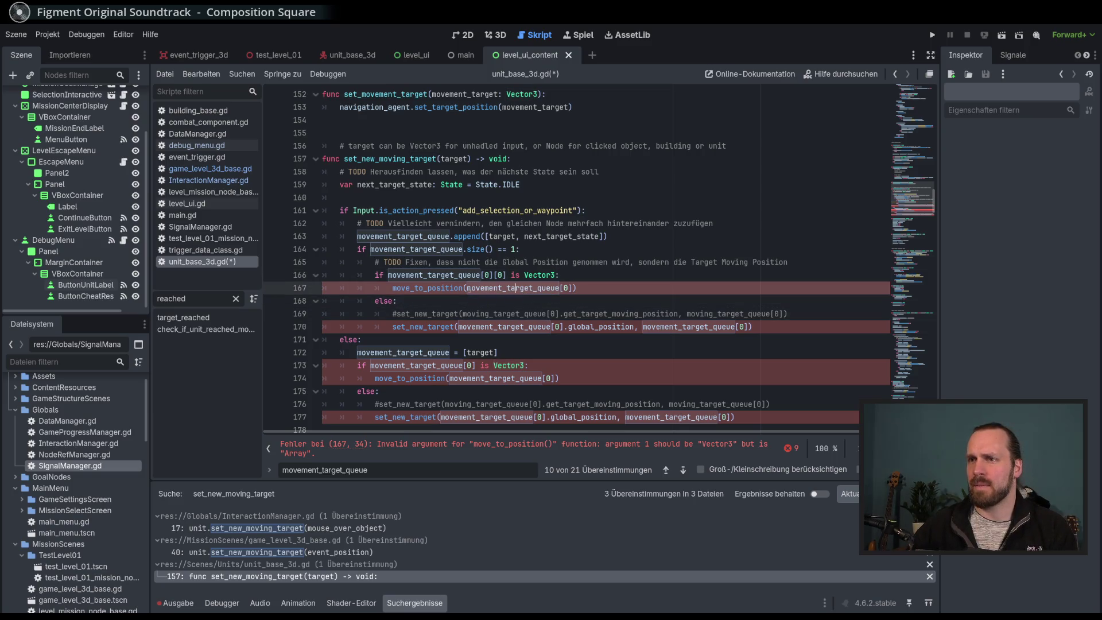
Make line 167's move_to_position argument index movement_target_queue[0][0].
{"action": "type", "text": "[0"}
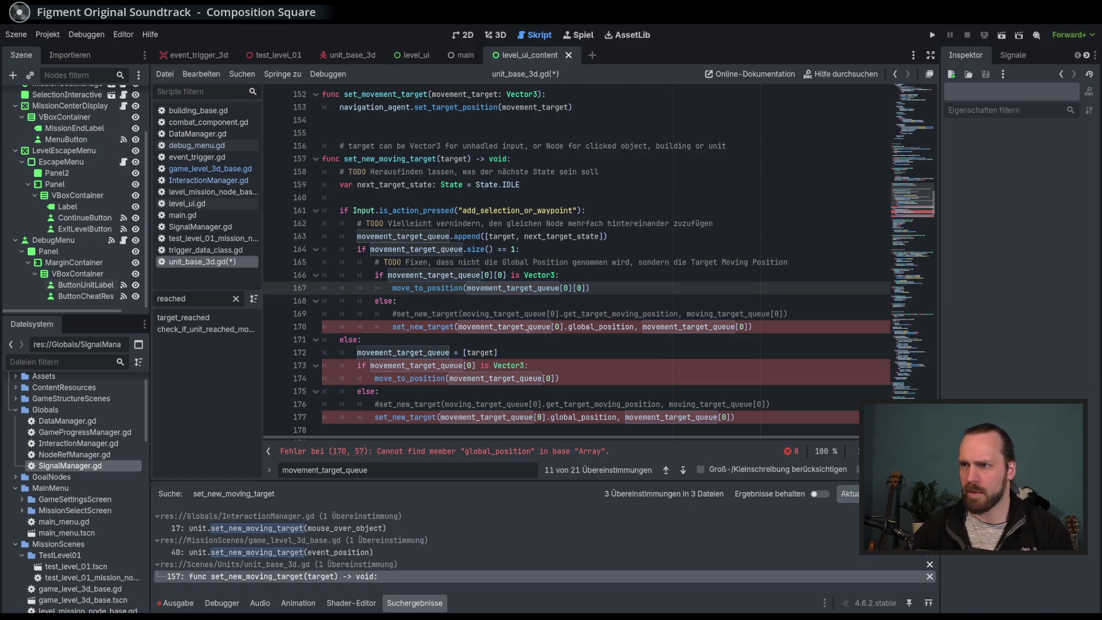
{"action": "left_click", "coordinate": [530, 275]}
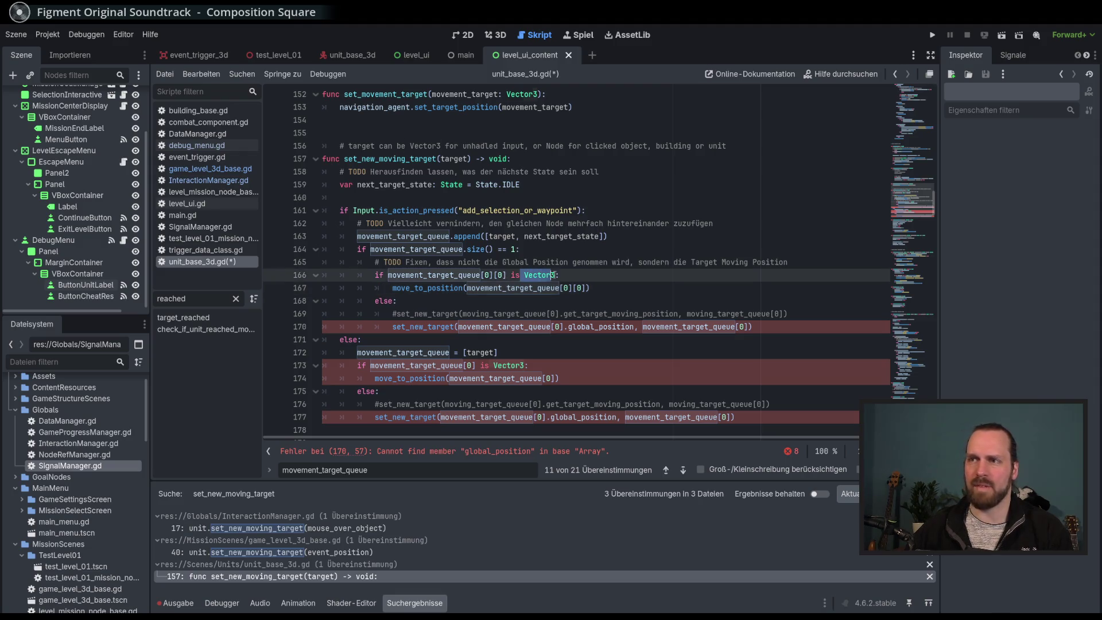
{"action": "double_click", "coordinate": [415, 288]}
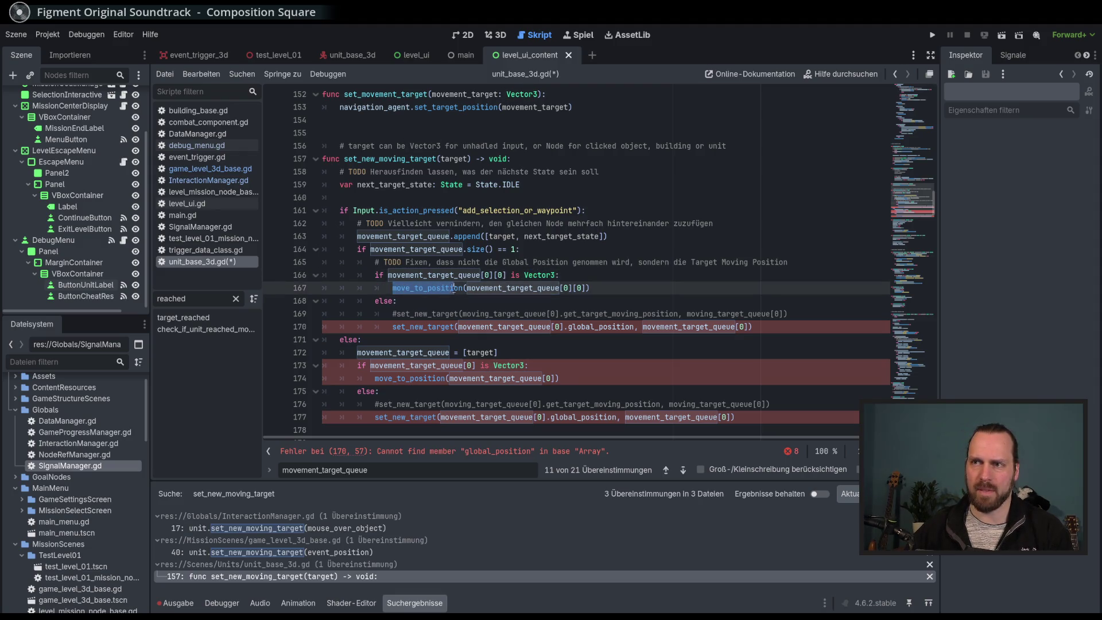
{"action": "left_click", "coordinate": [441, 288]}
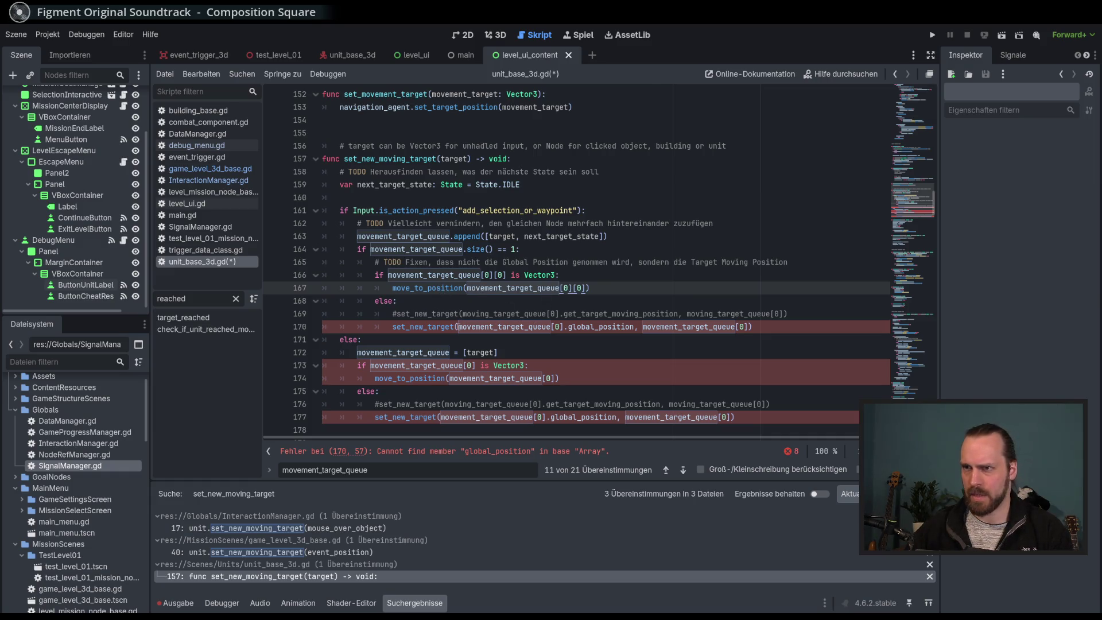
Make line 170 use movement_target_queue[0][0].global_position and go to set_new_target's definition.
{"action": "left_click", "coordinate": [457, 326]}
{"action": "double_click", "coordinate": [457, 326]}
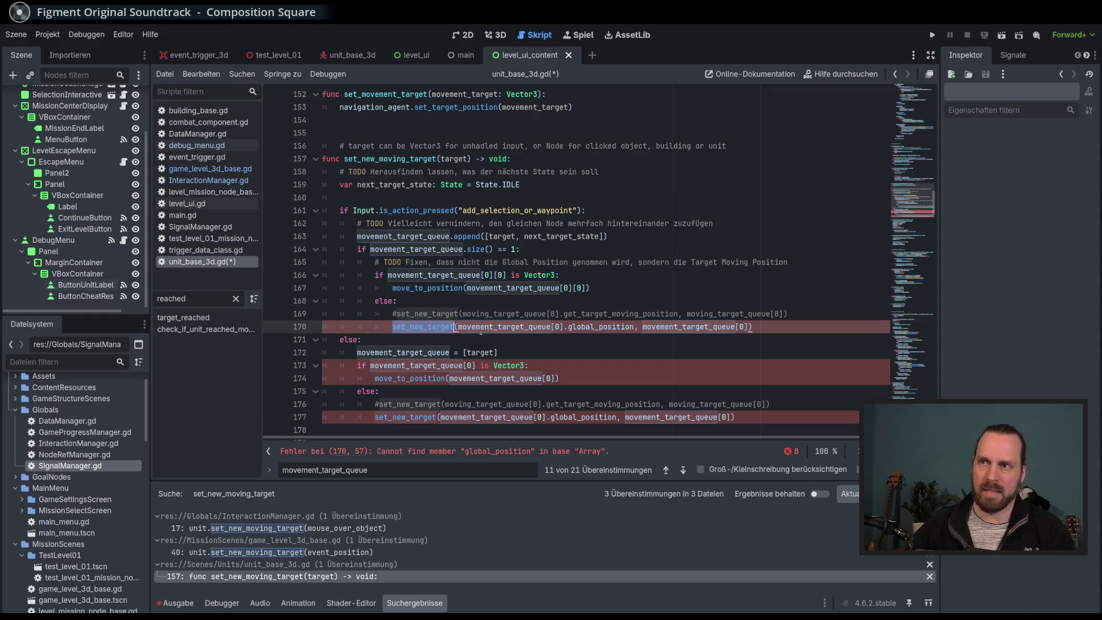
{"action": "left_click", "coordinate": [517, 326]}
{"action": "double_click", "coordinate": [536, 328]}
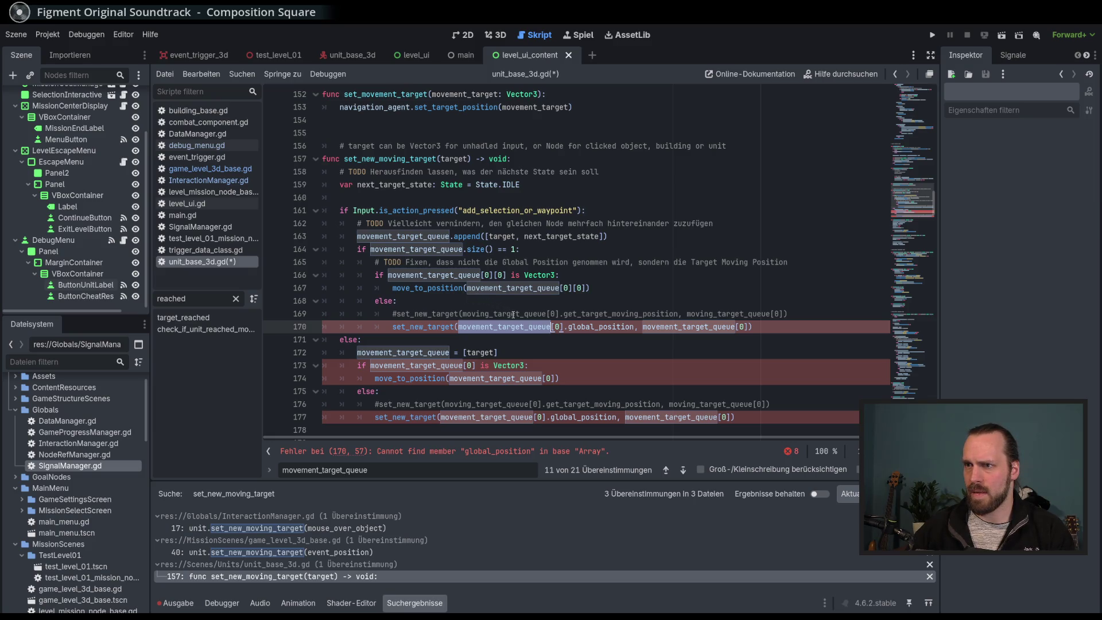
{"action": "double_click", "coordinate": [601, 326]}
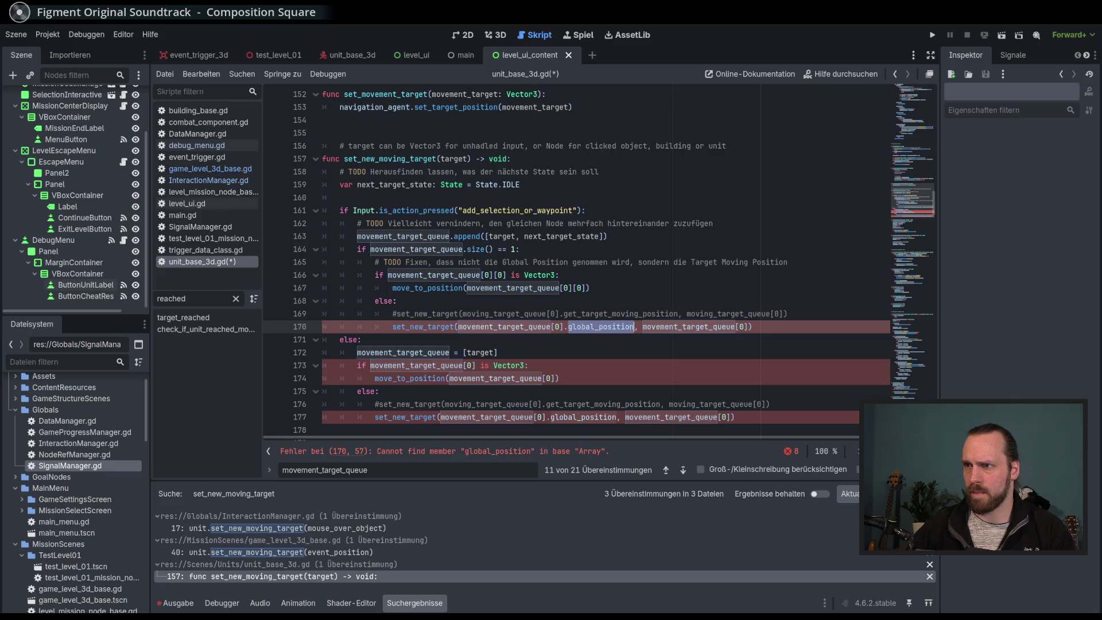
{"action": "left_click", "coordinate": [601, 342]}
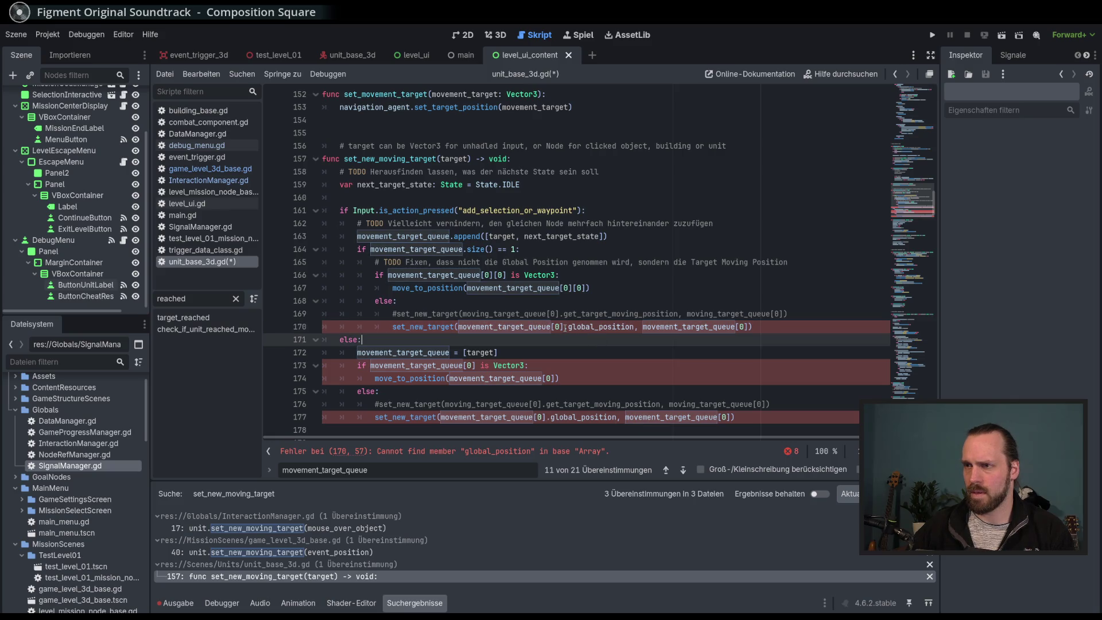
{"action": "left_click", "coordinate": [565, 326]}
{"action": "type", "text": "[0"}
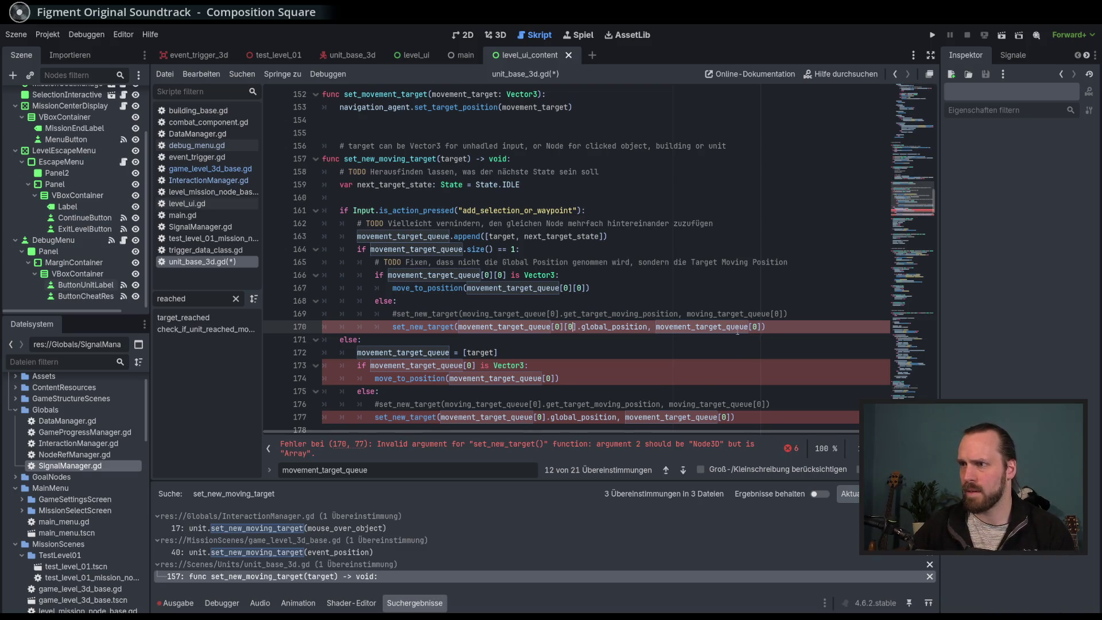
{"action": "double_click", "coordinate": [701, 326]}
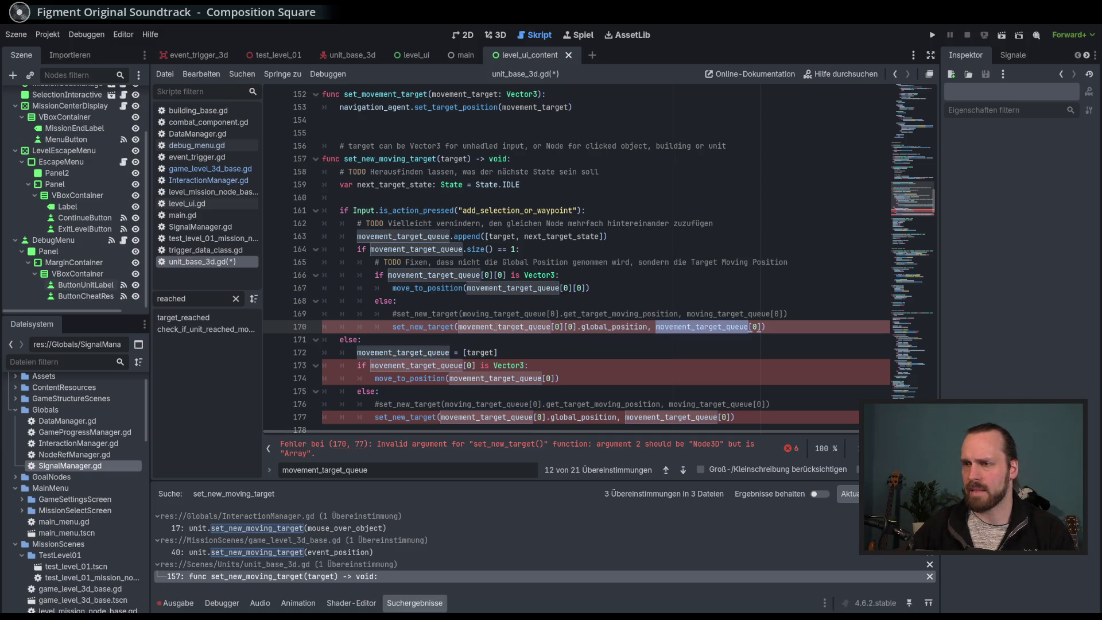
{"action": "left_click", "coordinate": [447, 327], "text": "ctrl"}
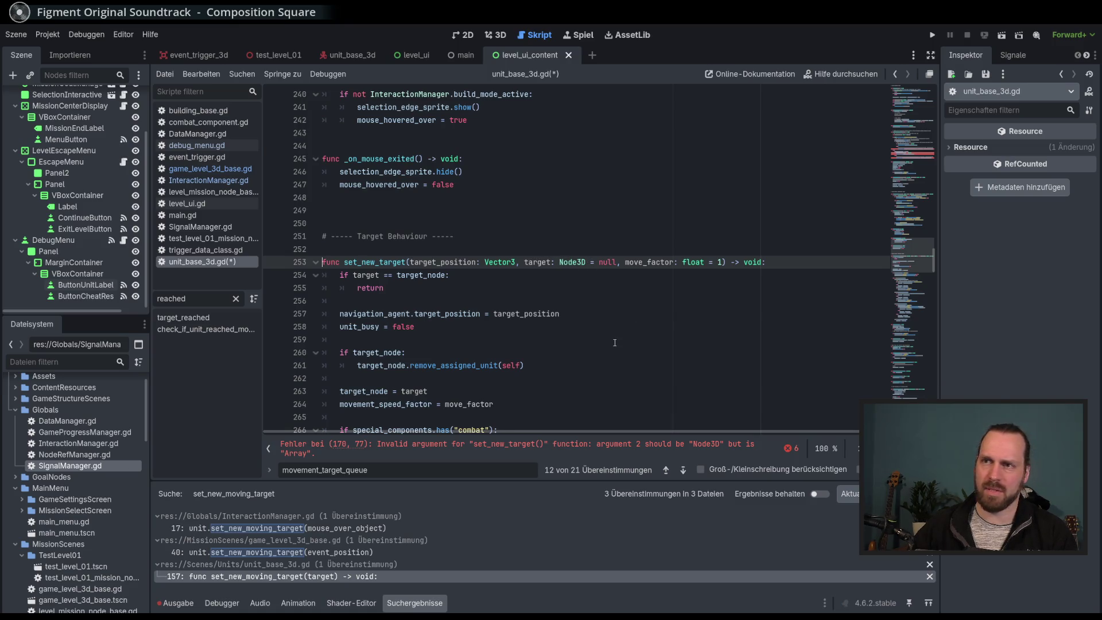
Back on line 170, change set_new_target's second argument to movement_target_queue[0][0].
{"action": "key", "text": "alt+Left"}
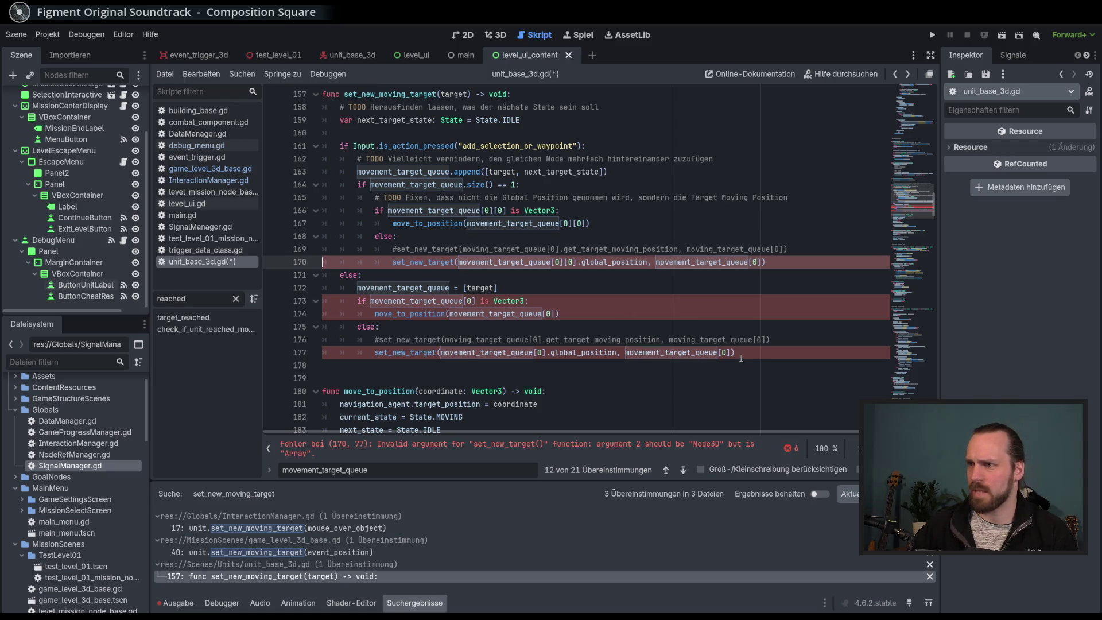
{"action": "left_click", "coordinate": [731, 352]}
{"action": "type", "text": "[0]"}
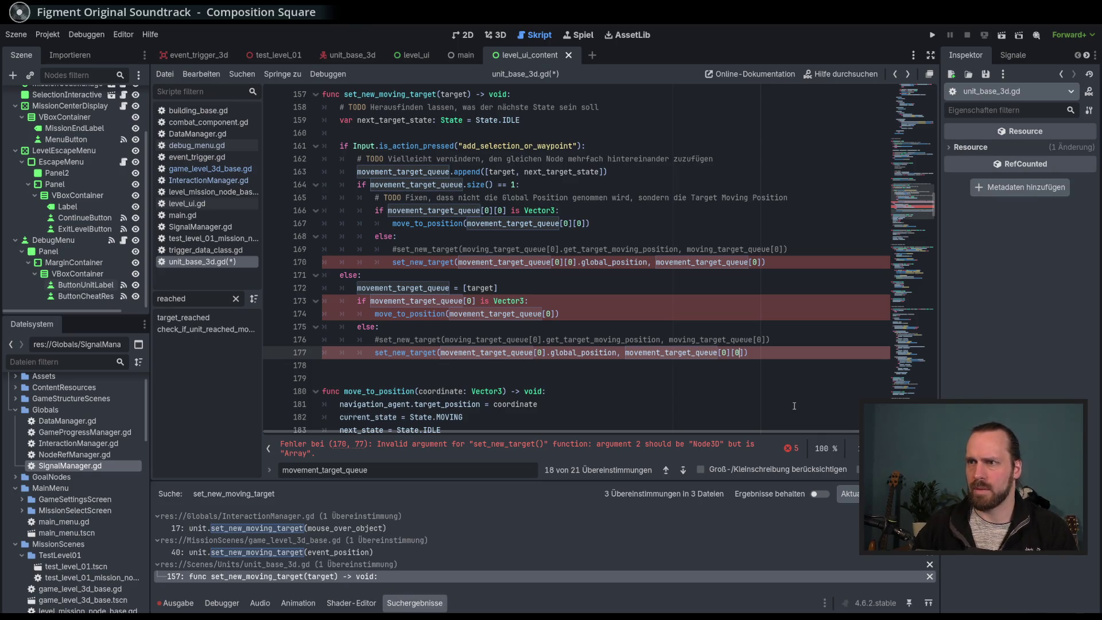
{"action": "key", "text": "BackSpace"}
{"action": "key", "text": "BackSpace"}
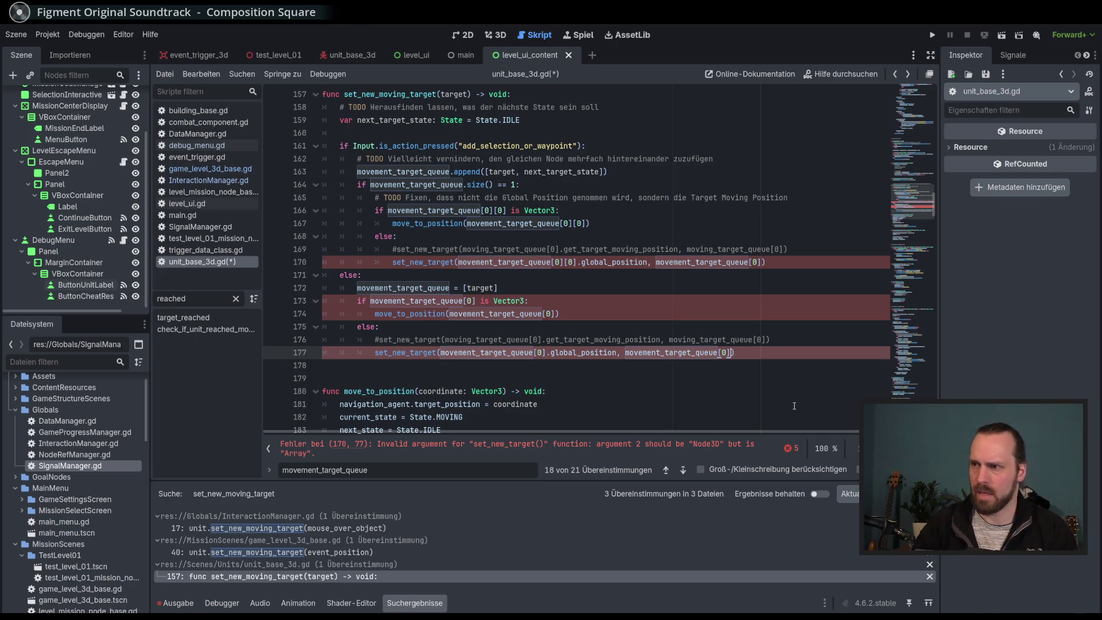
{"action": "left_click", "coordinate": [766, 261]}
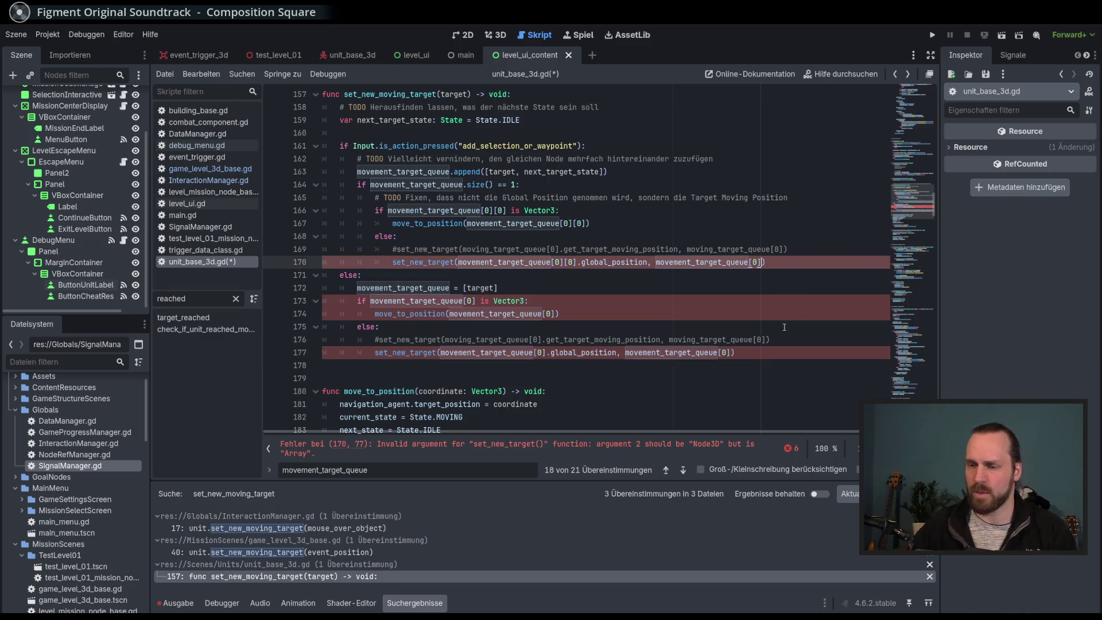
{"action": "type", "text": "[0]"}
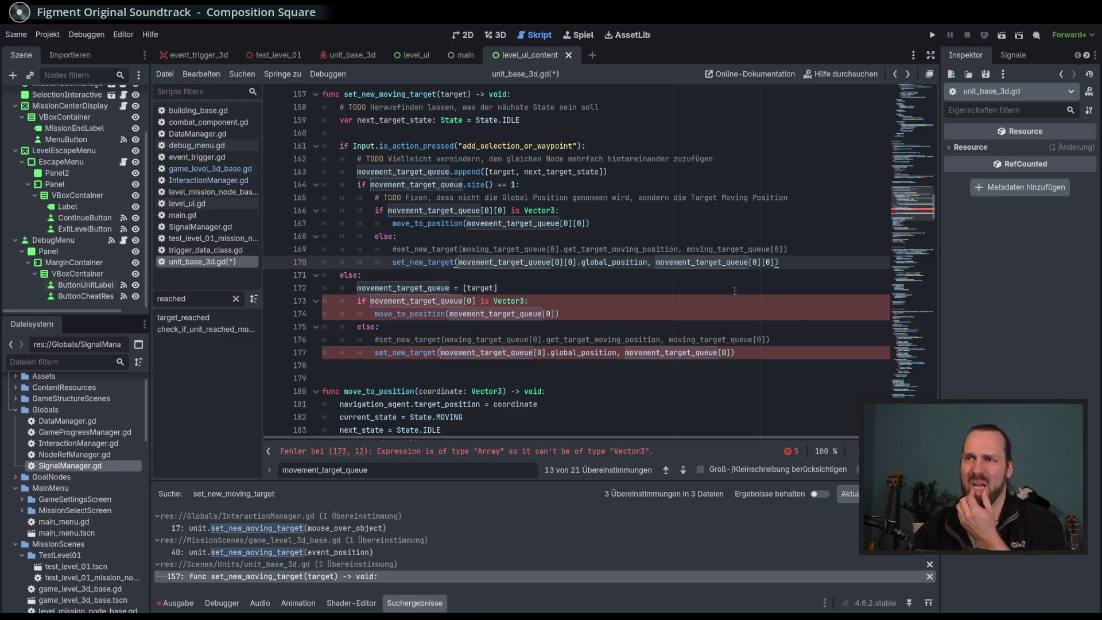
{"action": "left_click_drag", "start_coordinate": [774, 262], "coordinate": [761, 262]}
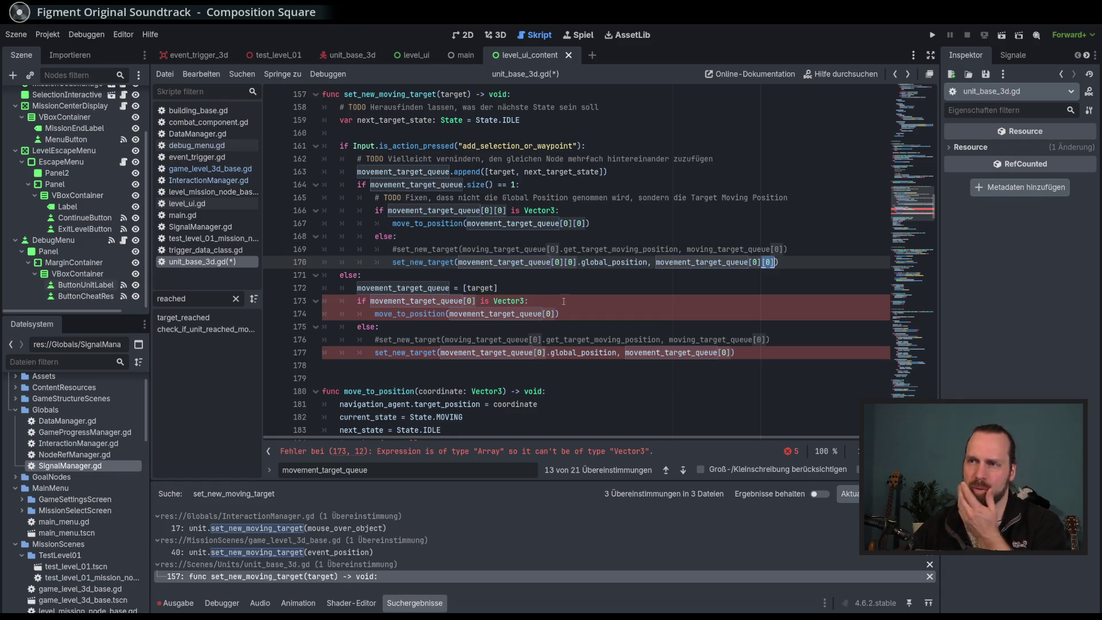
{"action": "double_click", "coordinate": [420, 288]}
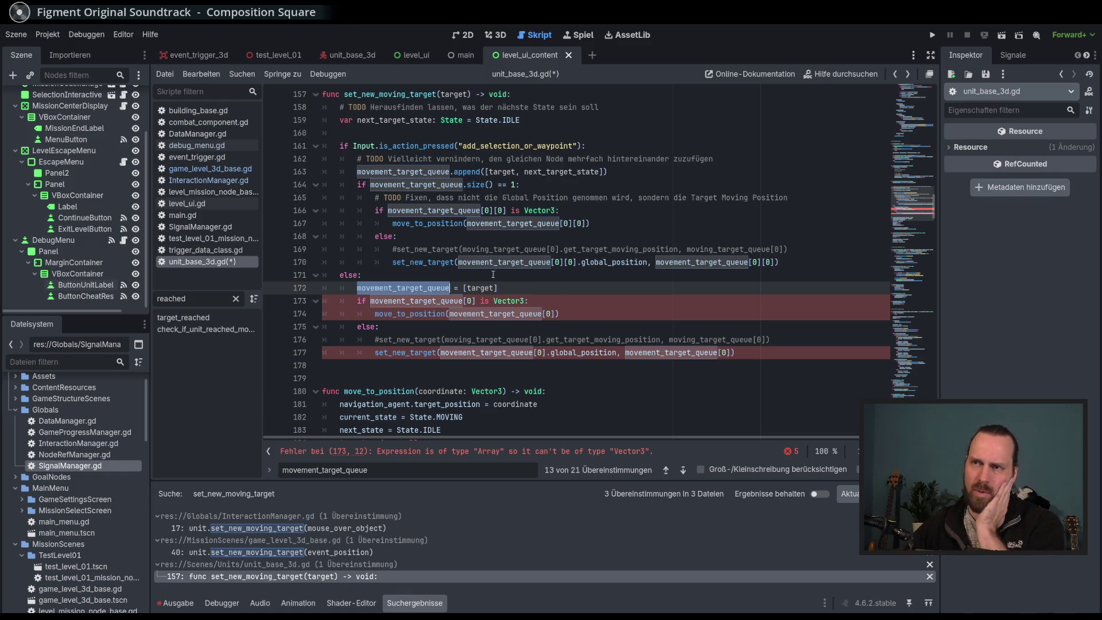
{"action": "scroll", "coordinate": [527, 258], "scroll_direction": "up", "scroll_amount": 1}
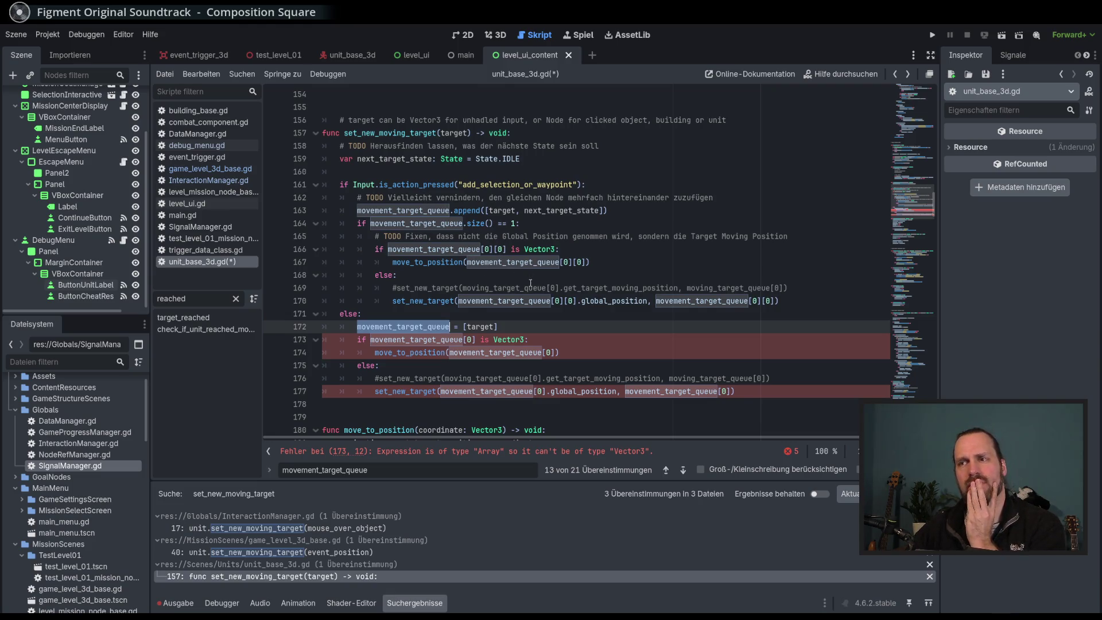
{"action": "left_click", "coordinate": [562, 300]}
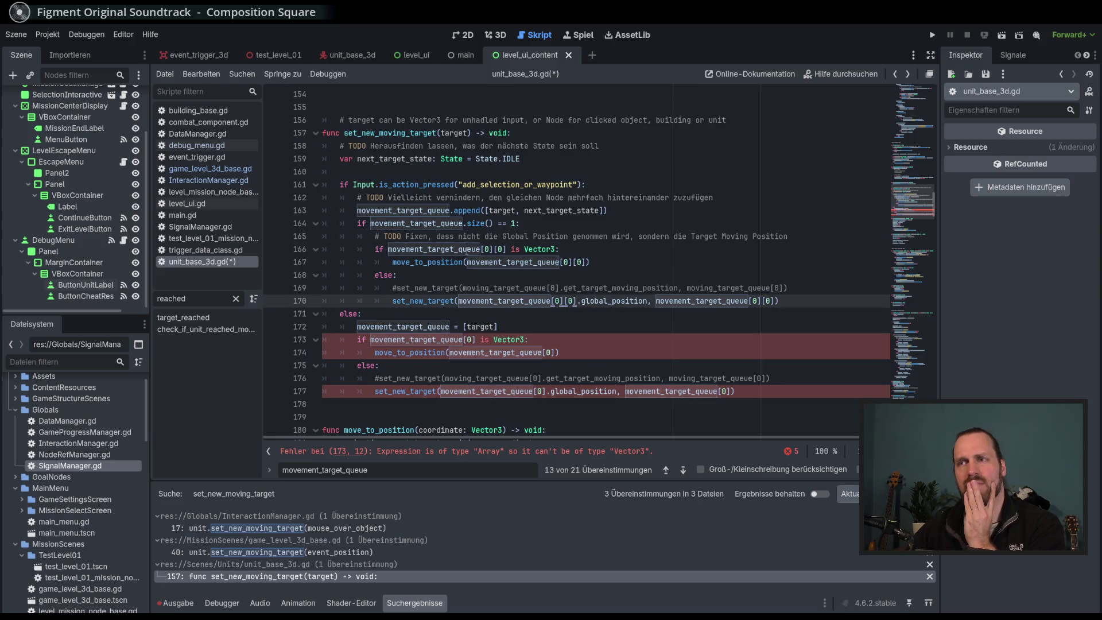
{"action": "mouse_move", "coordinate": [467, 249]}
{"action": "mouse_move", "coordinate": [393, 184]}
{"action": "left_mouse_down"}
{"action": "mouse_move", "coordinate": [448, 293]}
{"action": "mouse_move", "coordinate": [413, 372]}
{"action": "mouse_move", "coordinate": [436, 382]}
{"action": "left_mouse_up"}
{"action": "left_click", "coordinate": [538, 331]}
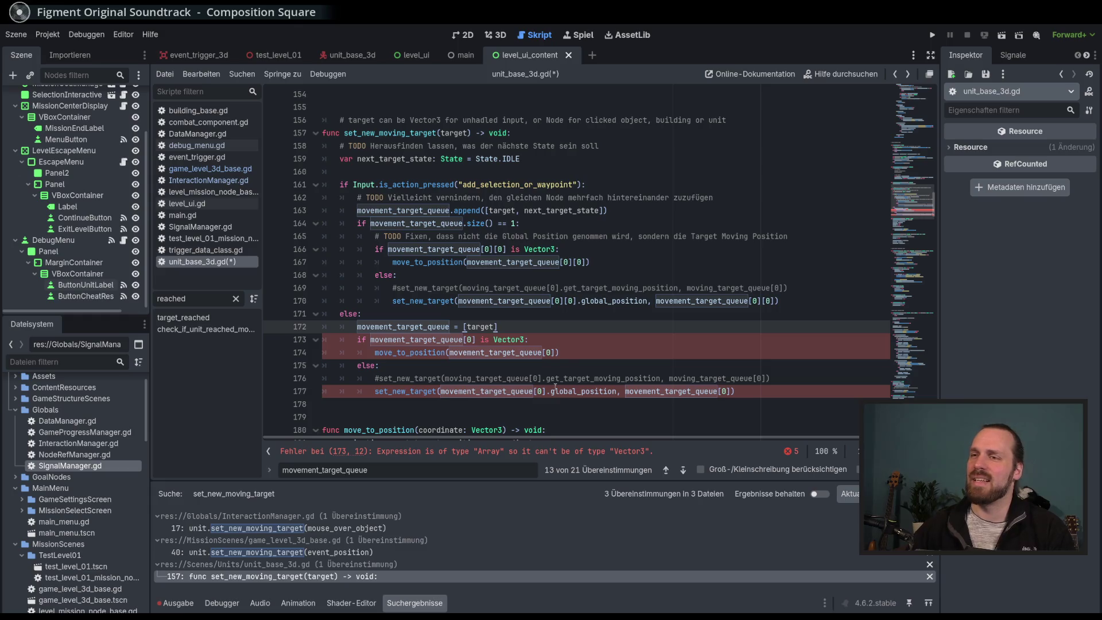
{"action": "double_click", "coordinate": [425, 339]}
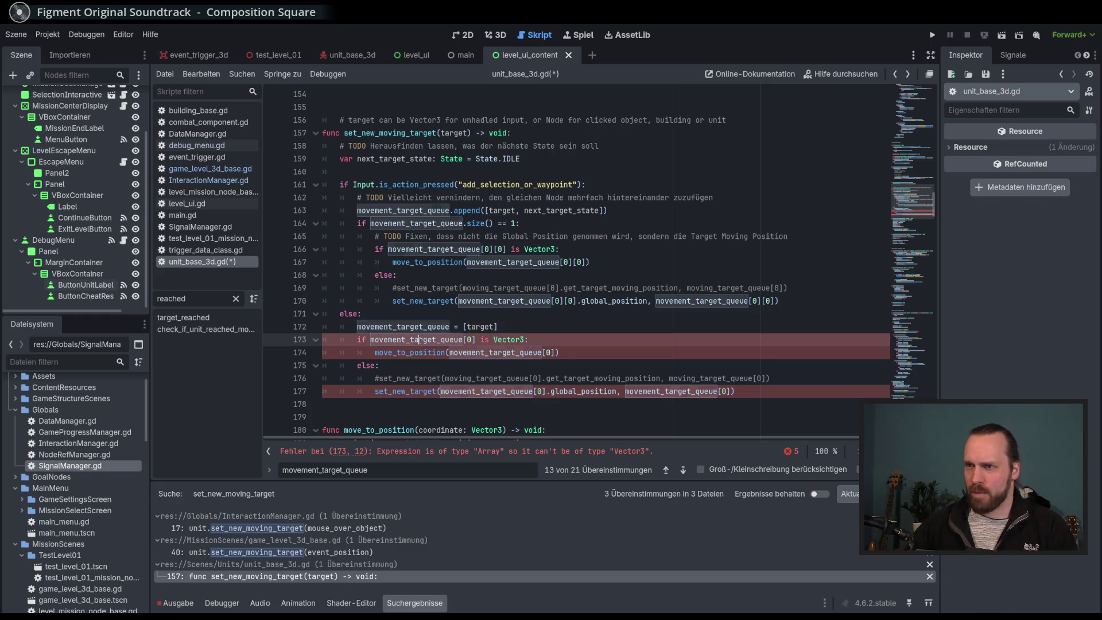
{"action": "left_click", "coordinate": [507, 353]}
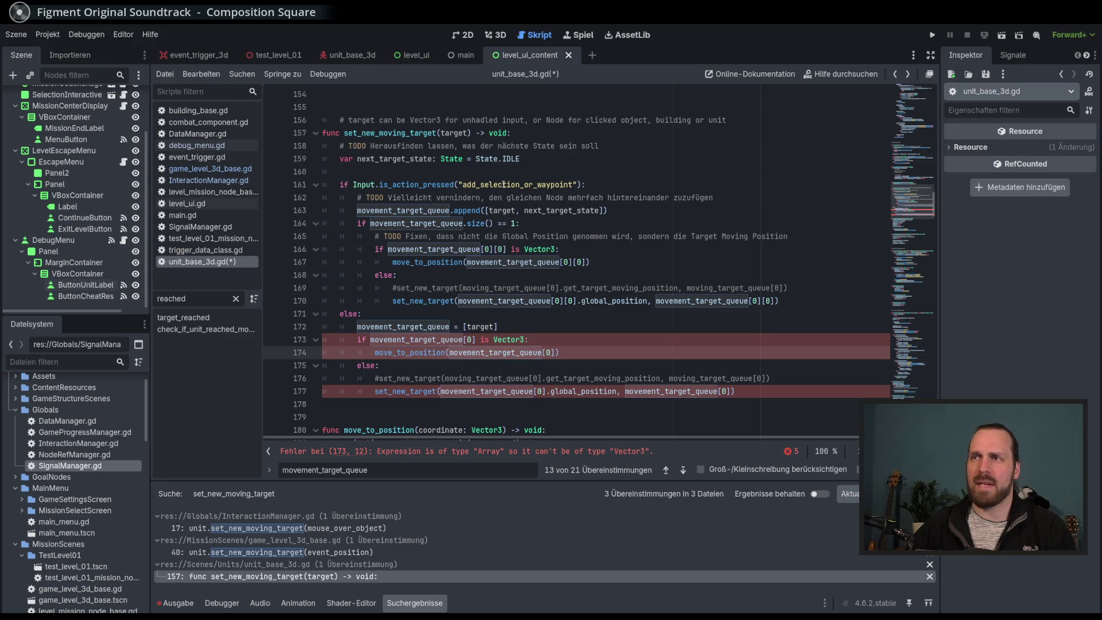
{"action": "double_click", "coordinate": [504, 184]}
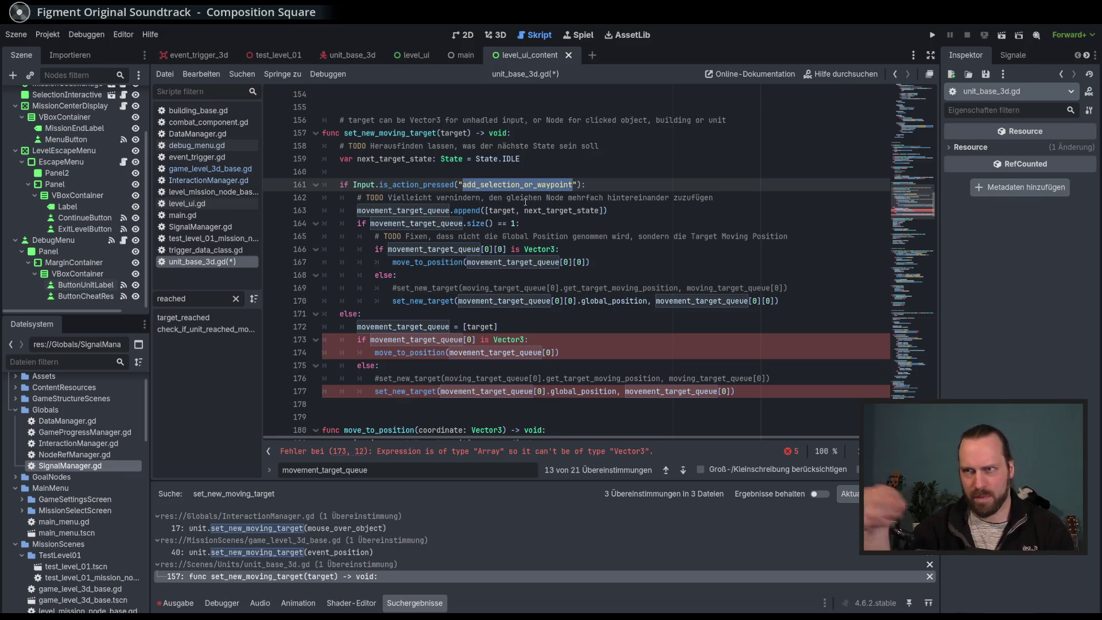
{"action": "double_click", "coordinate": [395, 133]}
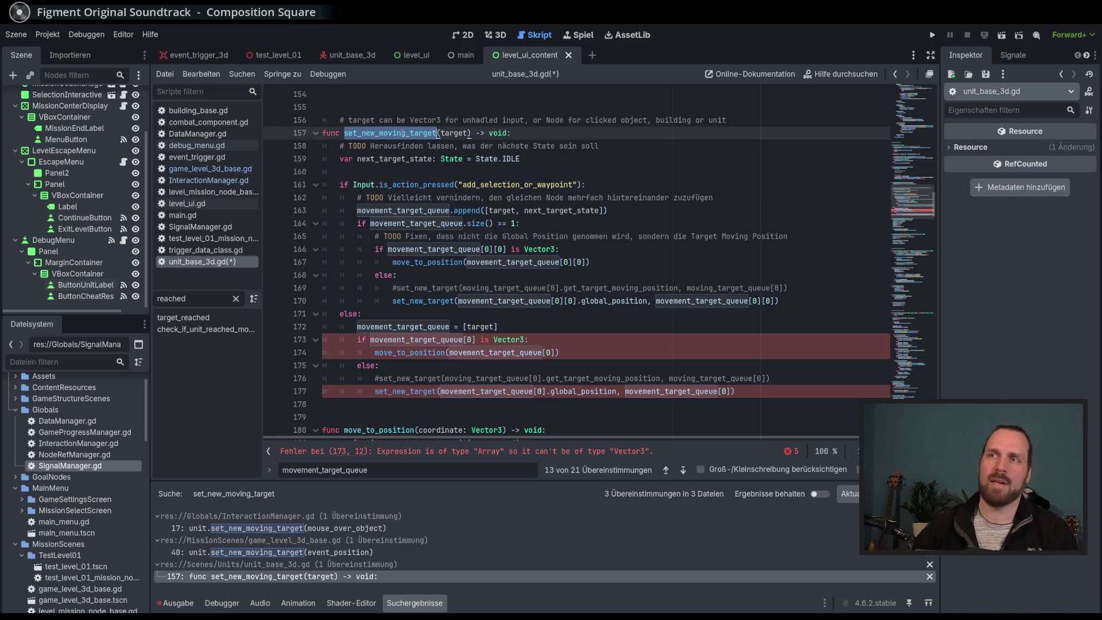
{"action": "left_click", "coordinate": [498, 183]}
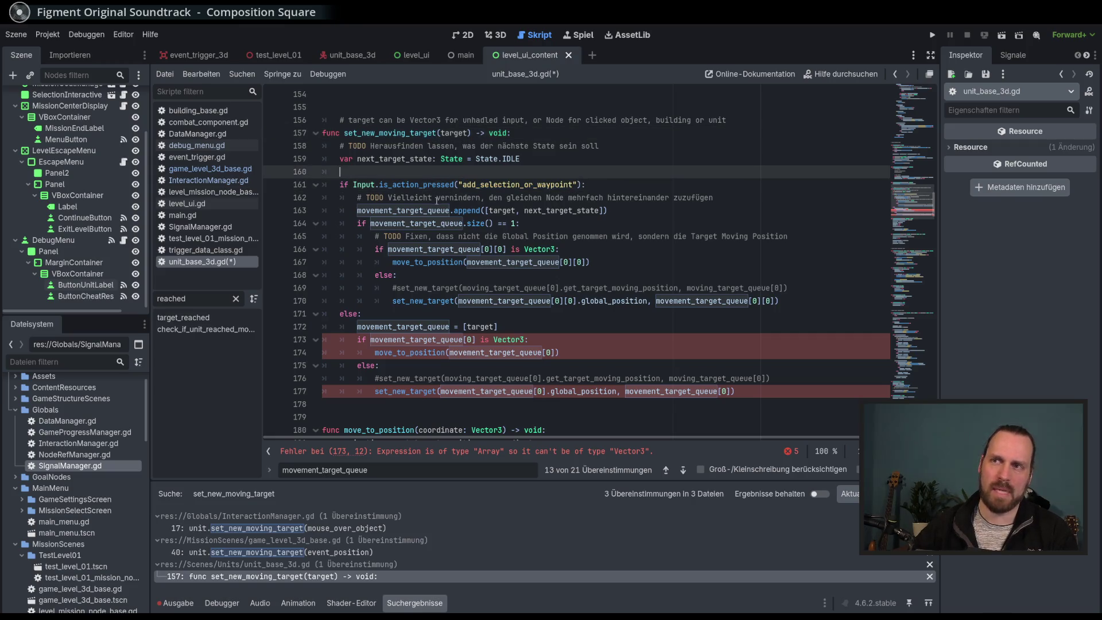
{"action": "double_click", "coordinate": [422, 210]}
{"action": "left_click", "coordinate": [476, 236]}
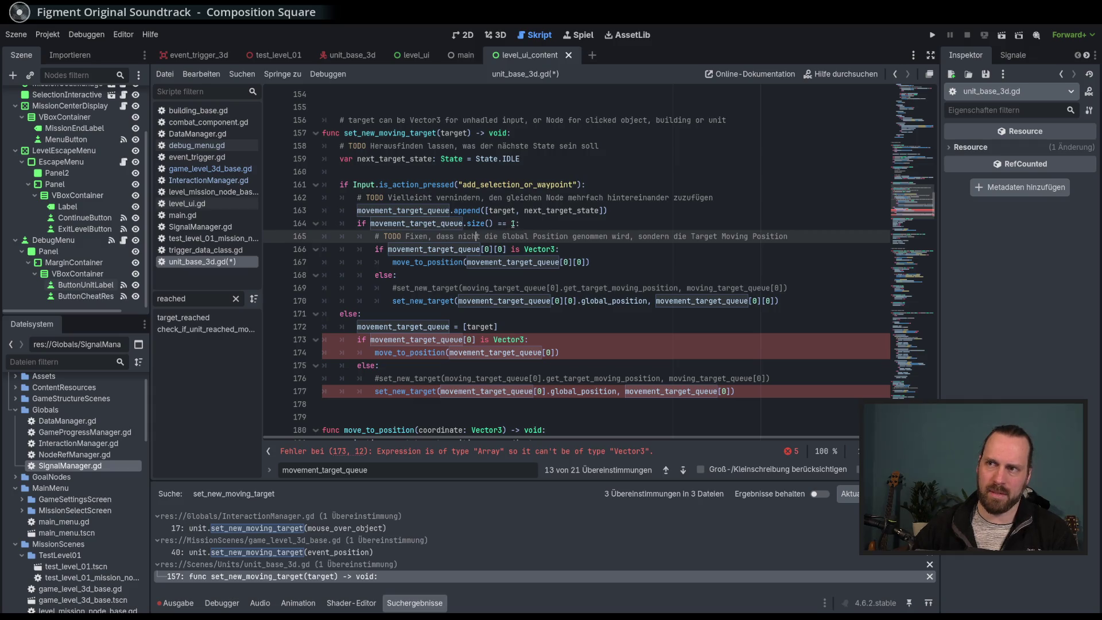
{"action": "left_click", "coordinate": [512, 223]}
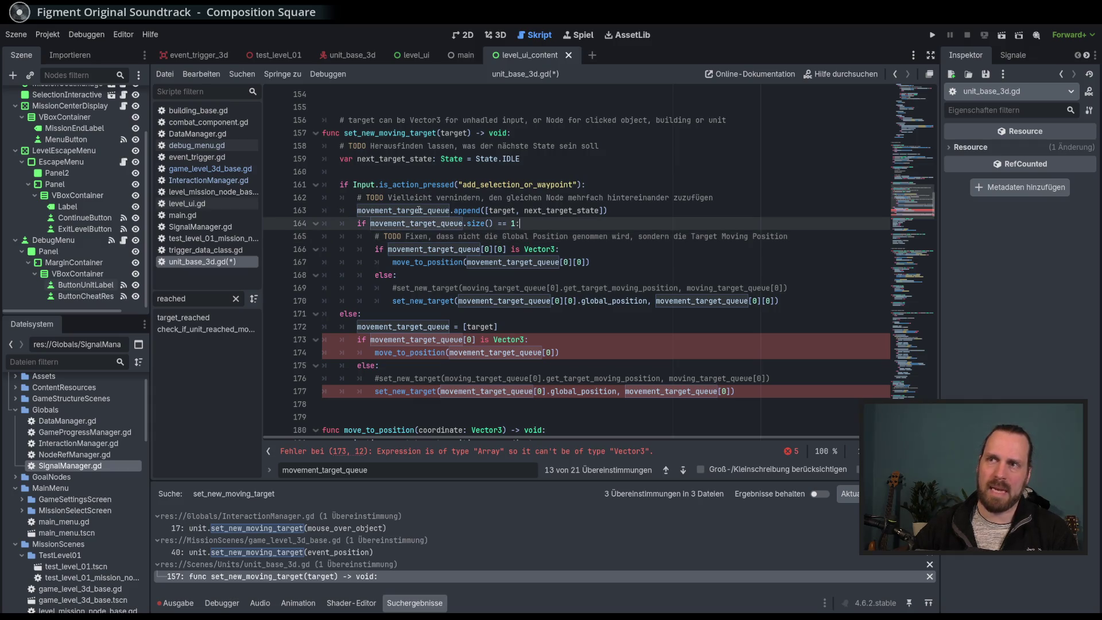
{"action": "double_click", "coordinate": [442, 210]}
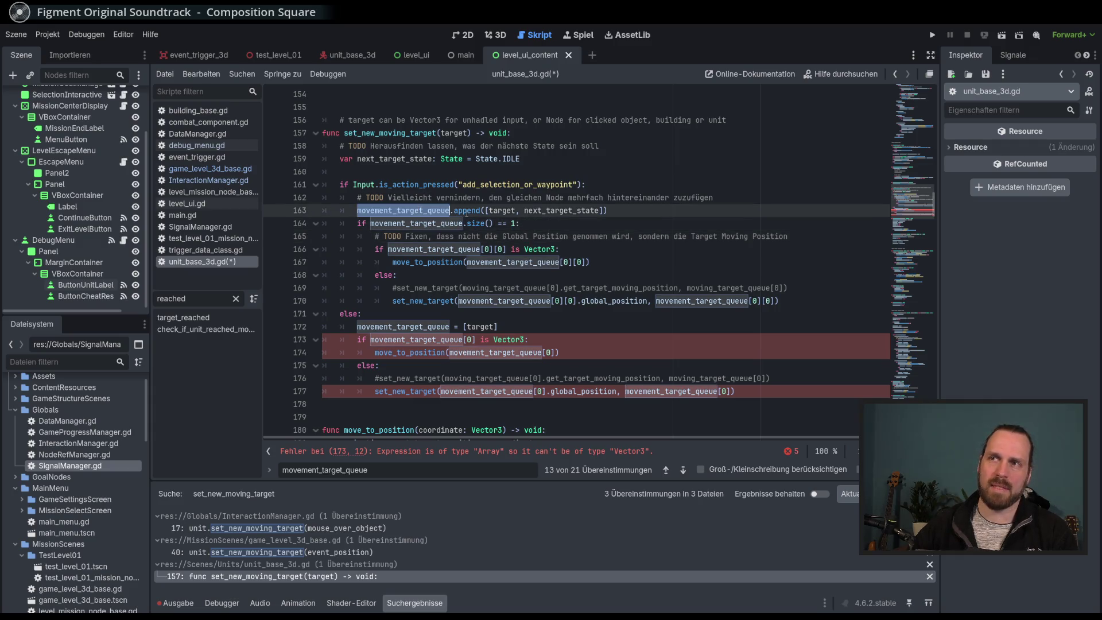
{"action": "left_click", "coordinate": [515, 223]}
{"action": "left_click", "coordinate": [519, 228]}
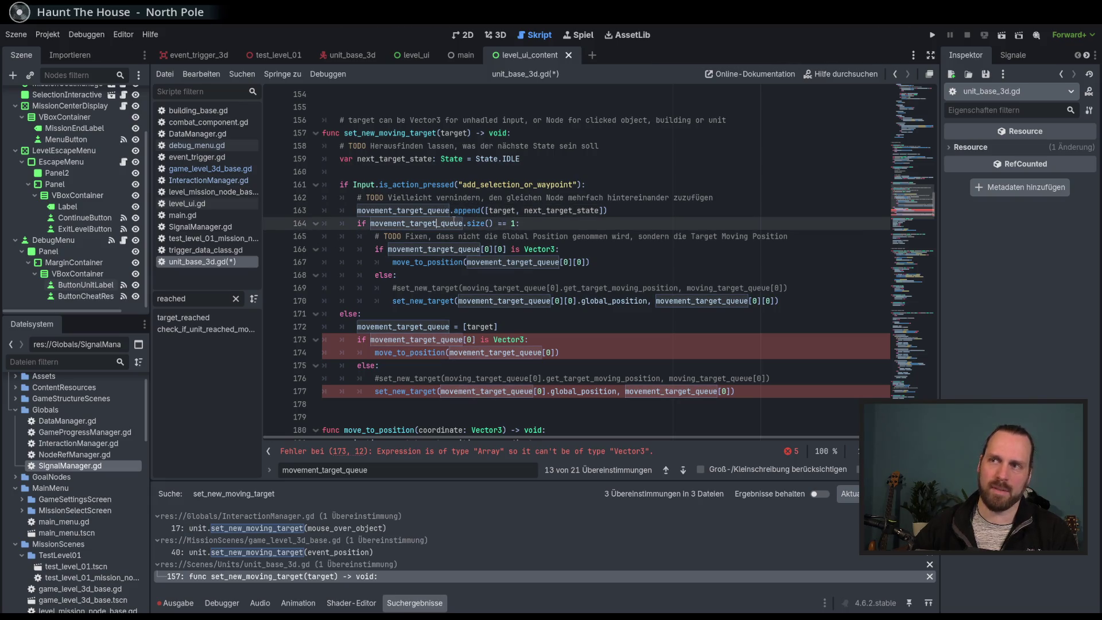
{"action": "left_click", "coordinate": [481, 235]}
{"action": "mouse_move", "coordinate": [515, 262]}
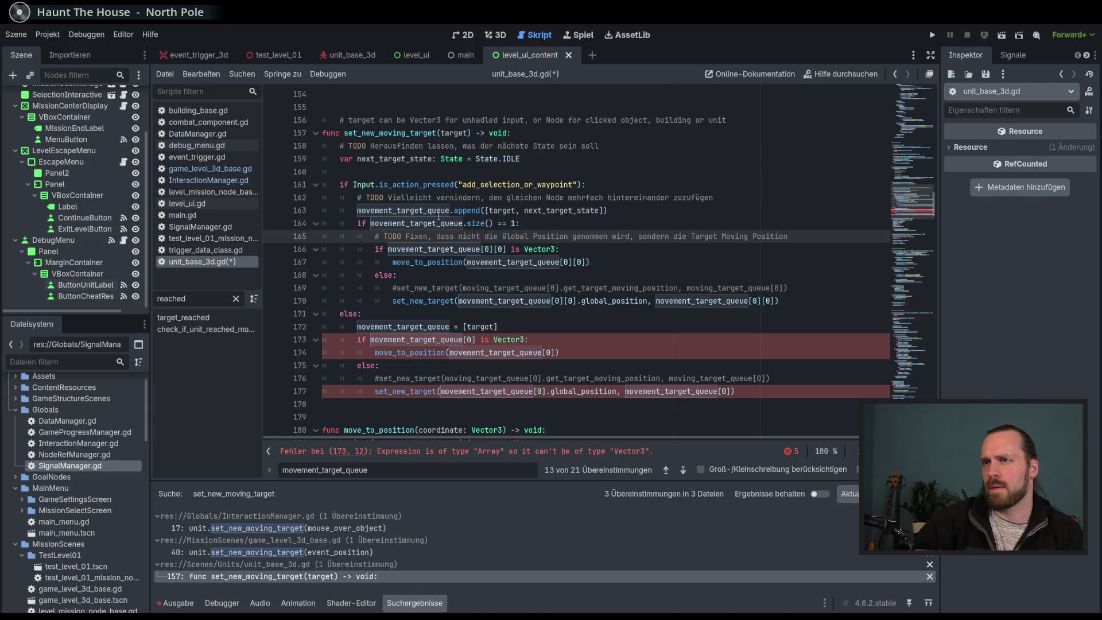
{"action": "double_click", "coordinate": [401, 210]}
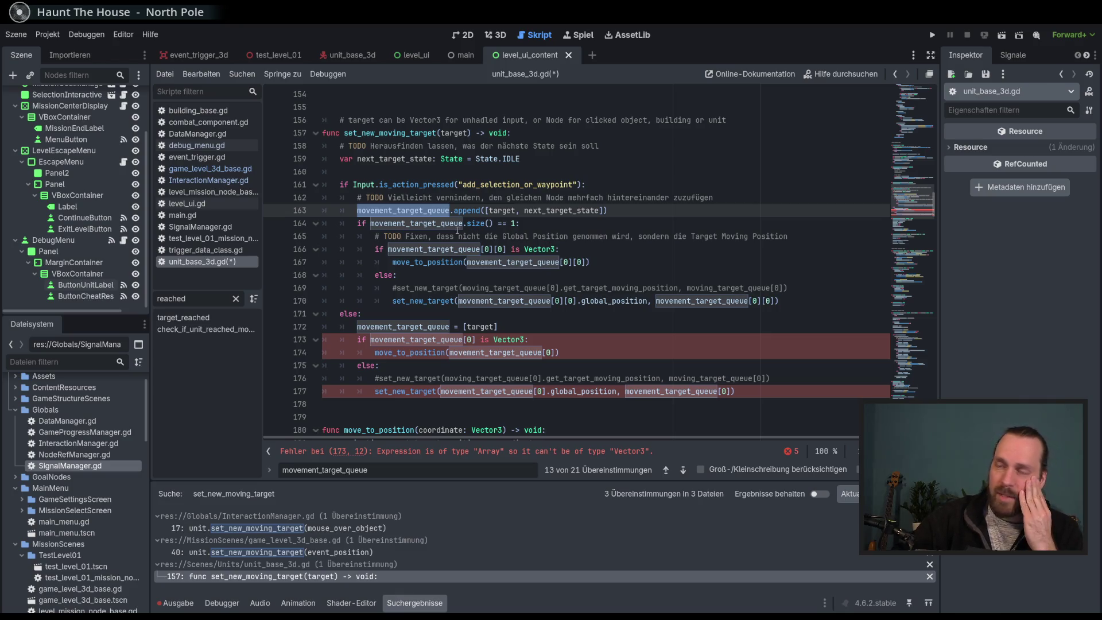
{"action": "left_click", "coordinate": [512, 223]}
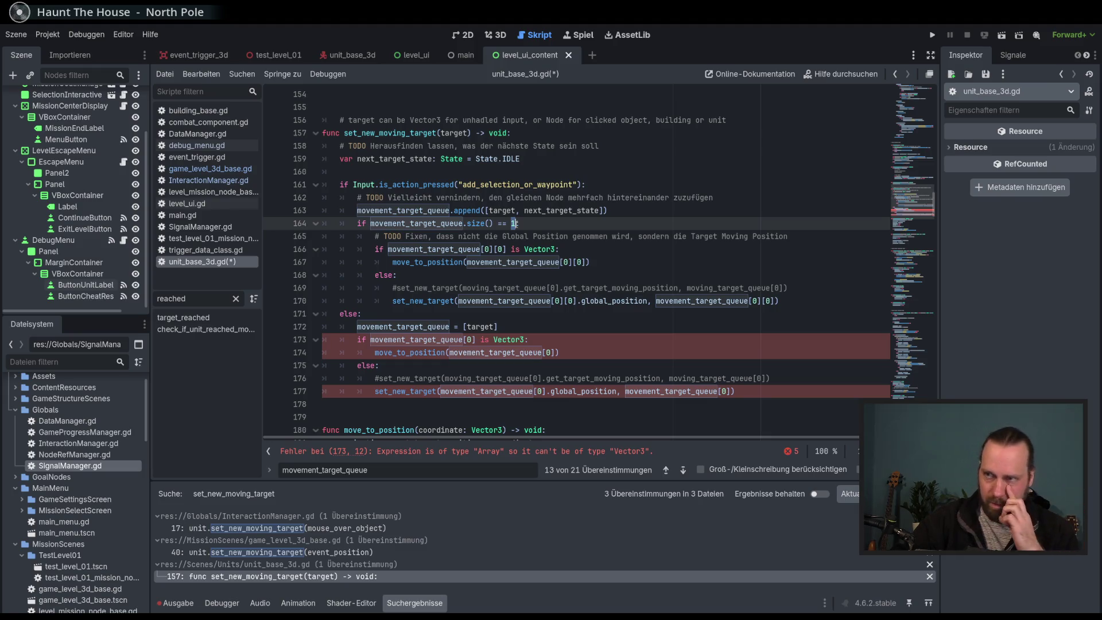
{"action": "left_click", "coordinate": [425, 248]}
{"action": "key", "text": "Down"}
{"action": "key", "text": "Down"}
{"action": "key", "text": "Down"}
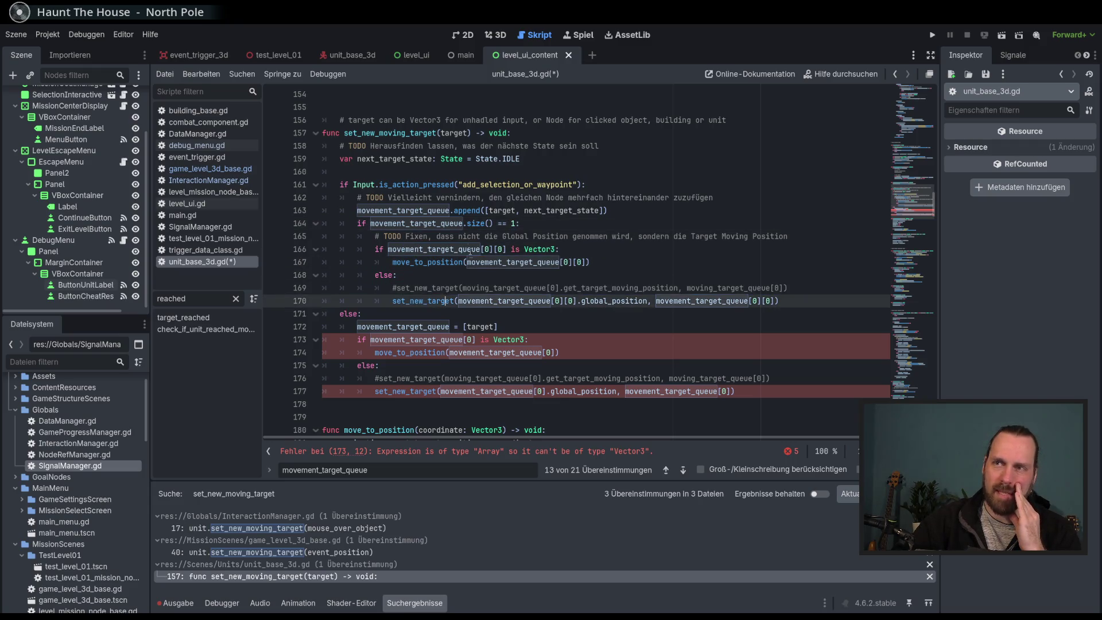
{"action": "left_click_drag", "start_coordinate": [440, 248], "coordinate": [455, 301]}
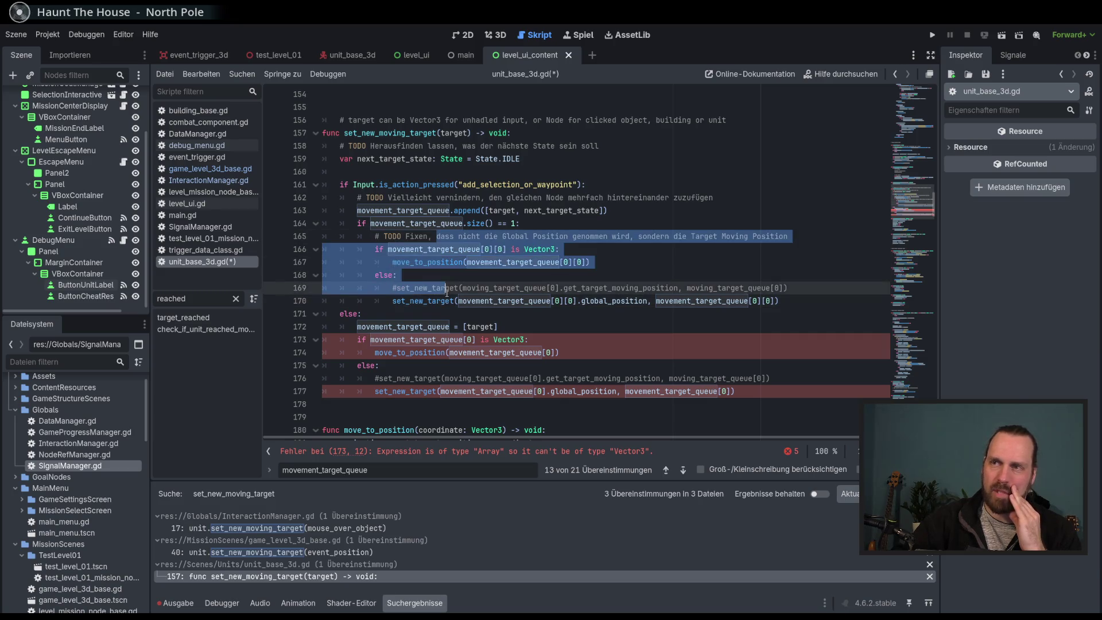
{"action": "left_click", "coordinate": [455, 301]}
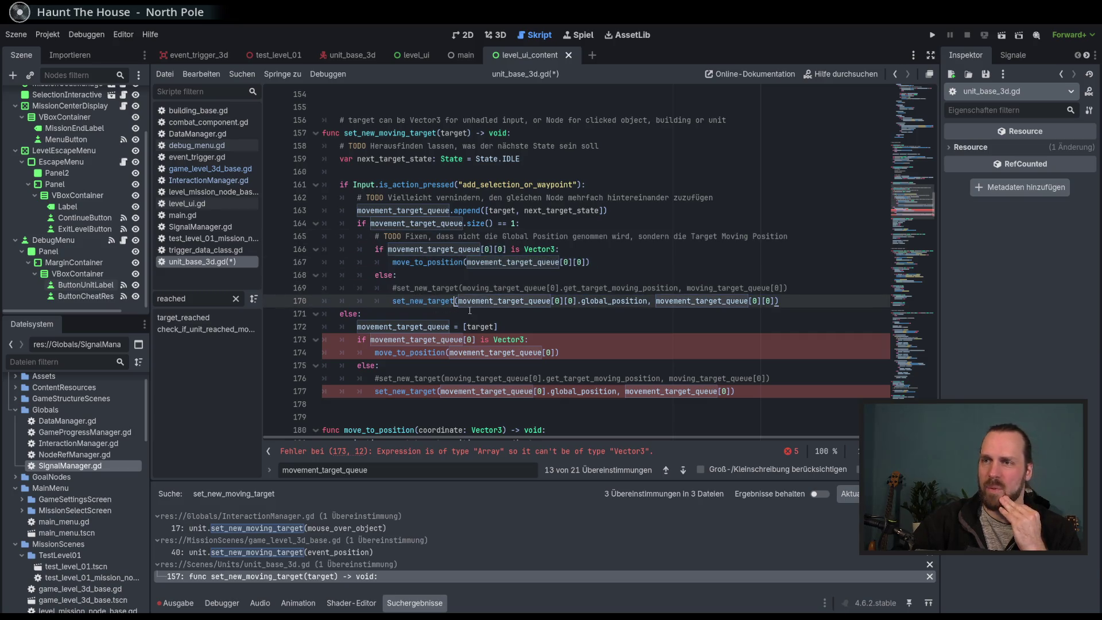
{"action": "double_click", "coordinate": [431, 326]}
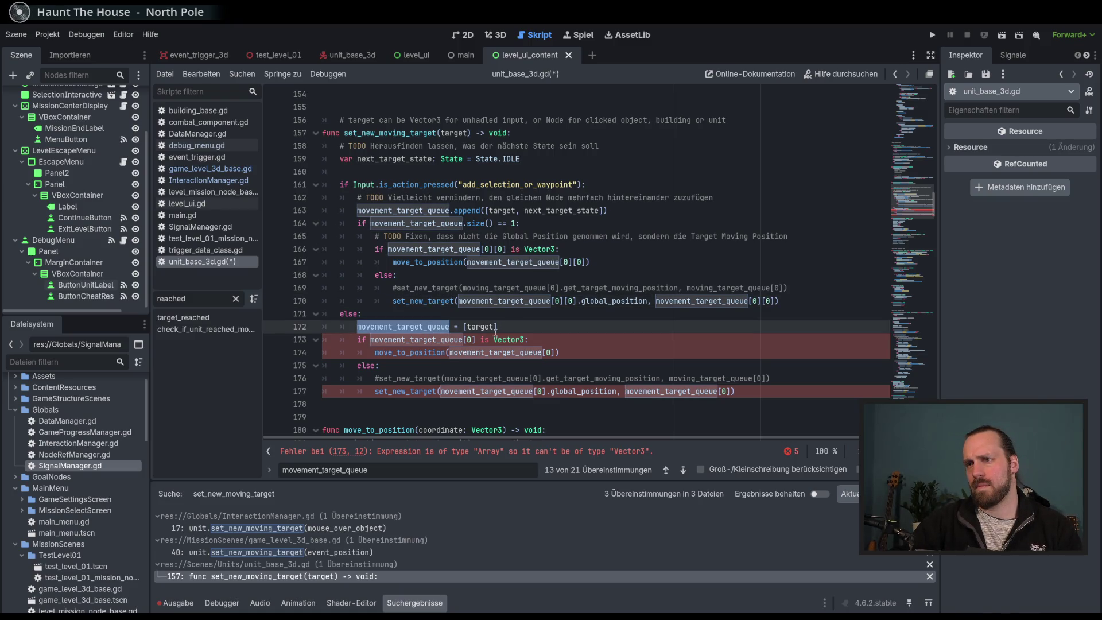
{"action": "double_click", "coordinate": [516, 184]}
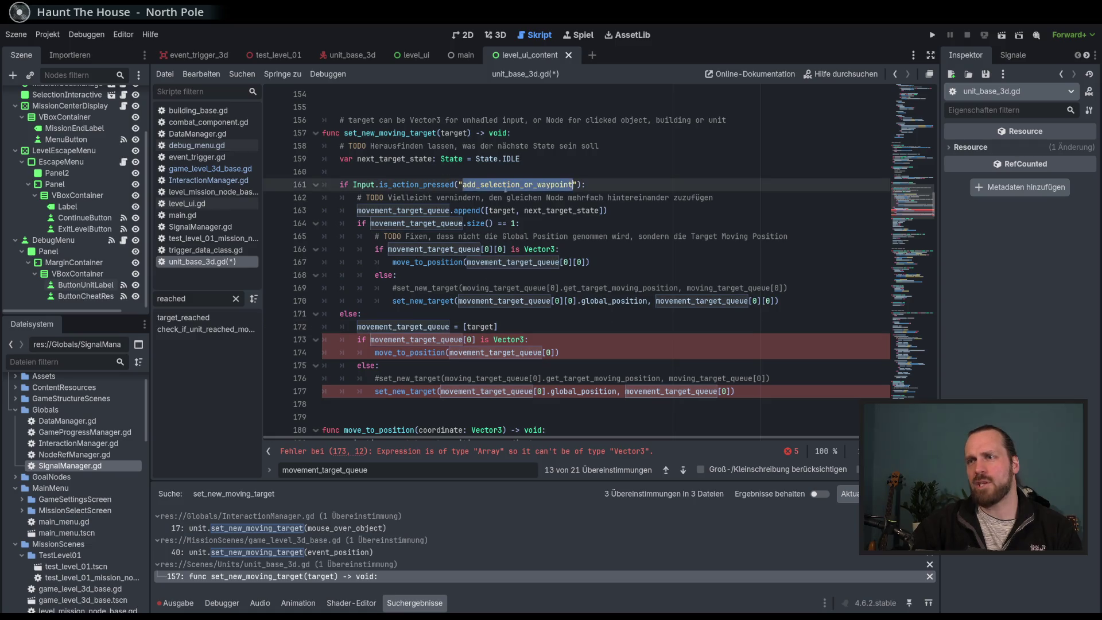
{"action": "double_click", "coordinate": [417, 324]}
{"action": "double_click", "coordinate": [488, 326]}
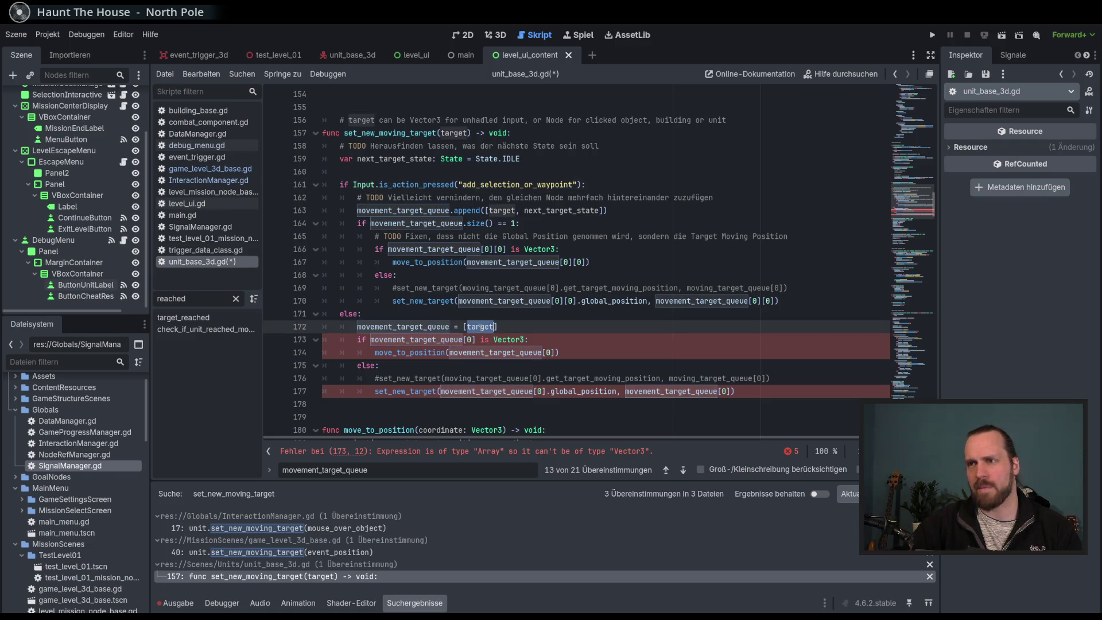
{"action": "key", "text": "End"}
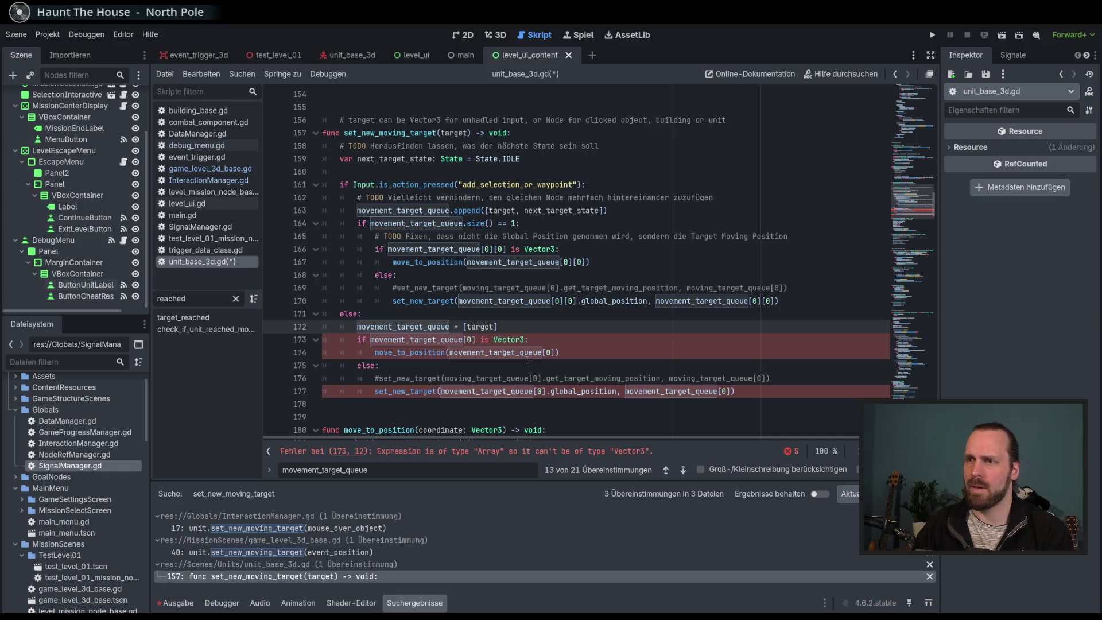
{"action": "type", "text": "["}
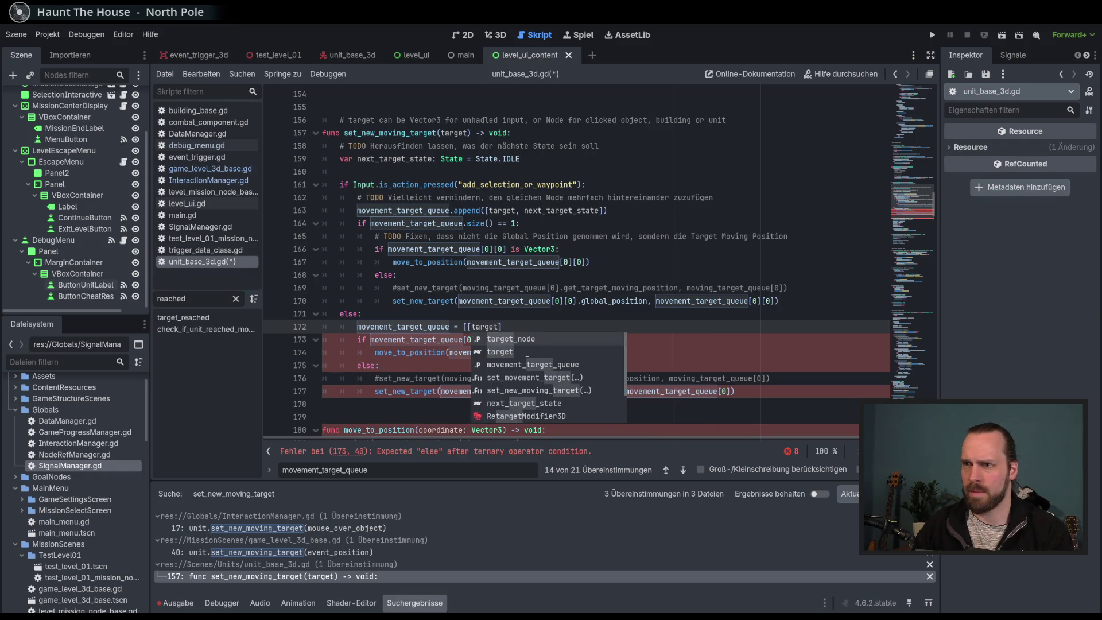
{"action": "type", "text": ", "}
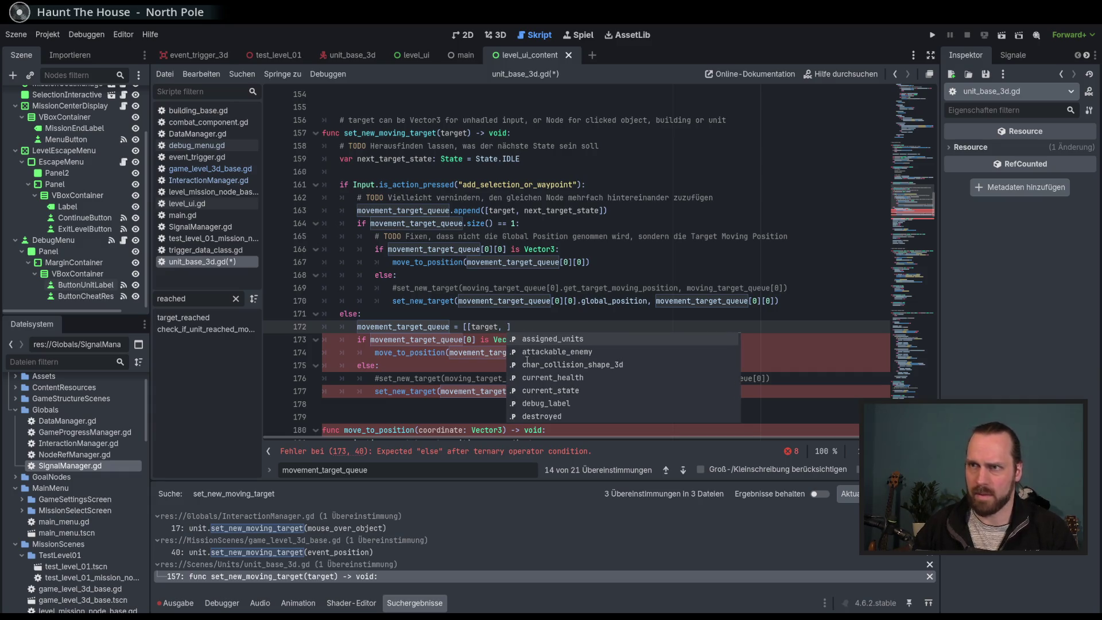
{"action": "type", "text": "ne"}
Complete line 172 as movement_target_queue = [[target, next_target_state]].
{"action": "key", "text": "Down"}
{"action": "key", "text": "Return"}
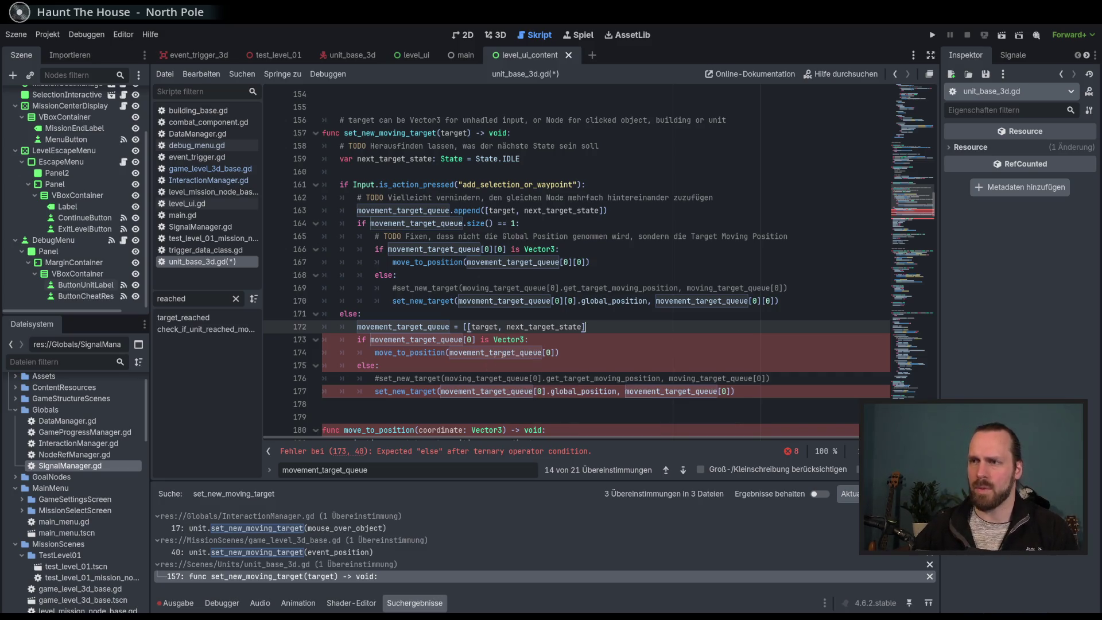
{"action": "type", "text": "]"}
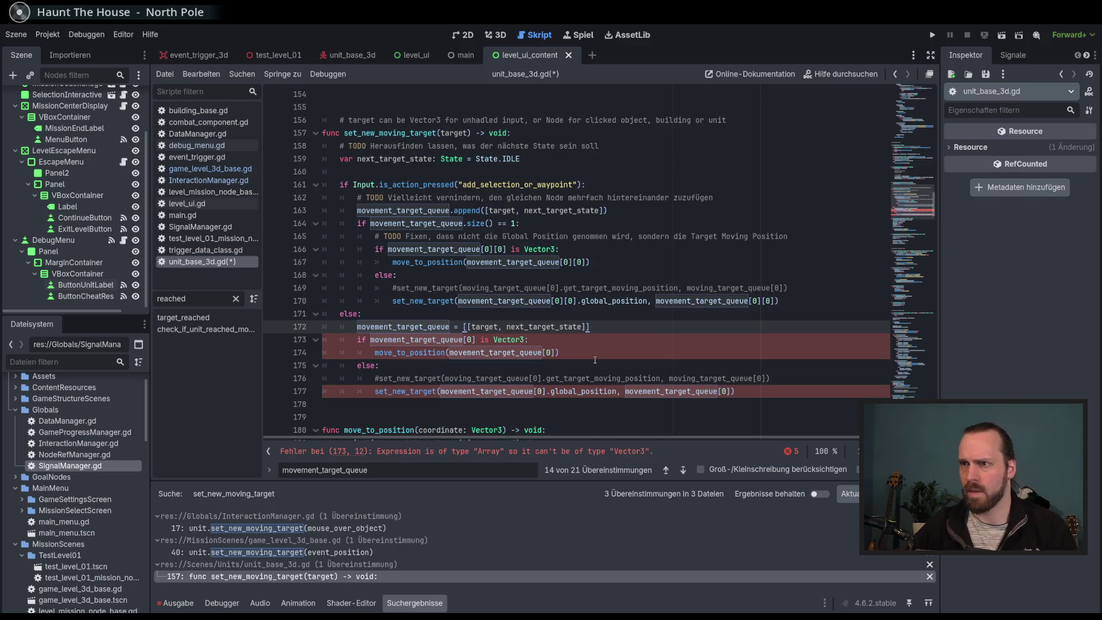
{"action": "double_click", "coordinate": [485, 327]}
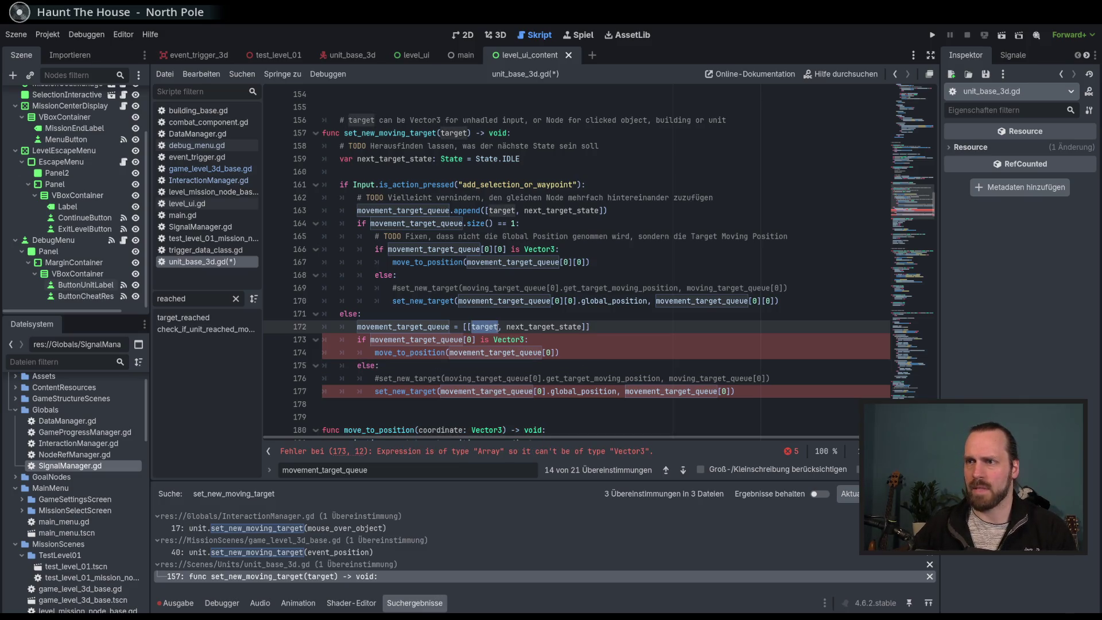
{"action": "double_click", "coordinate": [545, 327]}
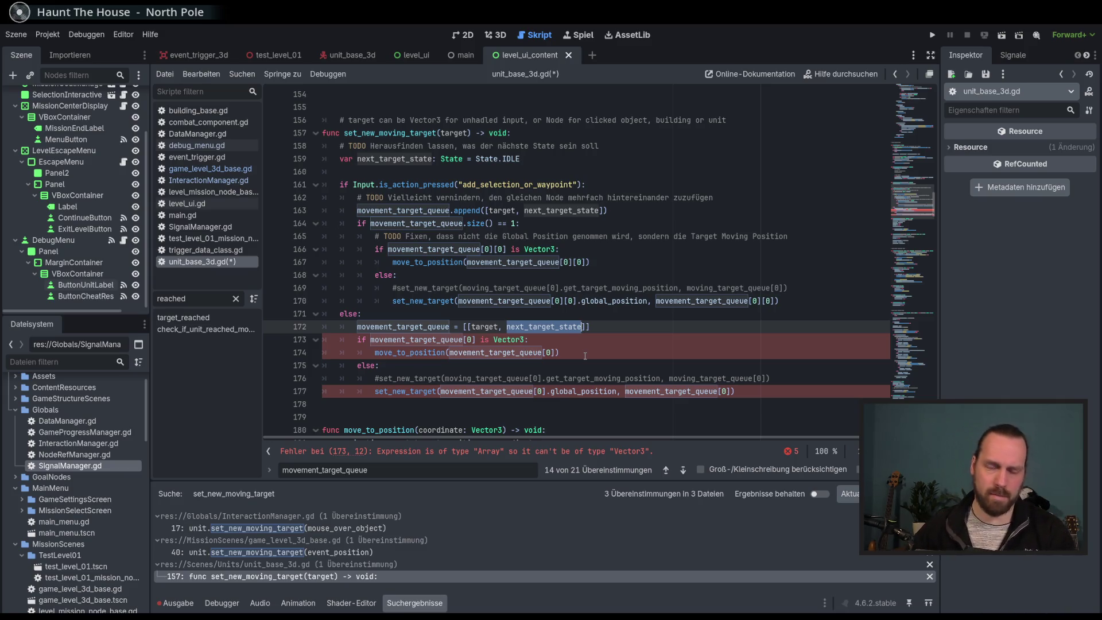
{"action": "scroll", "coordinate": [501, 352], "scroll_direction": "down", "scroll_amount": 1}
{"action": "double_click", "coordinate": [459, 301]}
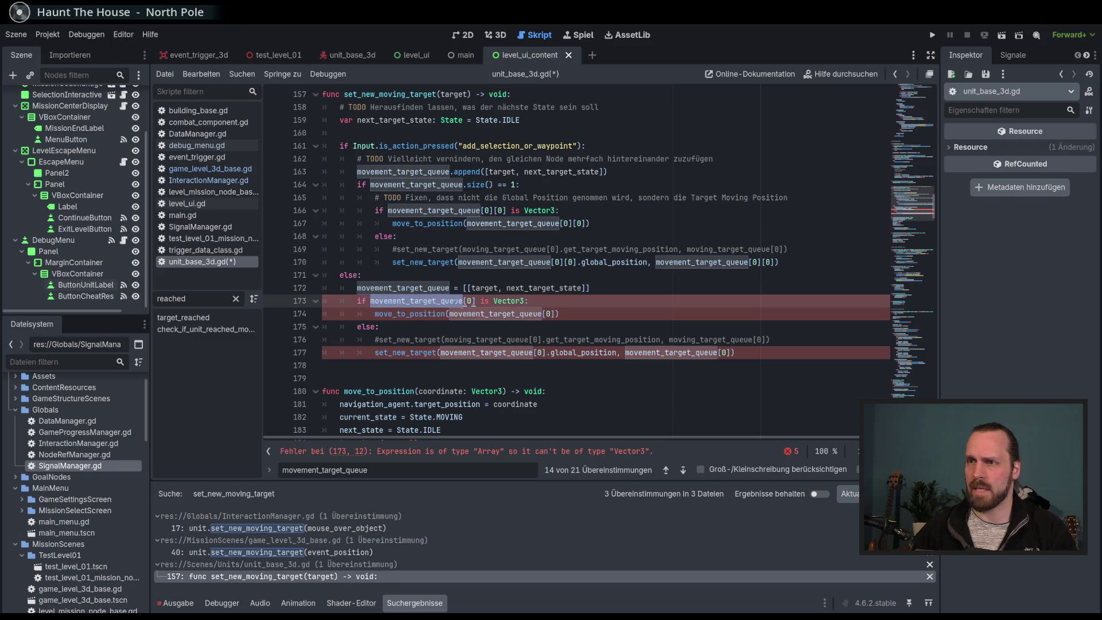
Change movement_target_queue[0] to movement_target_queue[0][0] on lines 174 and 173.
{"action": "key", "text": "Down"}
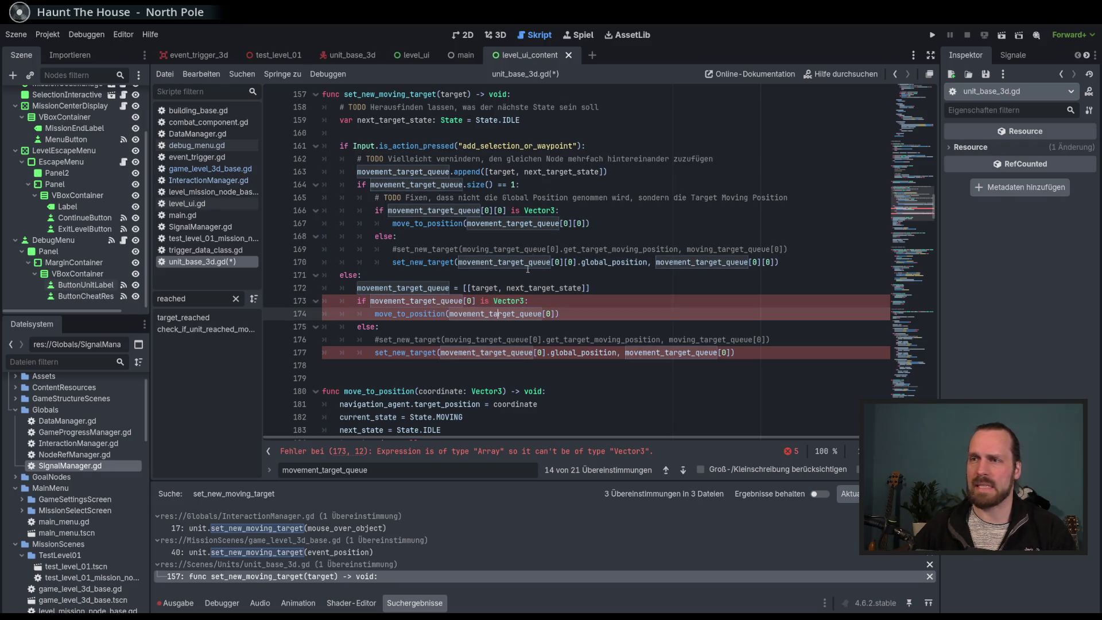
{"action": "left_click_drag", "start_coordinate": [459, 210], "coordinate": [459, 262]}
{"action": "left_click", "coordinate": [491, 352]}
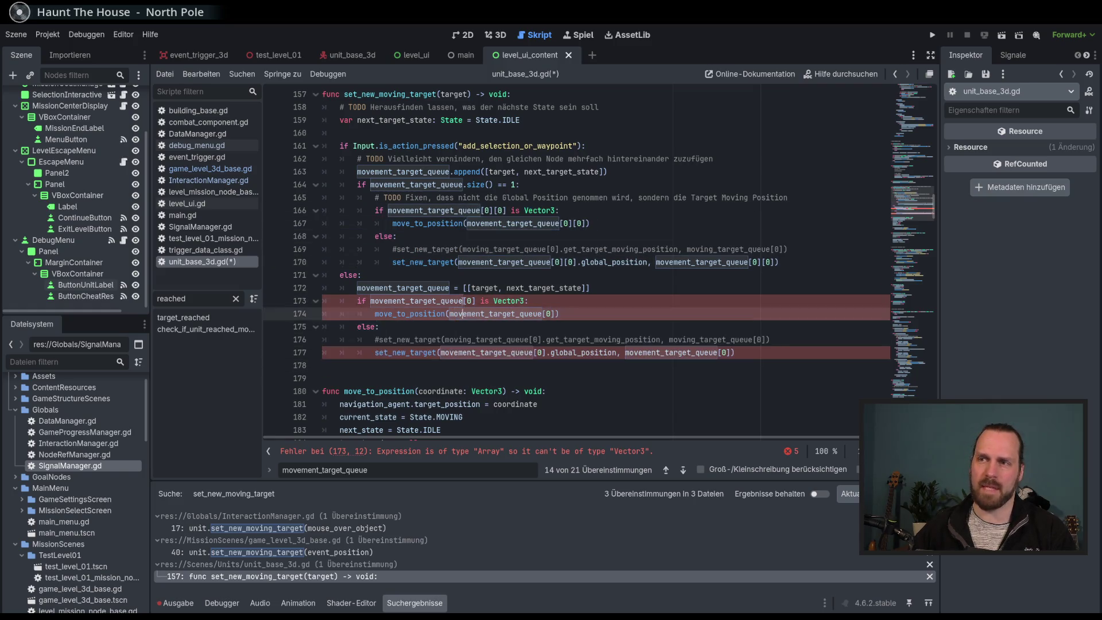
{"action": "left_click", "coordinate": [548, 314]}
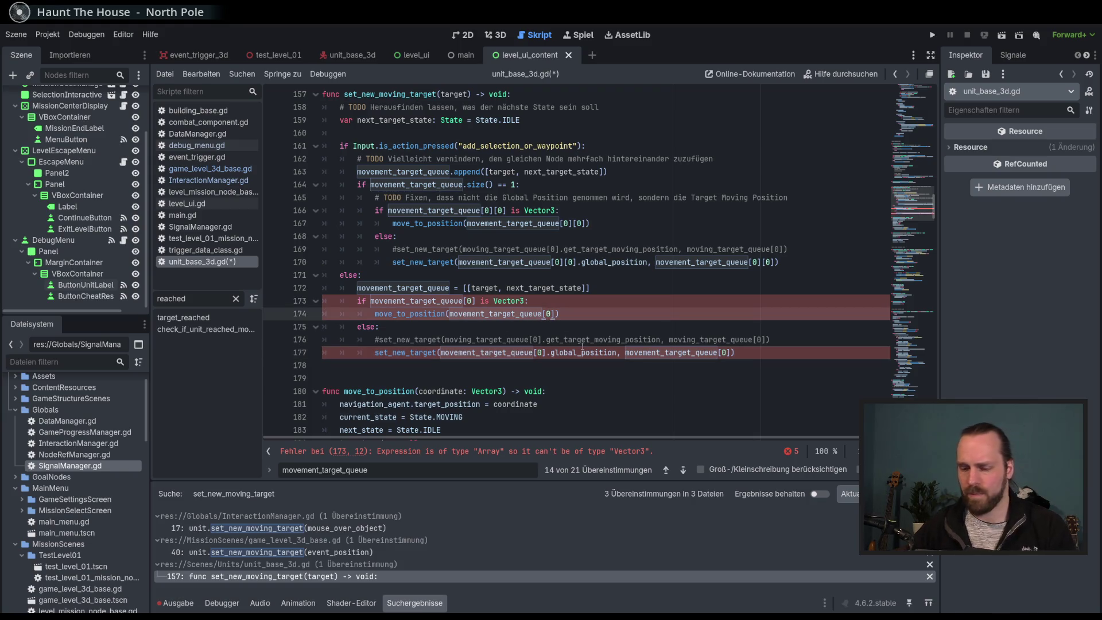
{"action": "type", "text": "[0"}
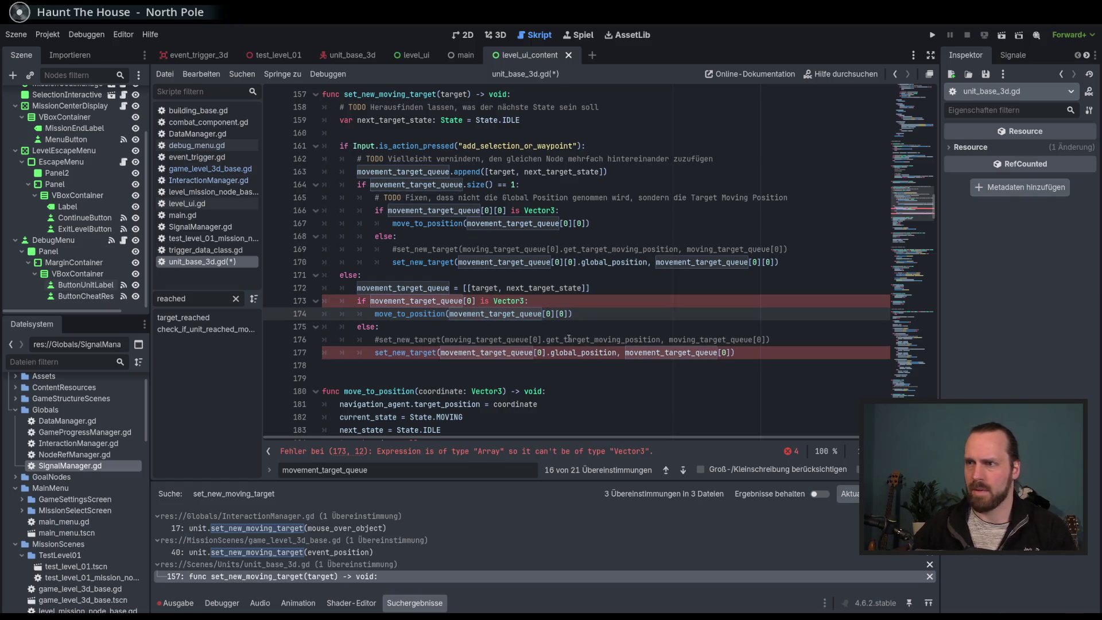
{"action": "left_click", "coordinate": [475, 299]}
{"action": "type", "text": "[0"}
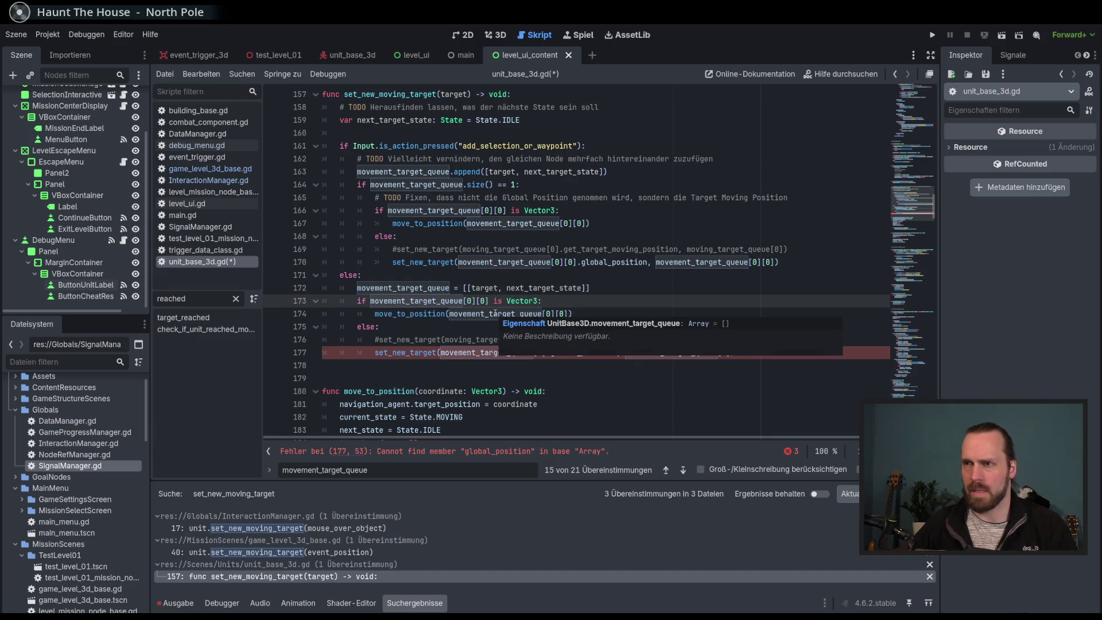
Index movement_target_queue[0][0] in line 177's set_new_target call and save unit_base_3d.gd.
{"action": "left_click", "coordinate": [551, 288]}
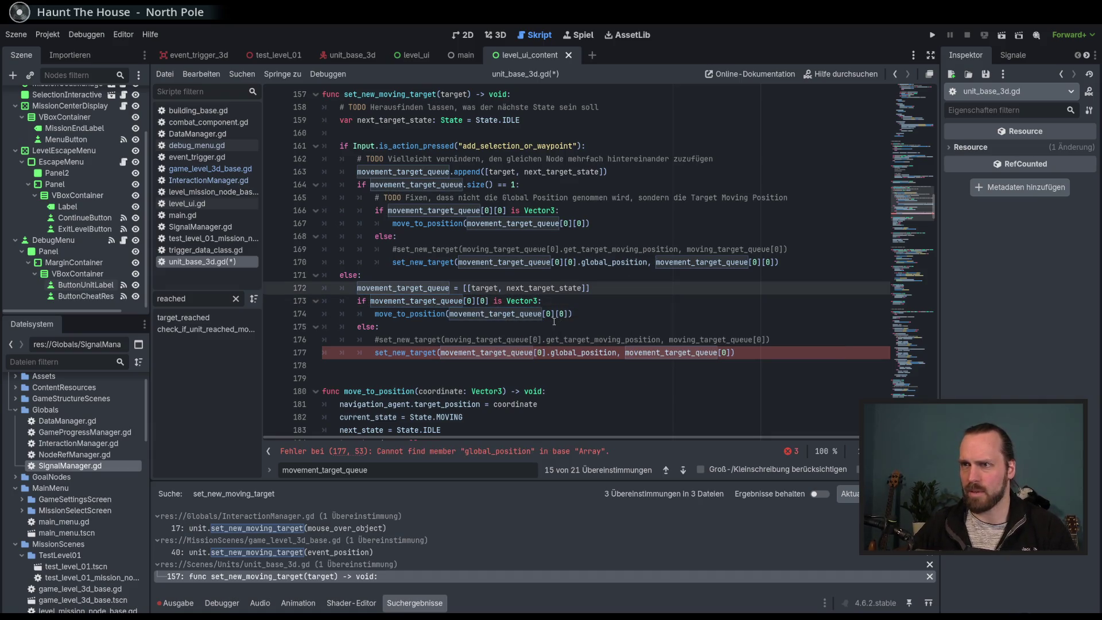
{"action": "left_click", "coordinate": [515, 249]}
{"action": "left_click", "coordinate": [813, 249]}
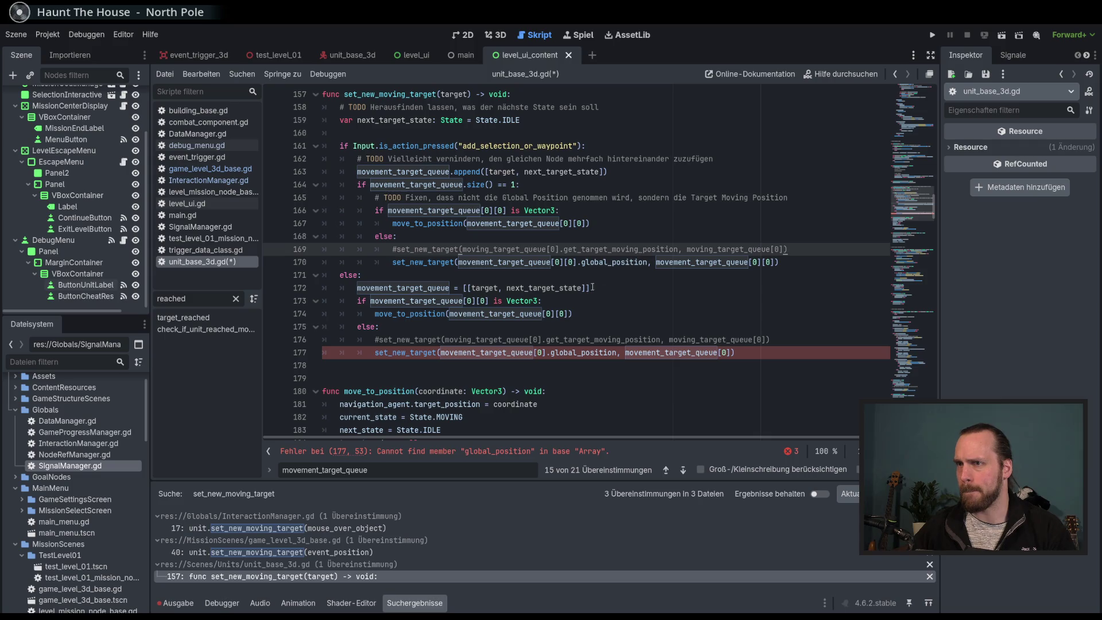
{"action": "left_click", "coordinate": [532, 352]}
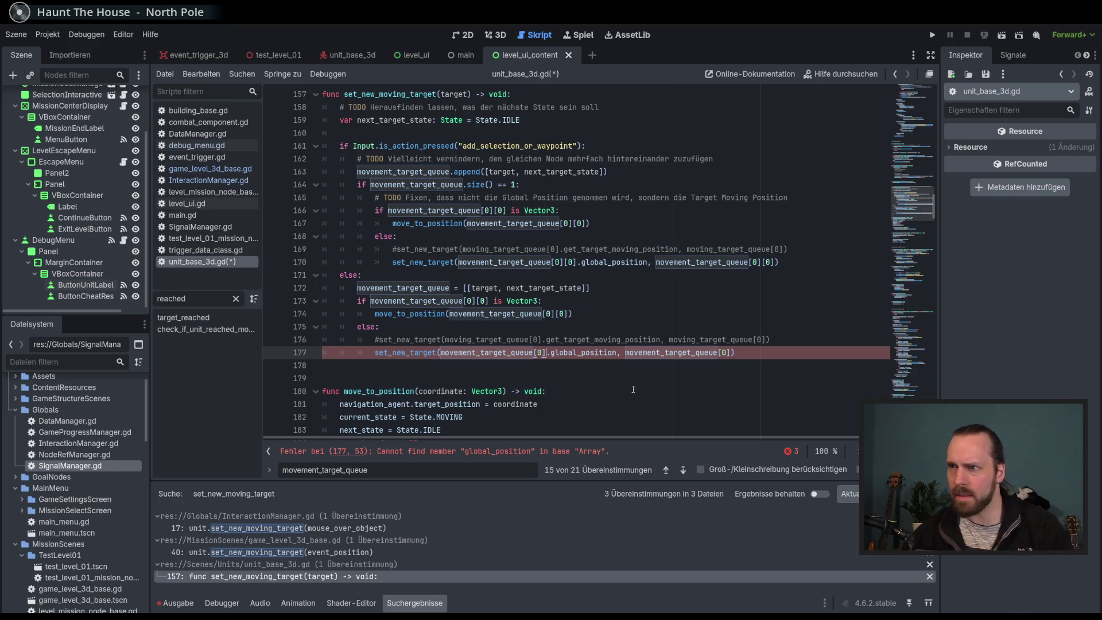
{"action": "type", "text": "[0]"}
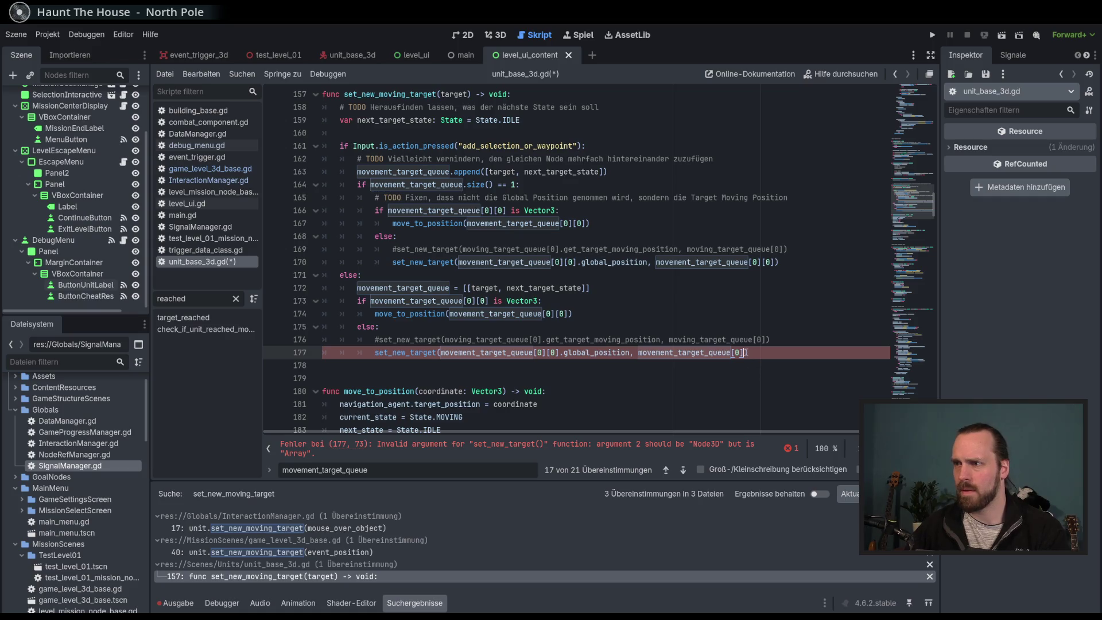
{"action": "type", "text": "[0]"}
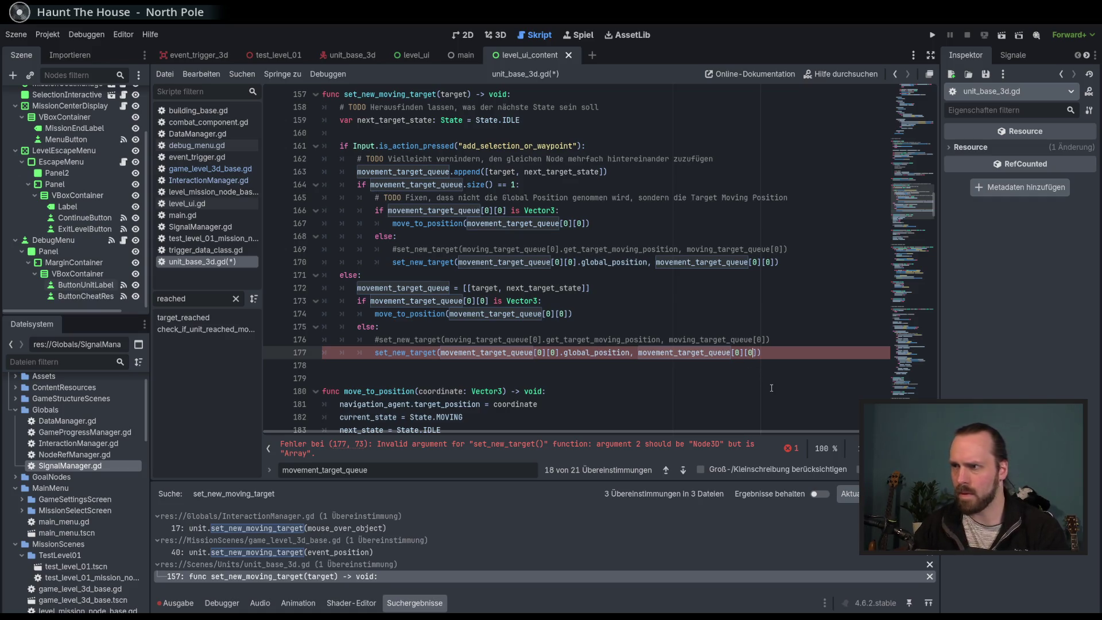
{"action": "key", "text": "ctrl+s"}
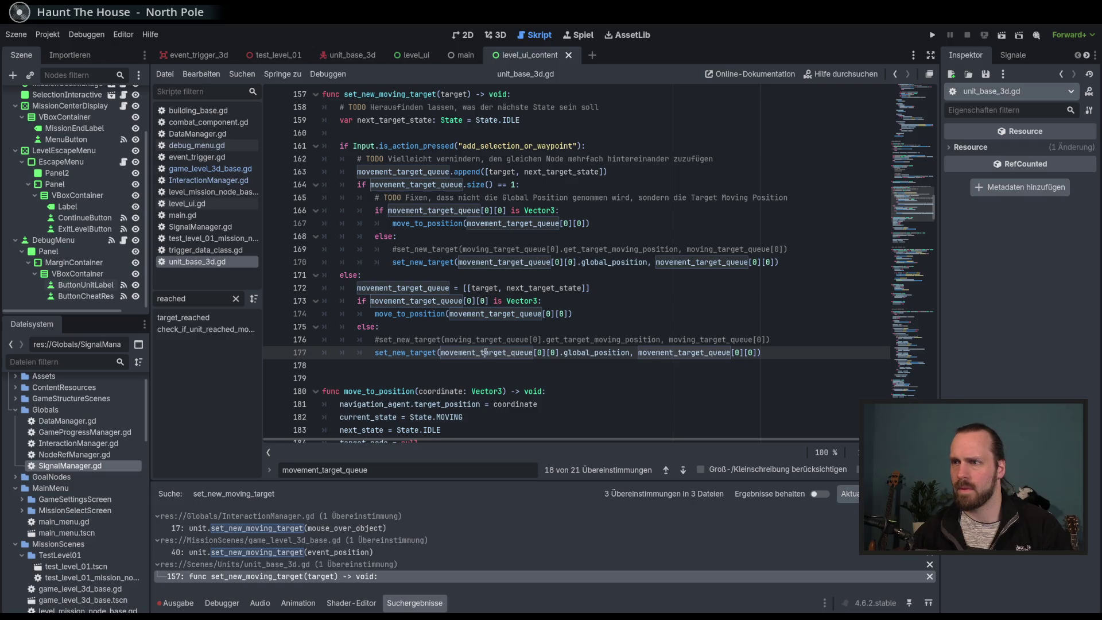
Search the script for movement_target_queue.
{"action": "double_click", "coordinate": [597, 353]}
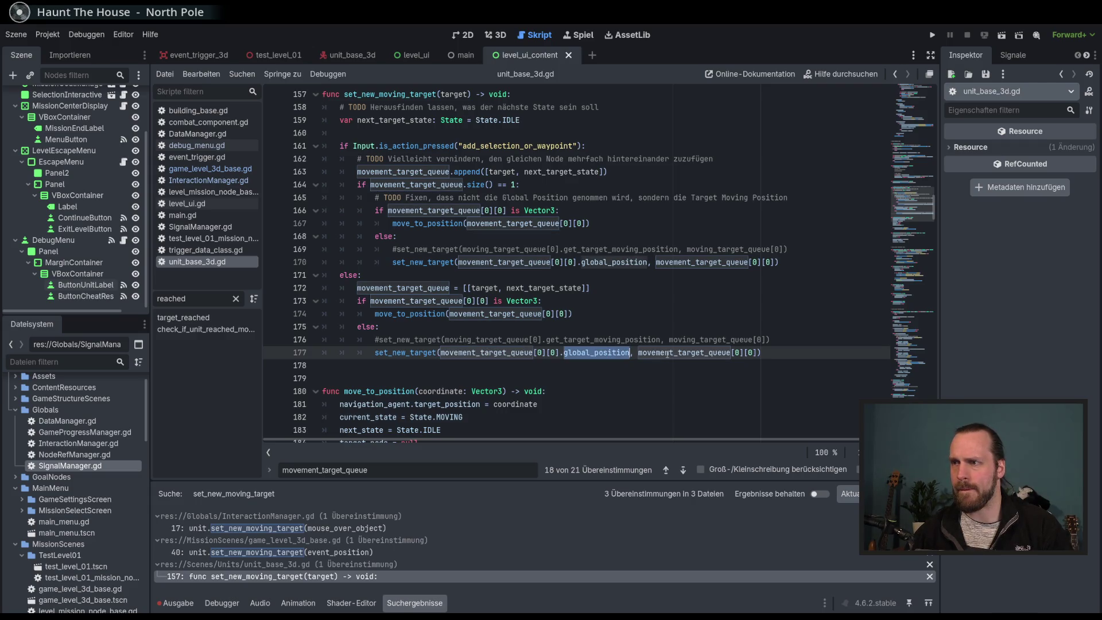
{"action": "mouse_move", "coordinate": [667, 353]}
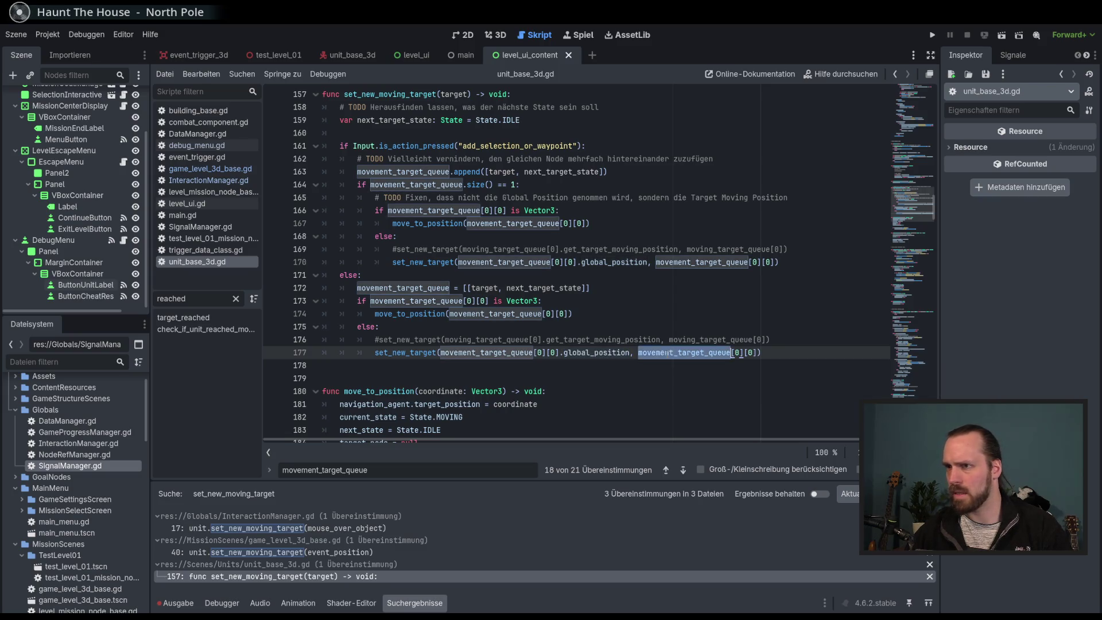
{"action": "left_click", "coordinate": [686, 365]}
{"action": "scroll", "coordinate": [686, 365], "scroll_direction": "down", "scroll_amount": 4}
{"action": "scroll", "coordinate": [686, 366], "scroll_direction": "up", "scroll_amount": 7}
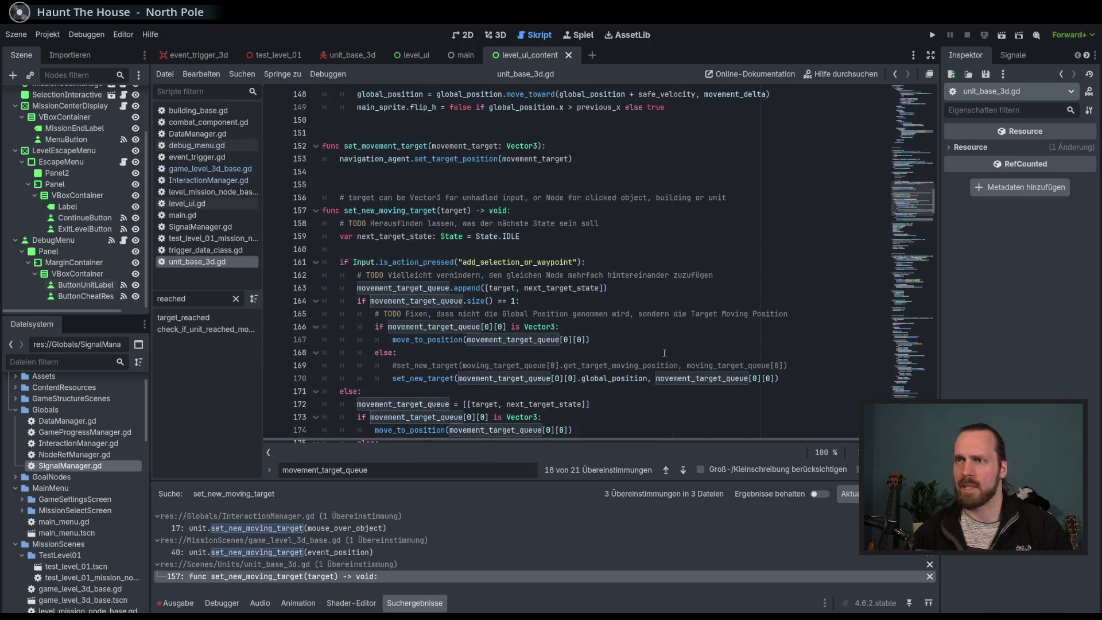
{"action": "double_click", "coordinate": [402, 287]}
{"action": "key", "text": "ctrl+f"}
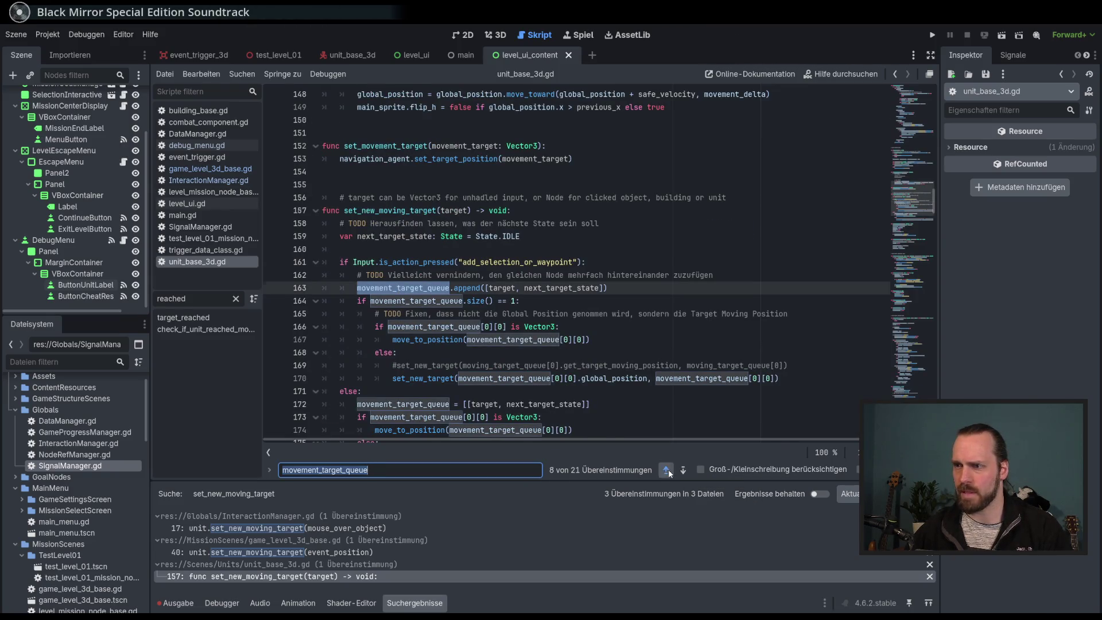
Step through the movement_target_queue matches up to the IDLE handling on line 83.
{"action": "left_click", "coordinate": [667, 469]}
{"action": "left_click", "coordinate": [667, 469]}
{"action": "left_click", "coordinate": [666, 469]}
{"action": "left_click", "coordinate": [666, 469]}
{"action": "left_click", "coordinate": [666, 469]}
{"action": "left_click", "coordinate": [667, 470]}
{"action": "left_click", "coordinate": [666, 469]}
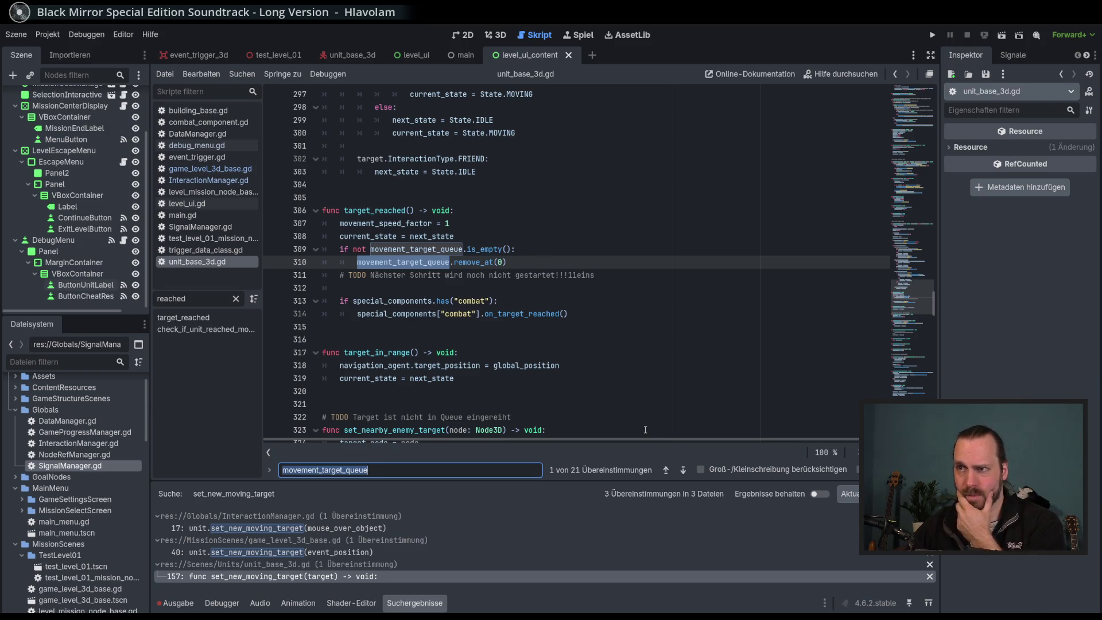
{"action": "left_click", "coordinate": [683, 471]}
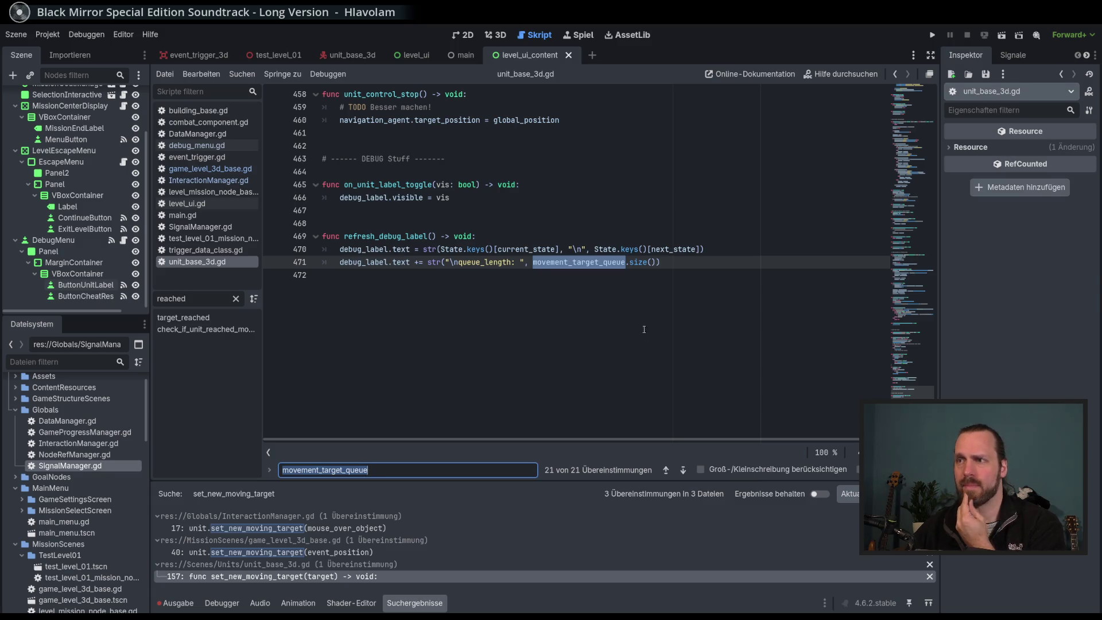
{"action": "left_click", "coordinate": [683, 470]}
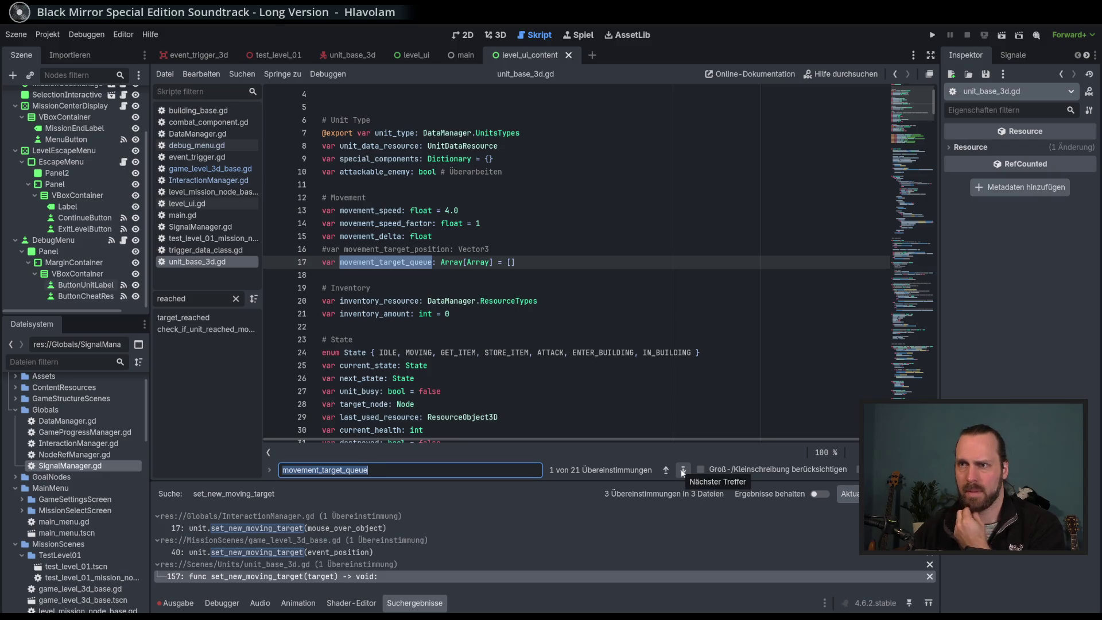
{"action": "left_click", "coordinate": [682, 470]}
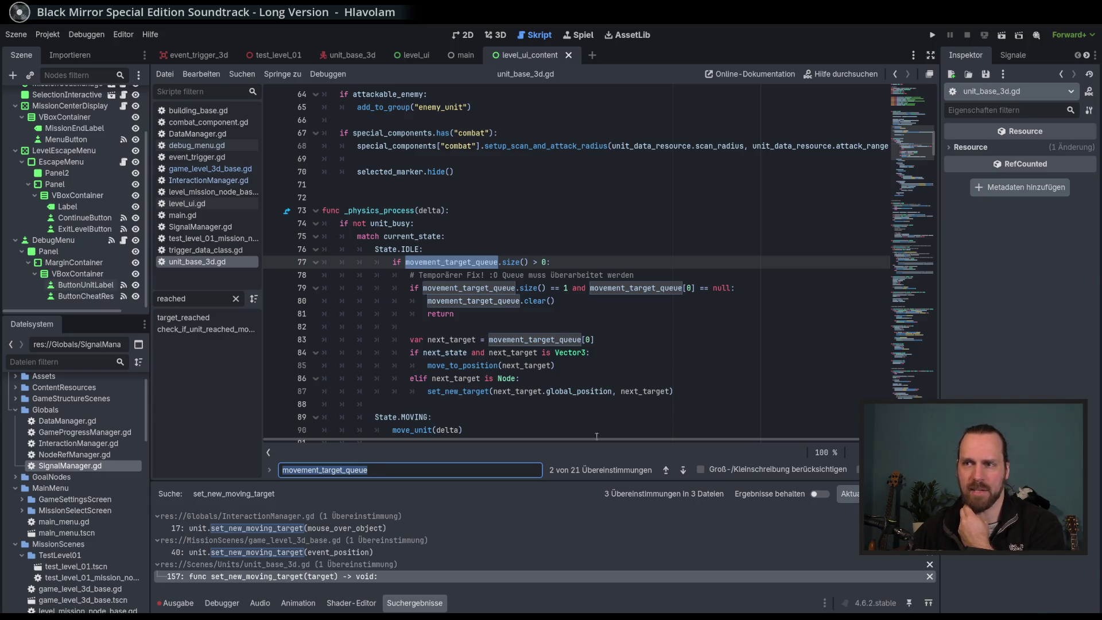
{"action": "left_click", "coordinate": [685, 473]}
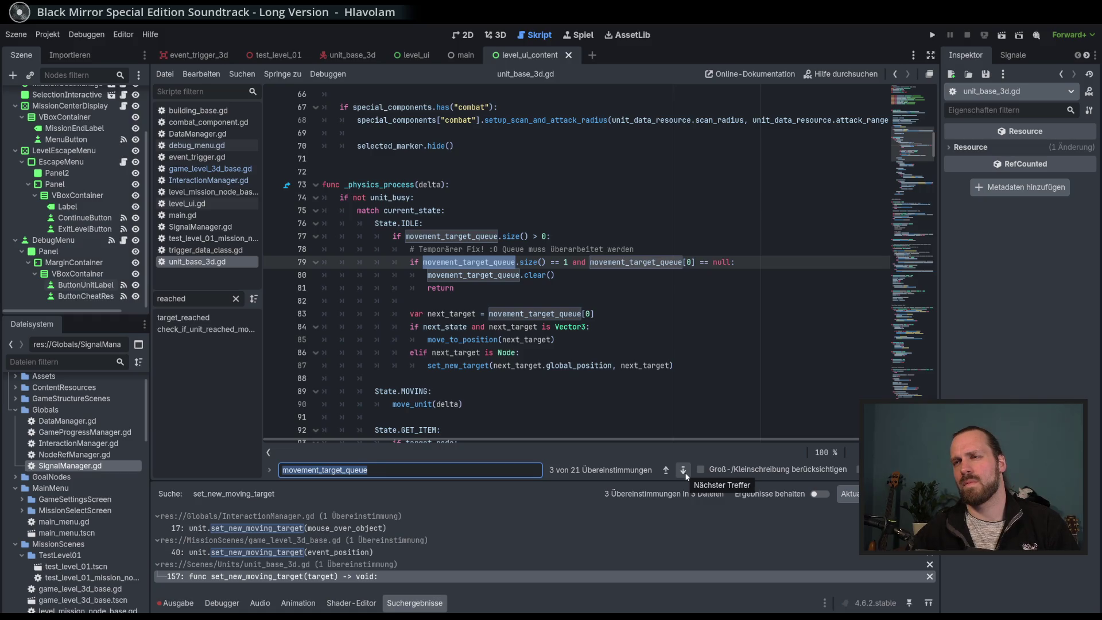
{"action": "left_click", "coordinate": [685, 474]}
{"action": "left_click", "coordinate": [685, 474]}
{"action": "left_click", "coordinate": [685, 474]}
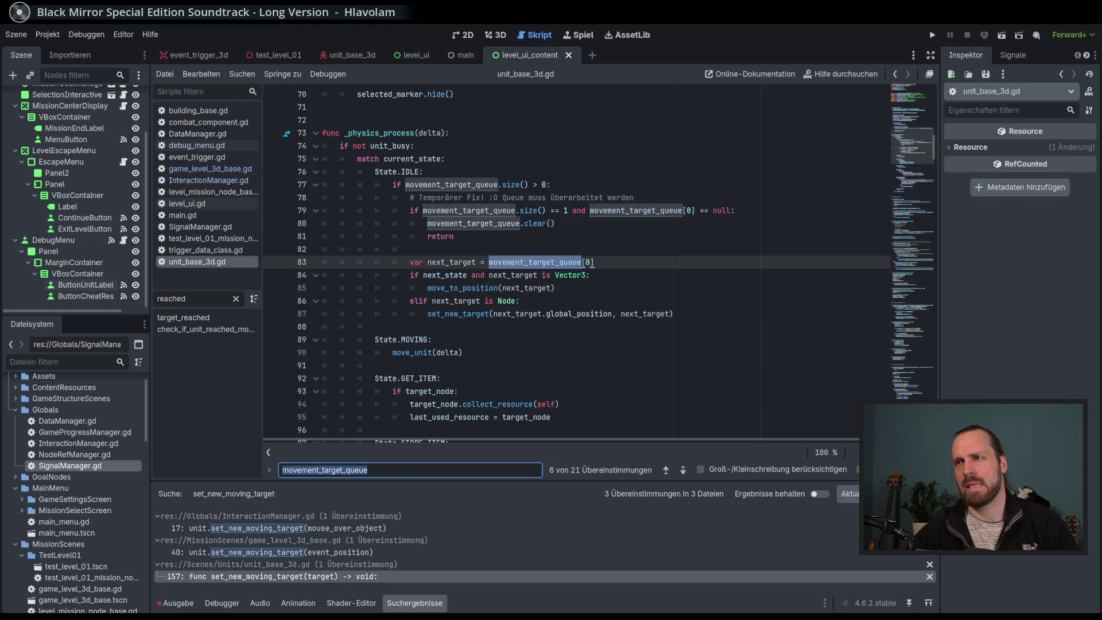
Change line 83 to next_target = movement_target_queue[0][0].
{"action": "double_click", "coordinate": [453, 262]}
{"action": "left_click", "coordinate": [601, 264]}
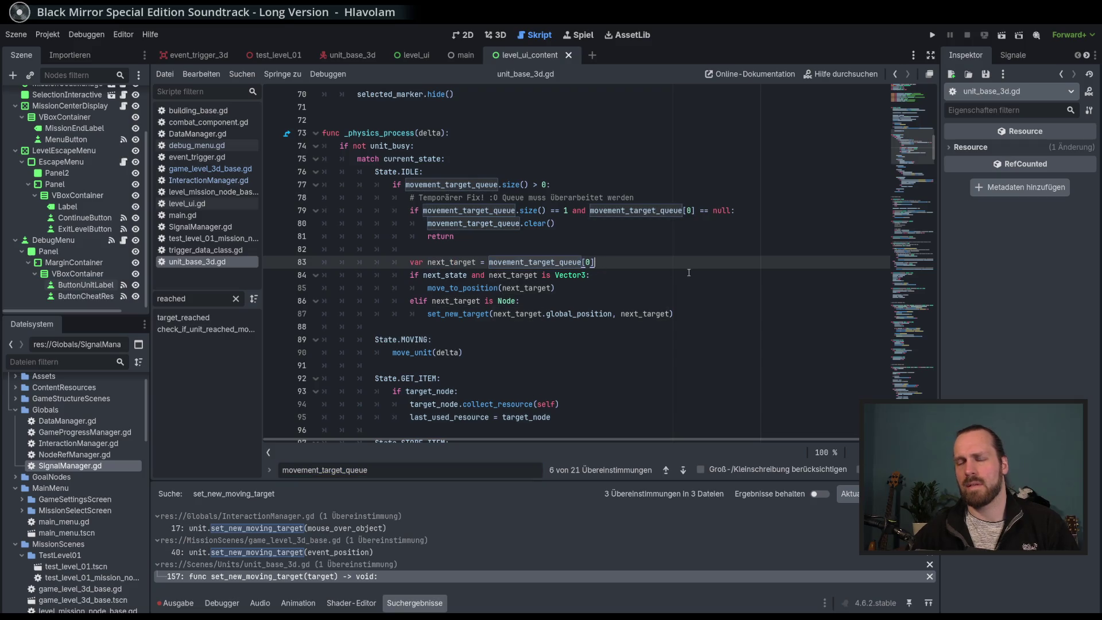
{"action": "type", "text": "[0]"}
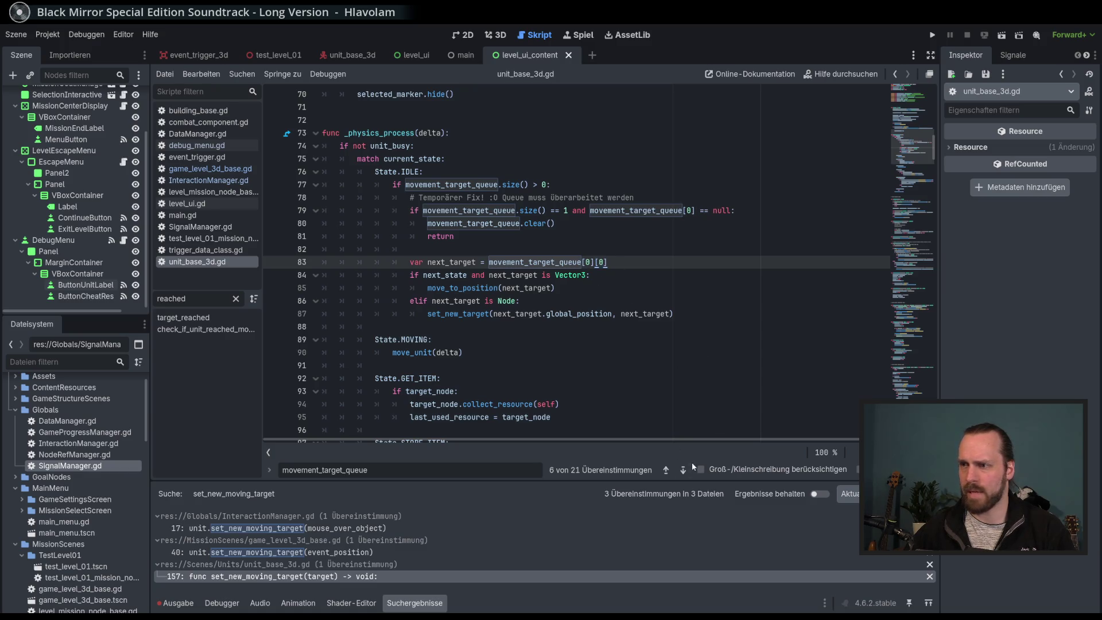
Check lines 84–87 below it, then jump to the next movement_target_queue match.
{"action": "double_click", "coordinate": [556, 278]}
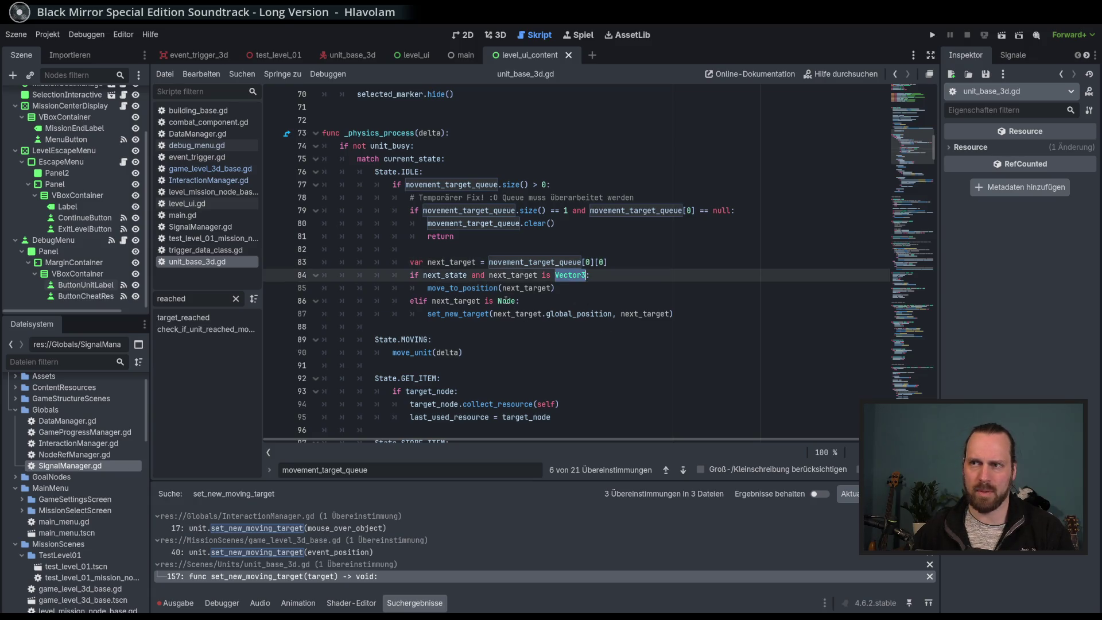
{"action": "left_click", "coordinate": [437, 288]}
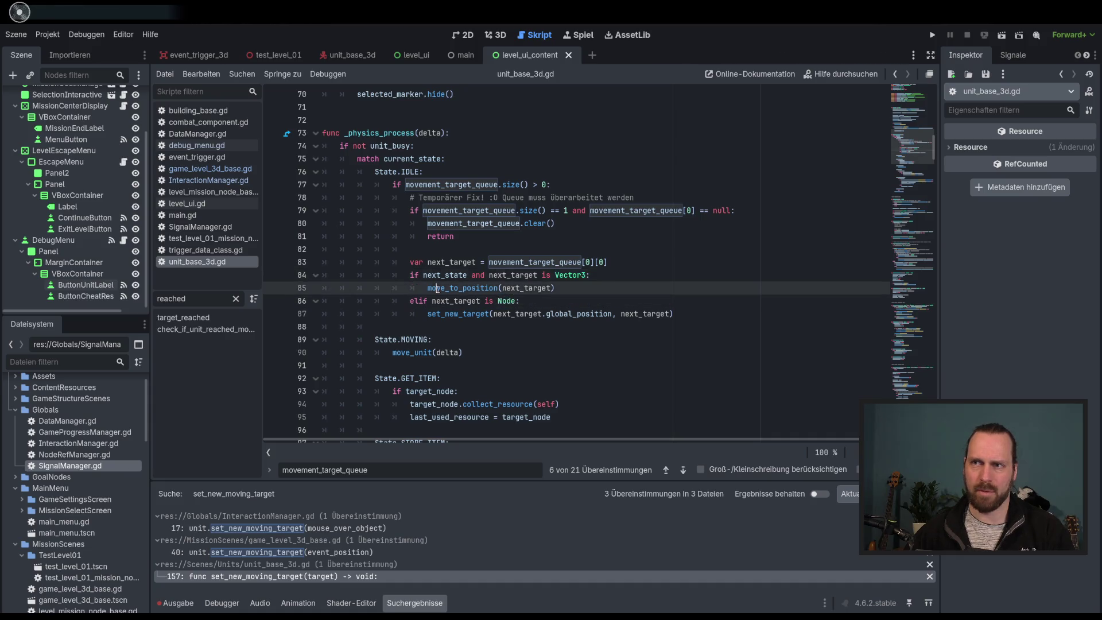
{"action": "left_click_drag", "start_coordinate": [437, 288], "coordinate": [574, 321]}
{"action": "left_click", "coordinate": [574, 300]}
{"action": "left_click", "coordinate": [683, 470]}
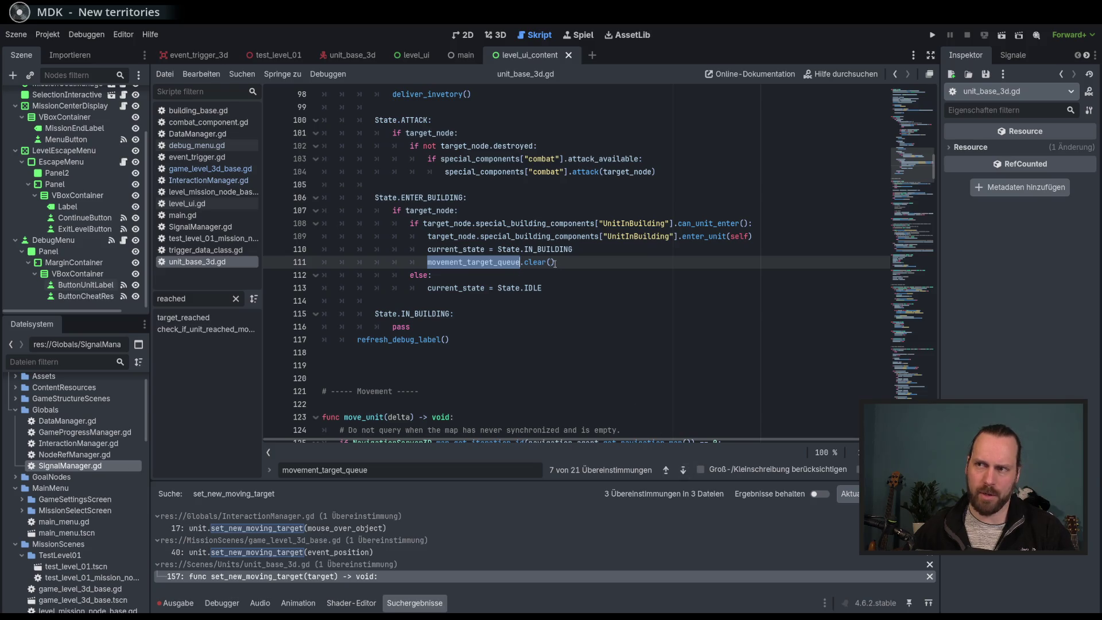
{"action": "left_click", "coordinate": [683, 470]}
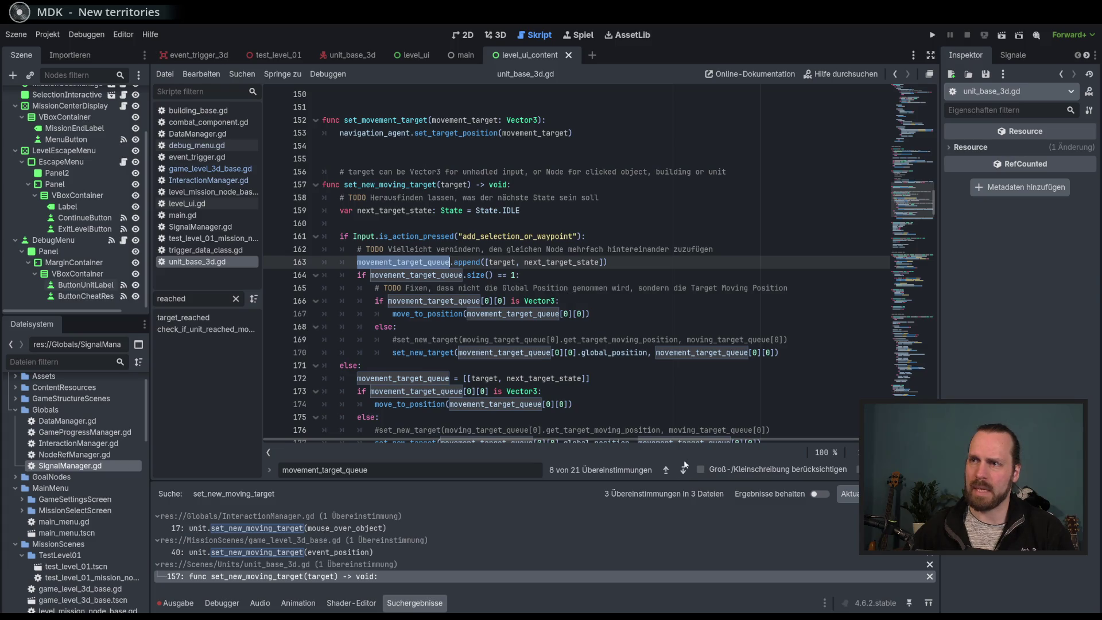
{"action": "left_click", "coordinate": [683, 470]}
{"action": "left_click", "coordinate": [684, 470]}
{"action": "left_click", "coordinate": [684, 470]}
{"action": "left_click", "coordinate": [685, 470]}
{"action": "left_click", "coordinate": [684, 470]}
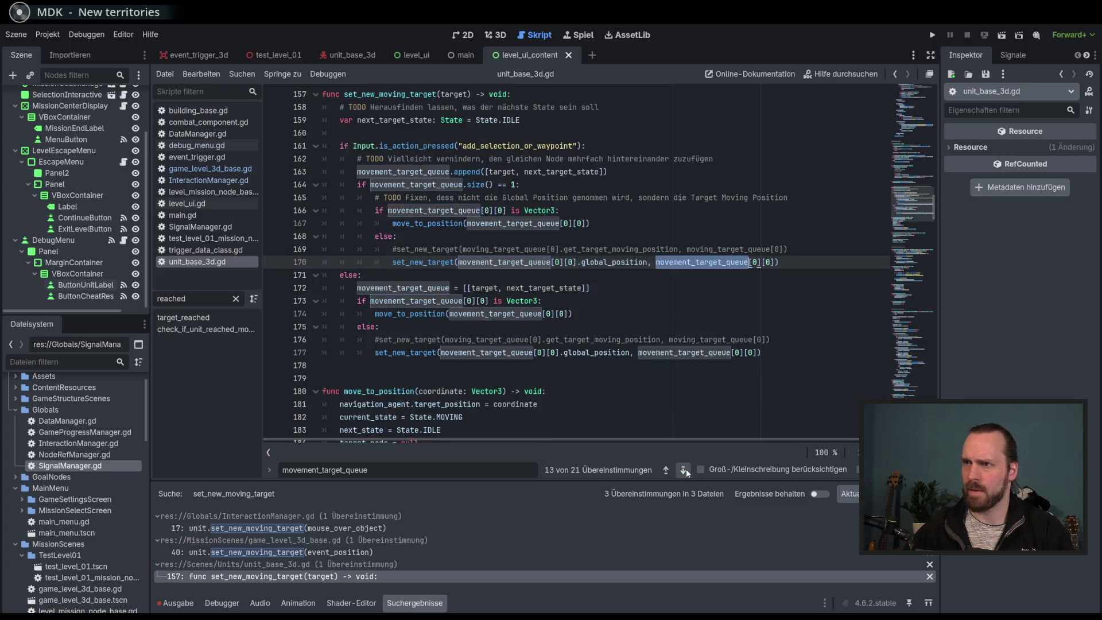
{"action": "left_click", "coordinate": [685, 470]}
{"action": "left_click", "coordinate": [685, 470]}
{"action": "left_click", "coordinate": [684, 470]}
{"action": "left_click", "coordinate": [684, 469]}
{"action": "left_click", "coordinate": [684, 470]}
{"action": "left_click", "coordinate": [684, 470]}
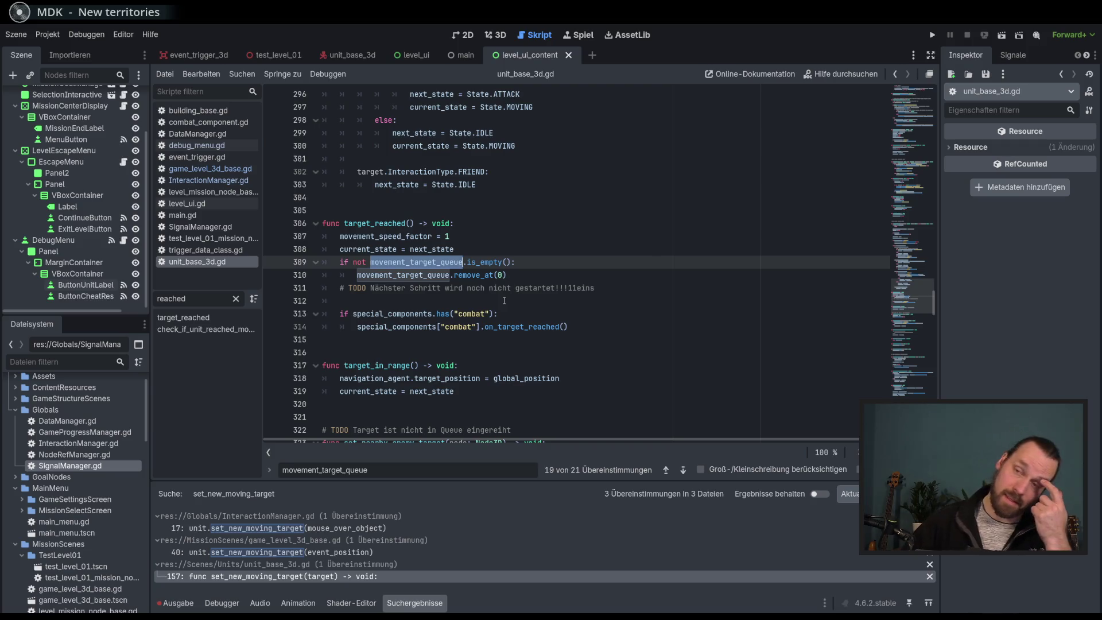
{"action": "mouse_move", "coordinate": [449, 263]}
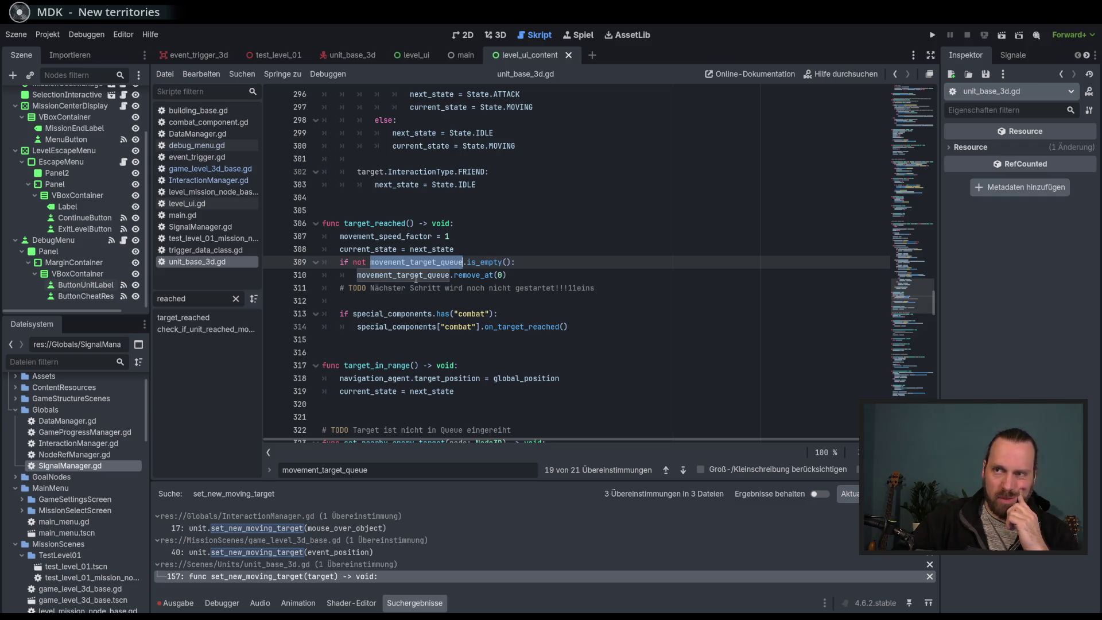
{"action": "mouse_move", "coordinate": [912, 263]}
{"action": "left_mouse_down"}
{"action": "mouse_move", "coordinate": [917, 120]}
{"action": "mouse_move", "coordinate": [917, 144]}
{"action": "left_mouse_up"}
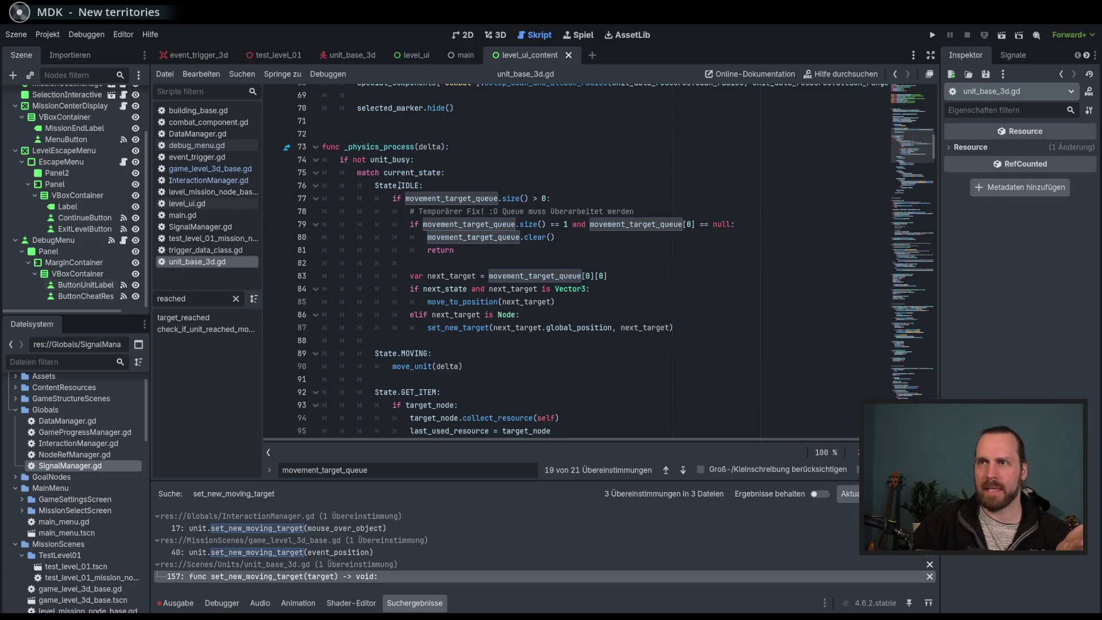
{"action": "mouse_move", "coordinate": [415, 186]}
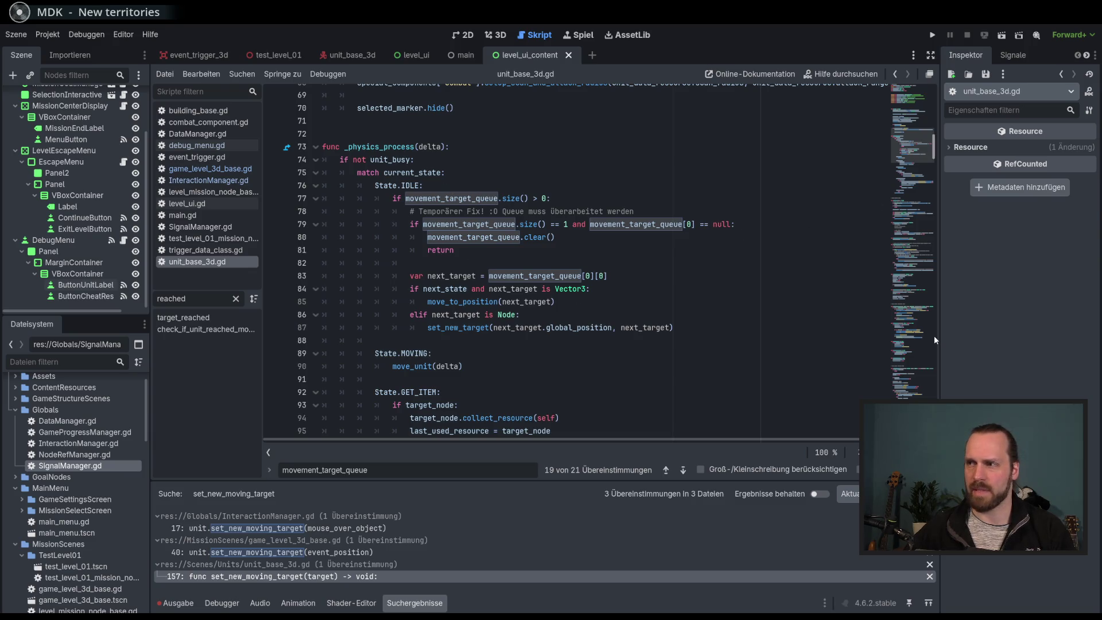
{"action": "left_click", "coordinate": [667, 471]}
{"action": "left_click", "coordinate": [682, 470]}
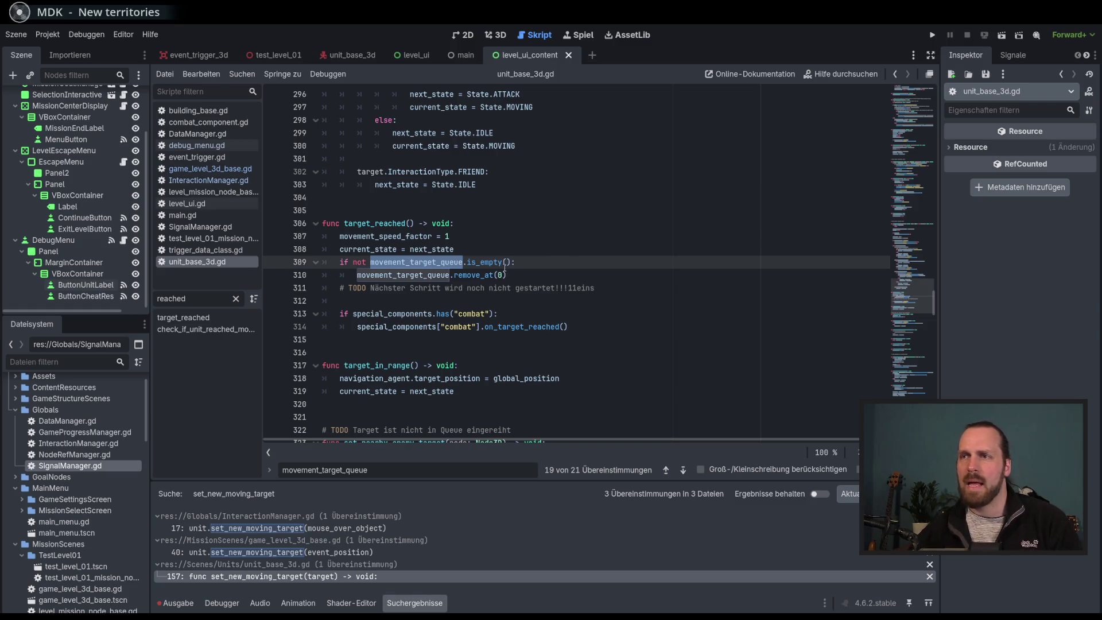
{"action": "left_click_drag", "start_coordinate": [914, 136], "coordinate": [914, 129]}
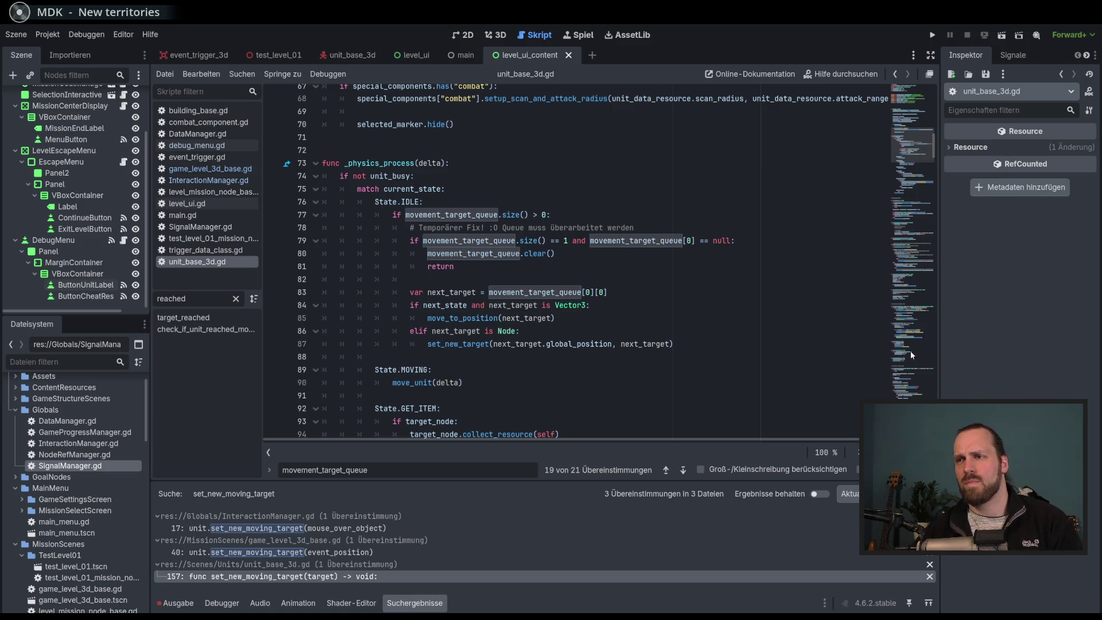
{"action": "left_click", "coordinate": [671, 471]}
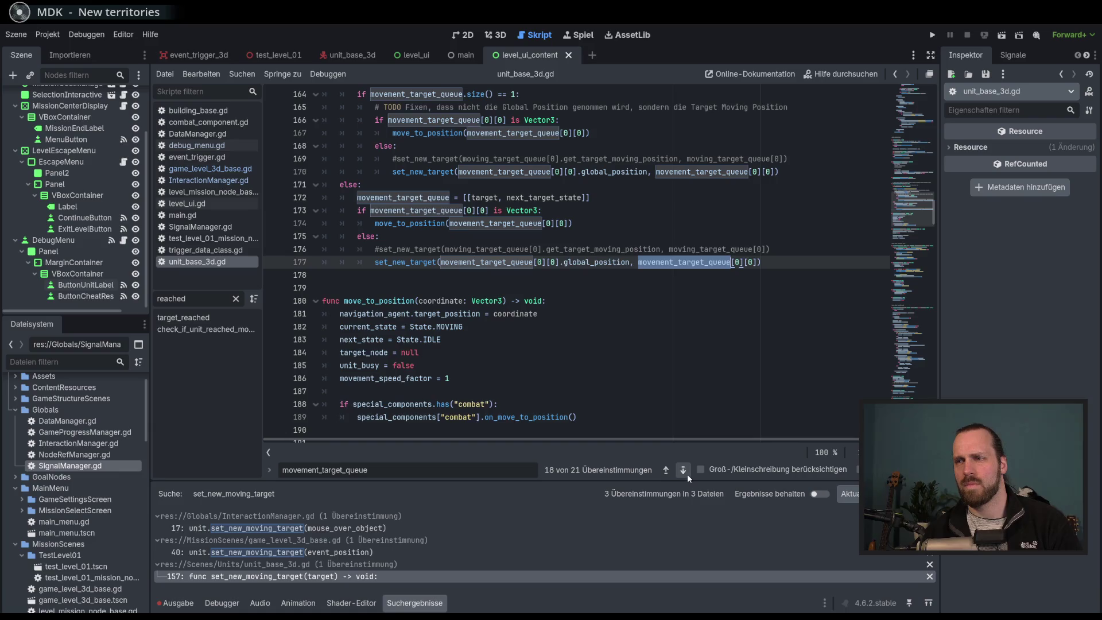
{"action": "left_click", "coordinate": [684, 471]}
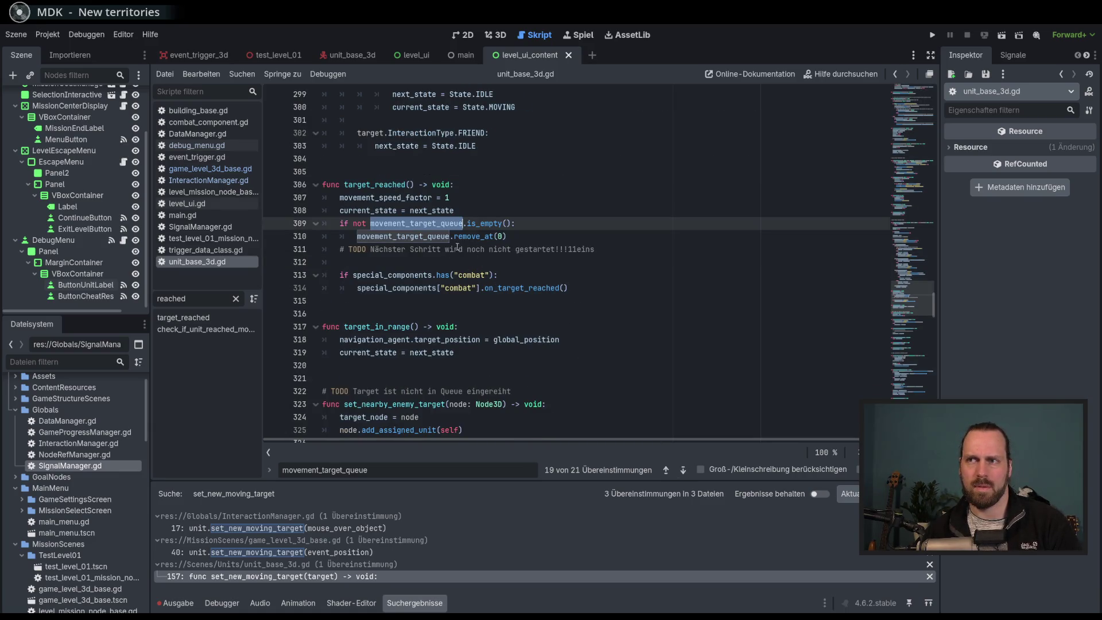
{"action": "left_click", "coordinate": [612, 249]}
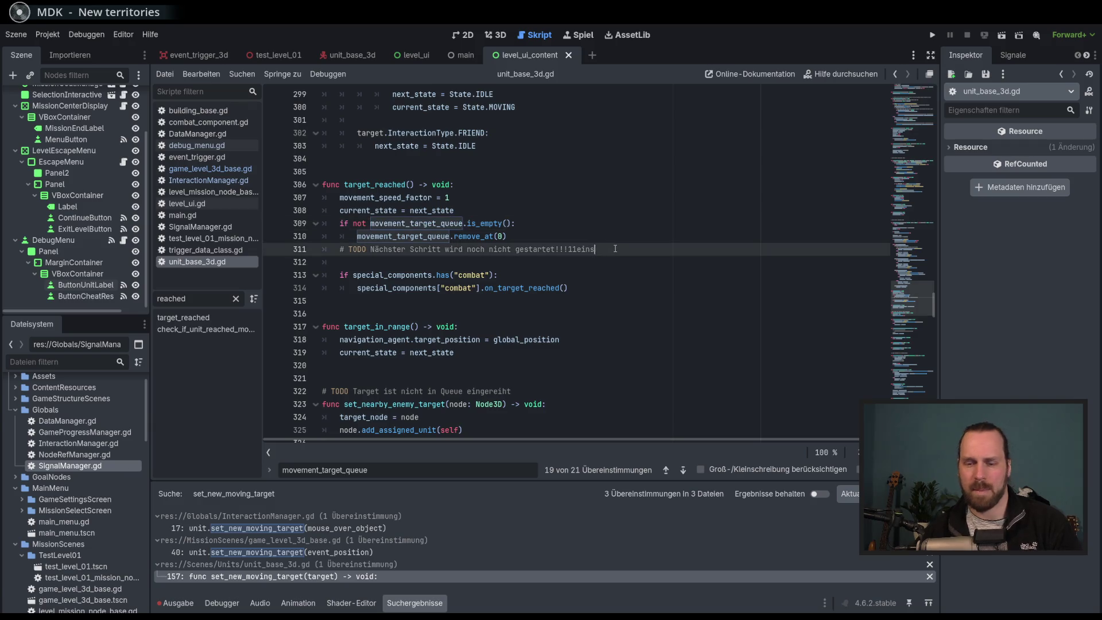
Append 'elf' to line 311's TODO comment so it ends with 11einself.
{"action": "type", "text": "elf"}
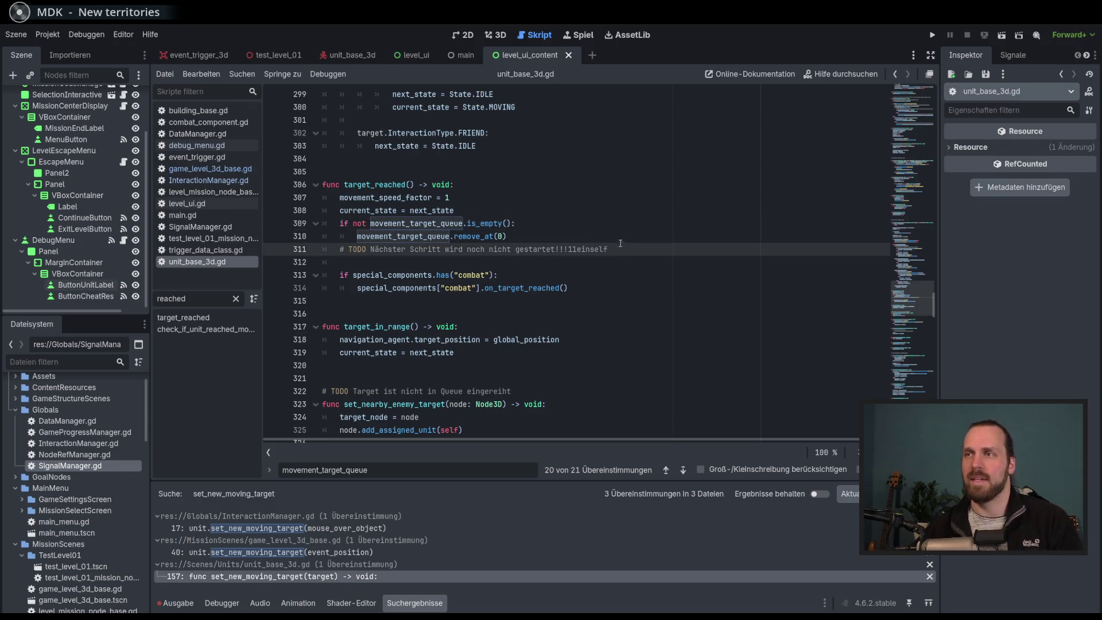
{"action": "left_click", "coordinate": [625, 242]}
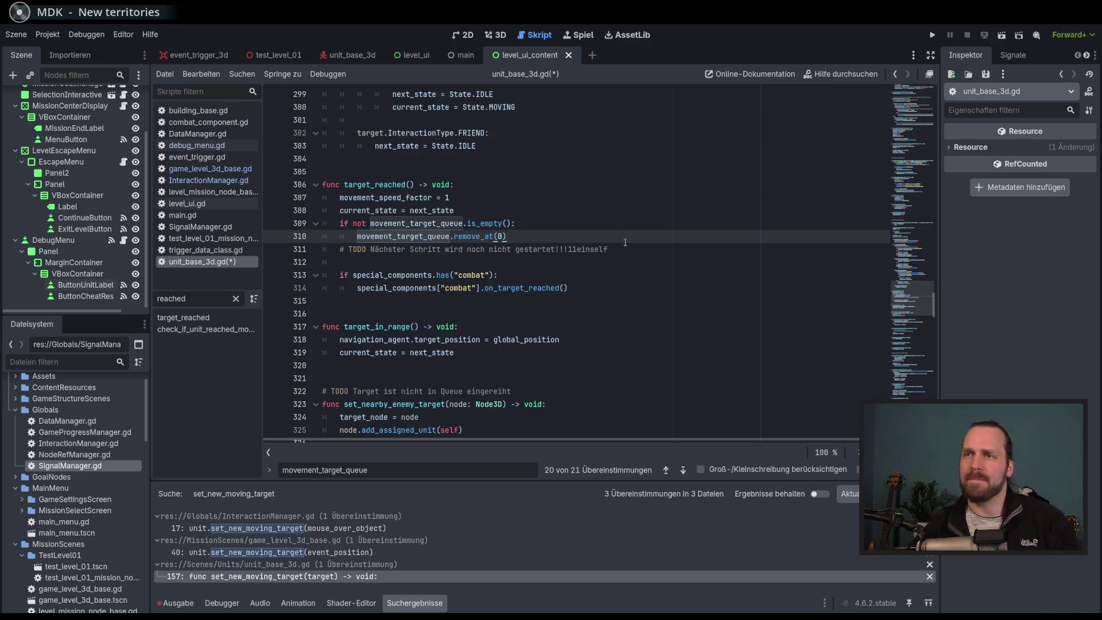
{"action": "left_click", "coordinate": [910, 161]}
{"action": "left_click", "coordinate": [910, 161]}
{"action": "left_click", "coordinate": [909, 161]}
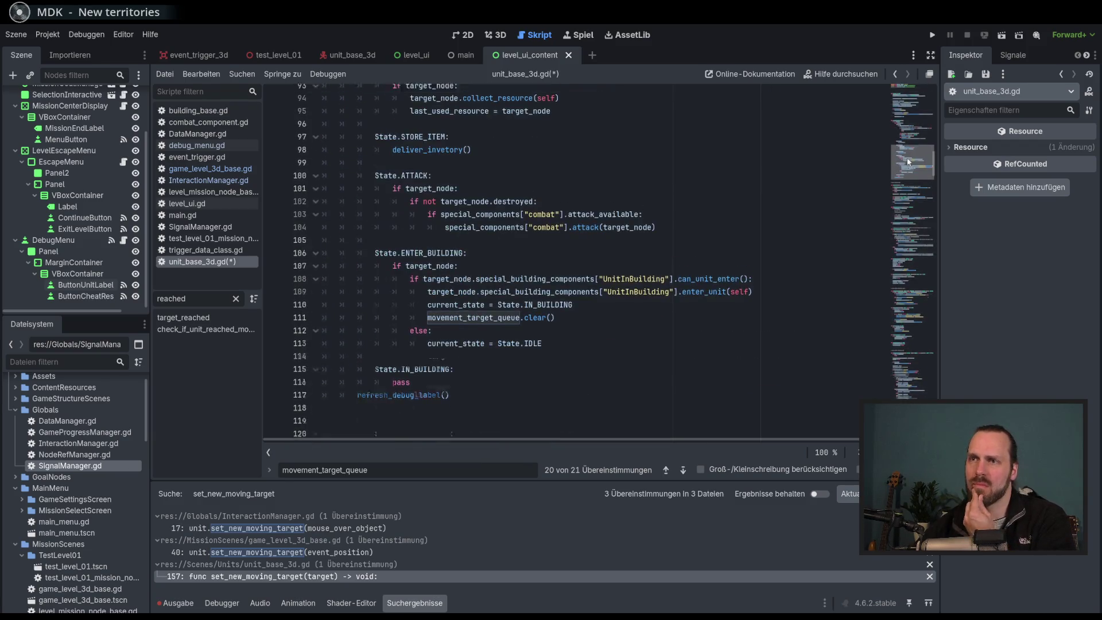
Select the IDLE queue-handling code on lines 77–87 in _physics_process.
{"action": "scroll", "coordinate": [866, 155], "scroll_direction": "up", "scroll_amount": 5}
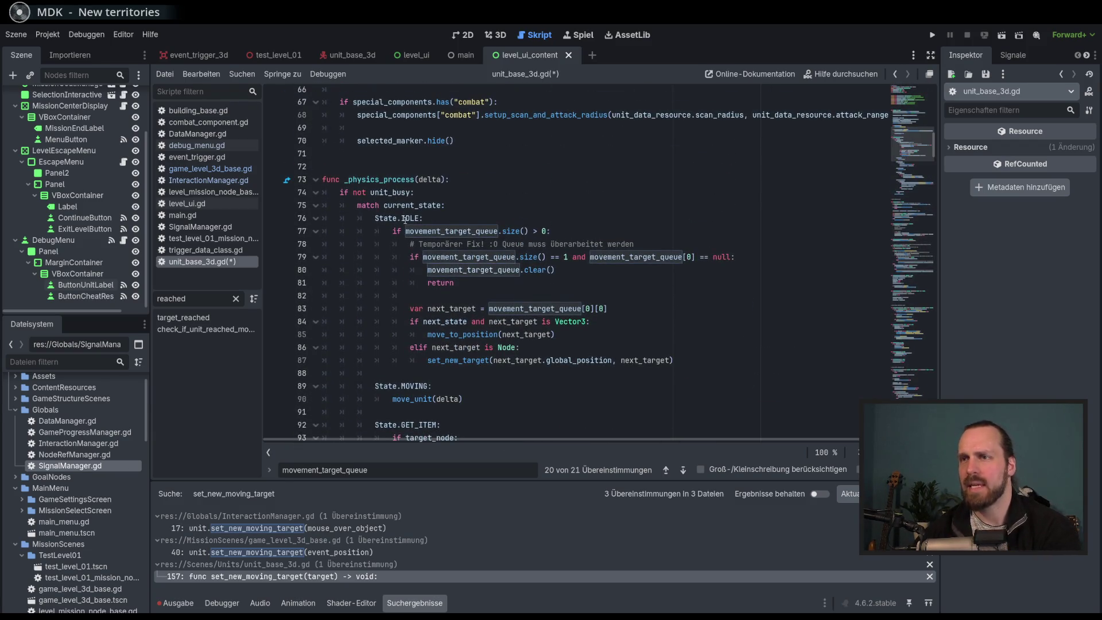
{"action": "left_click", "coordinate": [425, 220]}
{"action": "left_click", "coordinate": [591, 359]}
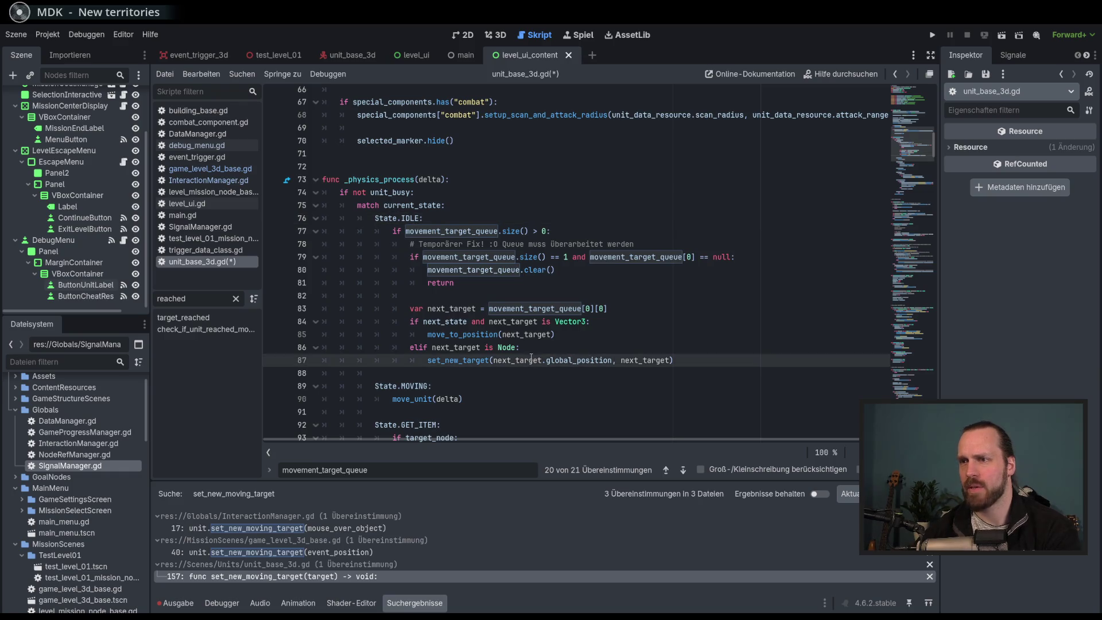
{"action": "mouse_move", "coordinate": [524, 360]}
{"action": "left_mouse_down"}
{"action": "mouse_move", "coordinate": [451, 271]}
{"action": "mouse_move", "coordinate": [520, 231]}
{"action": "left_mouse_up"}
Comment out lines 77–87, add pass under State.IDLE:, and save unit_base_3d.gd.
{"action": "key", "text": "ctrl+k"}
{"action": "left_click", "coordinate": [472, 217]}
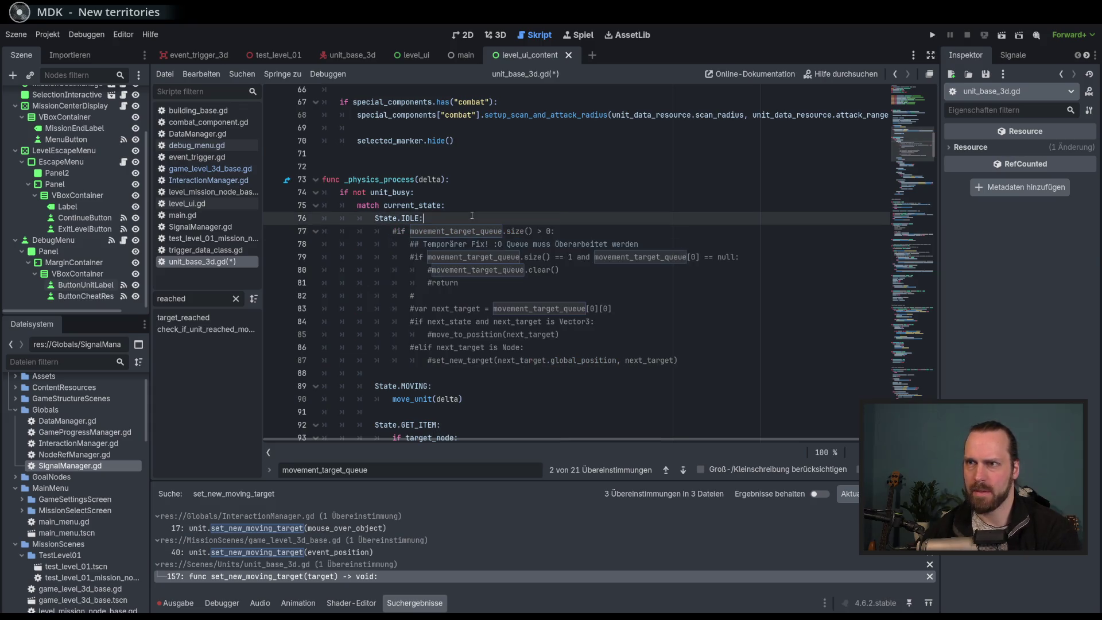
{"action": "key", "text": "Return"}
{"action": "type", "text": "pass"}
{"action": "key", "text": "ctrl+s"}
Step through the remaining movement_target_queue matches in the script.
{"action": "left_click_drag", "start_coordinate": [688, 373], "coordinate": [412, 231]}
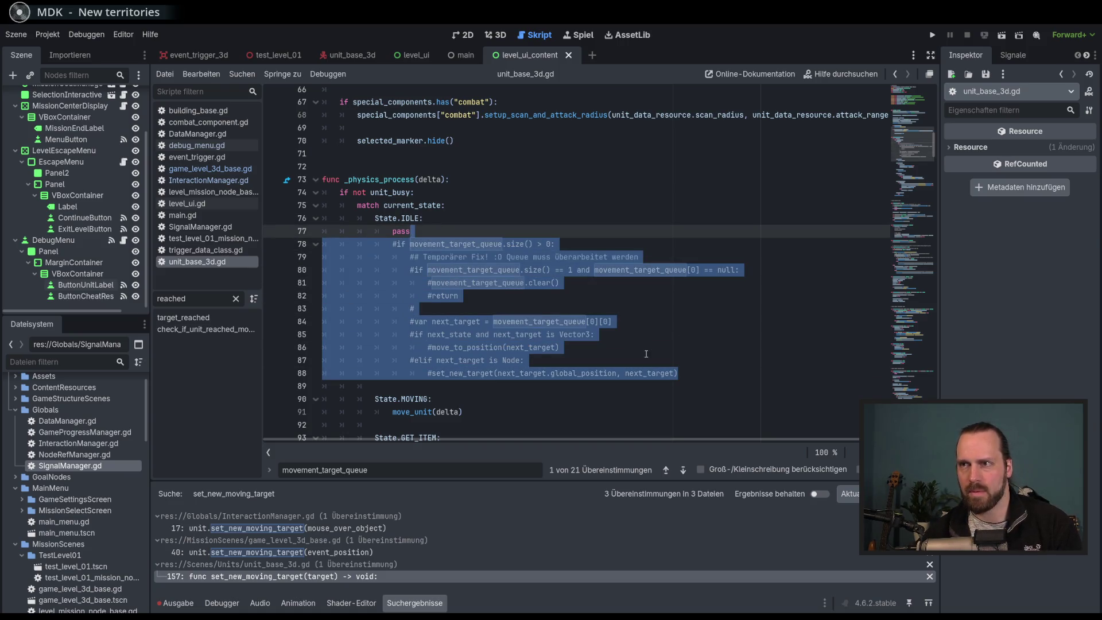
{"action": "scroll", "coordinate": [868, 333], "scroll_direction": "down", "scroll_amount": 10}
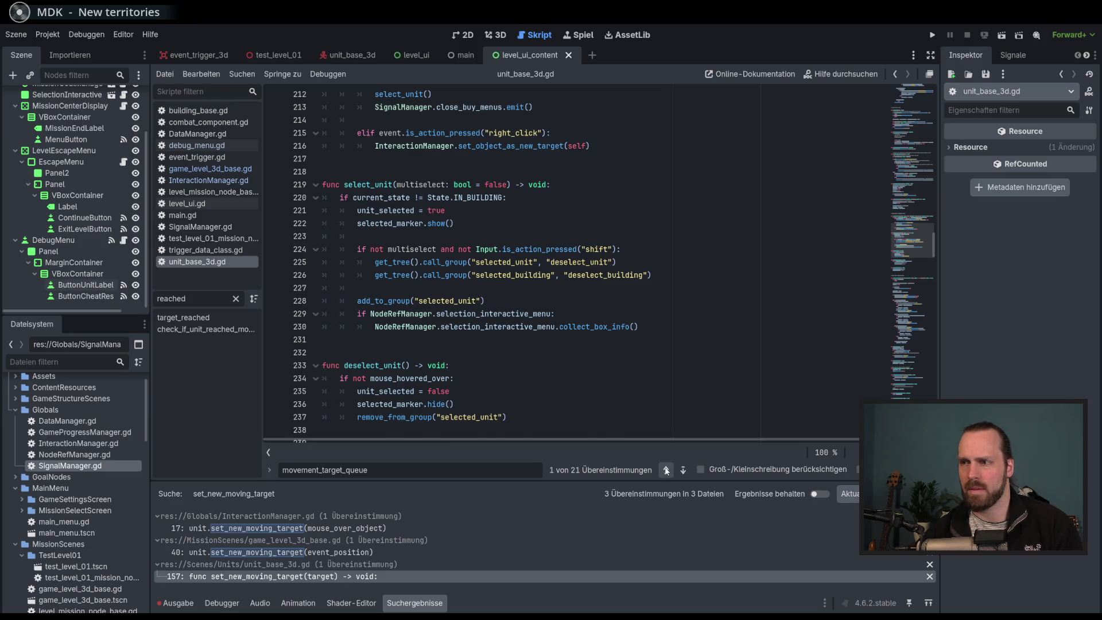
{"action": "left_click", "coordinate": [682, 470]}
{"action": "left_click", "coordinate": [683, 471]}
{"action": "left_click", "coordinate": [683, 470]}
{"action": "left_click", "coordinate": [682, 471]}
{"action": "left_click", "coordinate": [683, 471]}
{"action": "left_click", "coordinate": [683, 471]}
{"action": "left_click", "coordinate": [683, 470]}
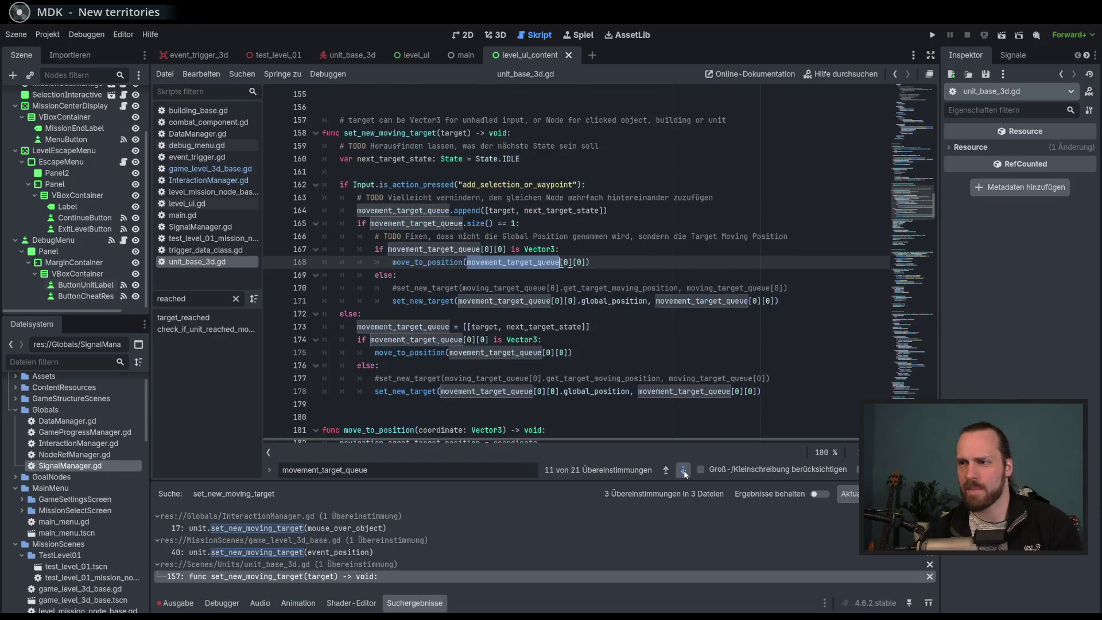
{"action": "left_click", "coordinate": [683, 470]}
{"action": "left_click", "coordinate": [683, 471]}
{"action": "left_click", "coordinate": [682, 470]}
{"action": "left_click", "coordinate": [682, 470]}
{"action": "left_click", "coordinate": [682, 471]}
{"action": "left_click", "coordinate": [683, 470]}
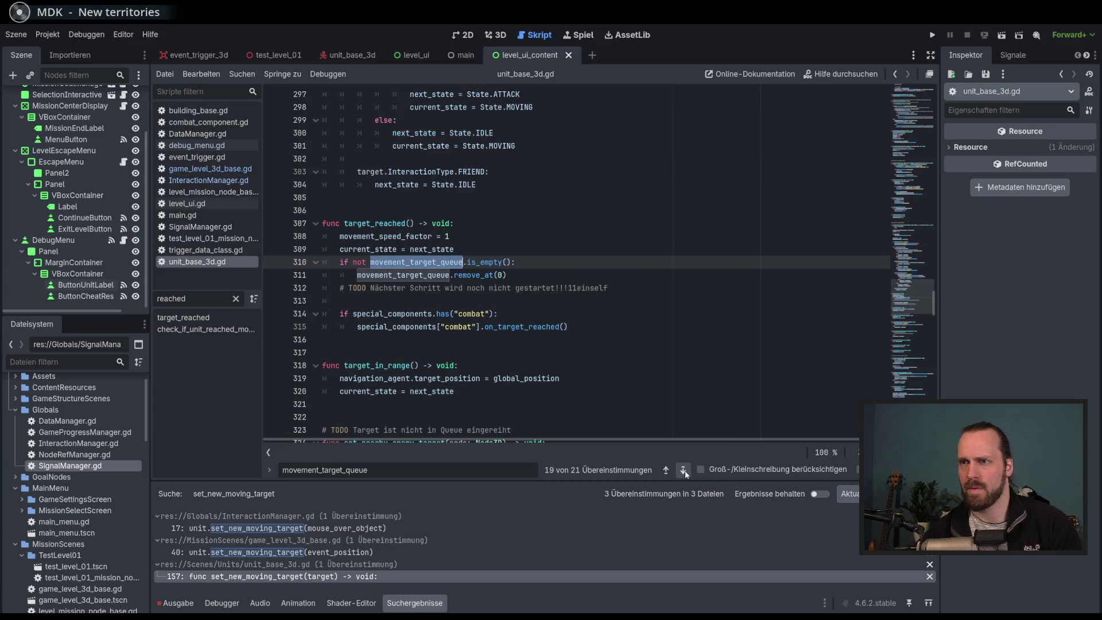
{"action": "scroll", "coordinate": [543, 310], "scroll_direction": "down", "scroll_amount": 2}
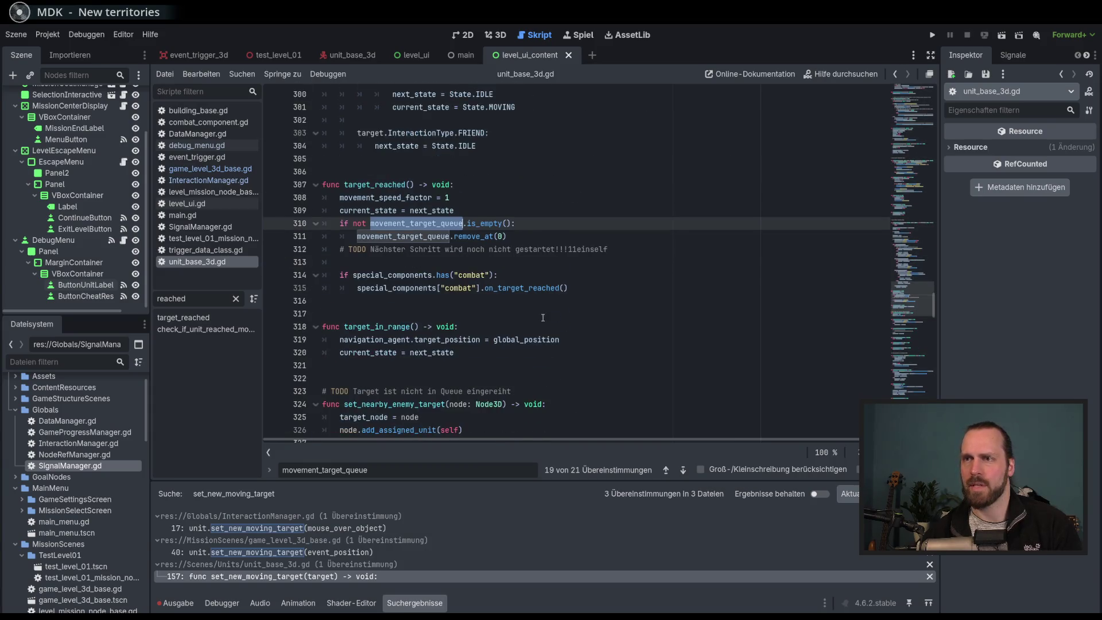
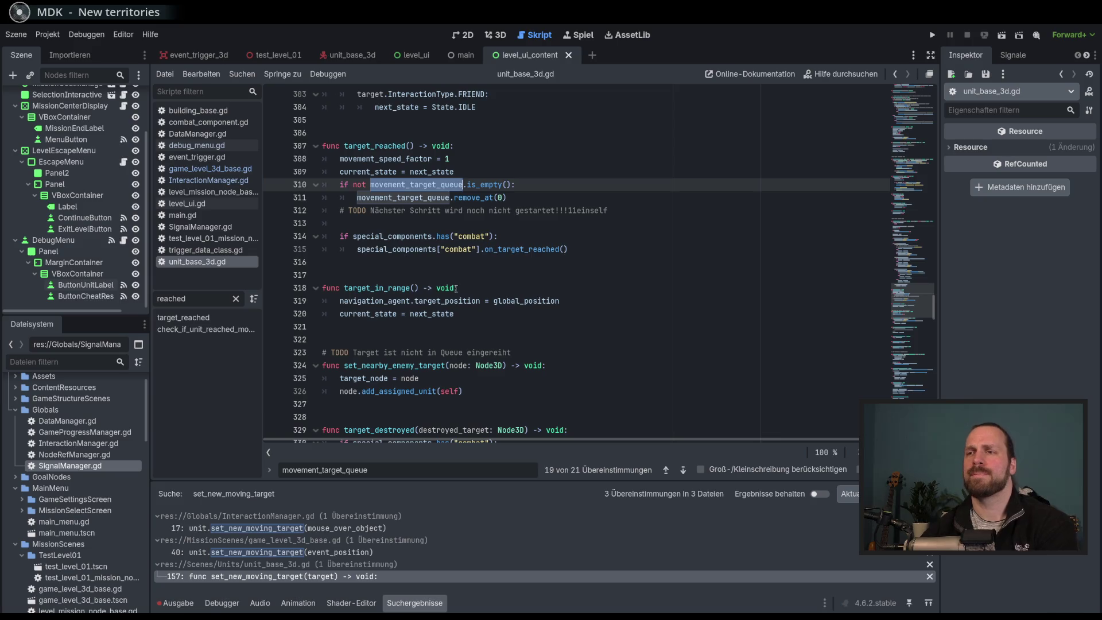
Add a new function header 'func get_next_action_queue() -> void:' below target_reached.
{"action": "mouse_move", "coordinate": [453, 302]}
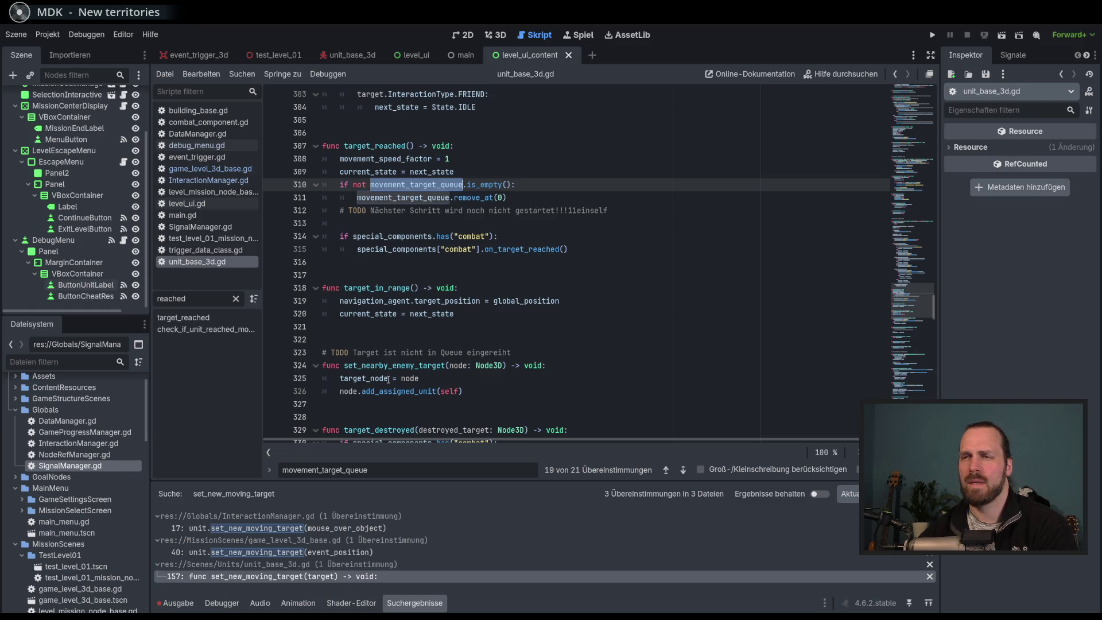
{"action": "scroll", "coordinate": [387, 379], "scroll_direction": "down", "scroll_amount": 10}
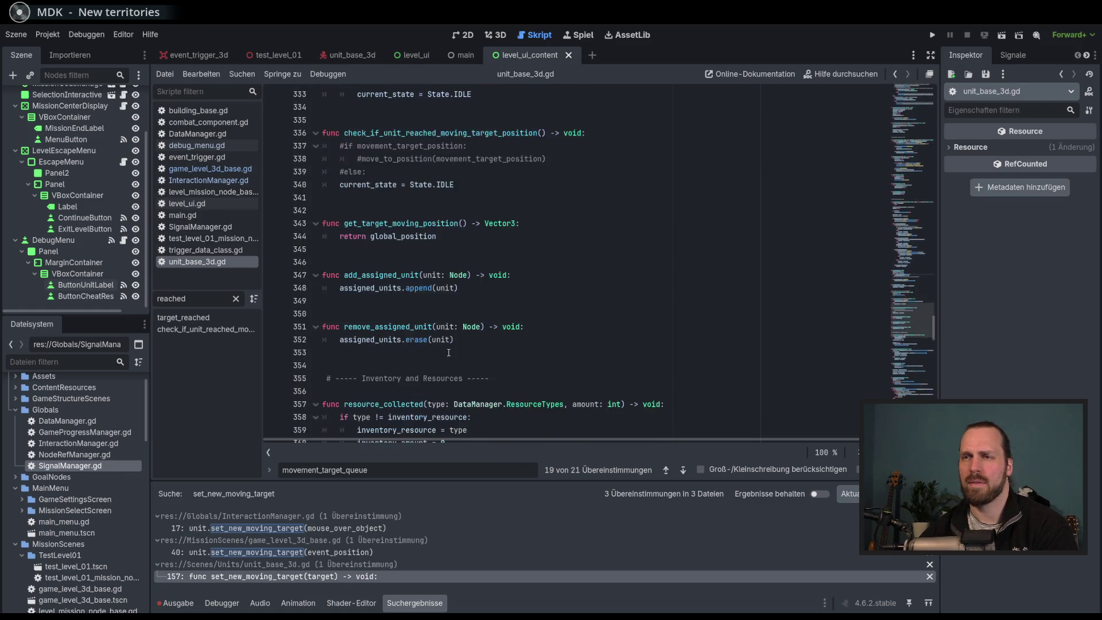
{"action": "scroll", "coordinate": [448, 352], "scroll_direction": "up", "scroll_amount": 20}
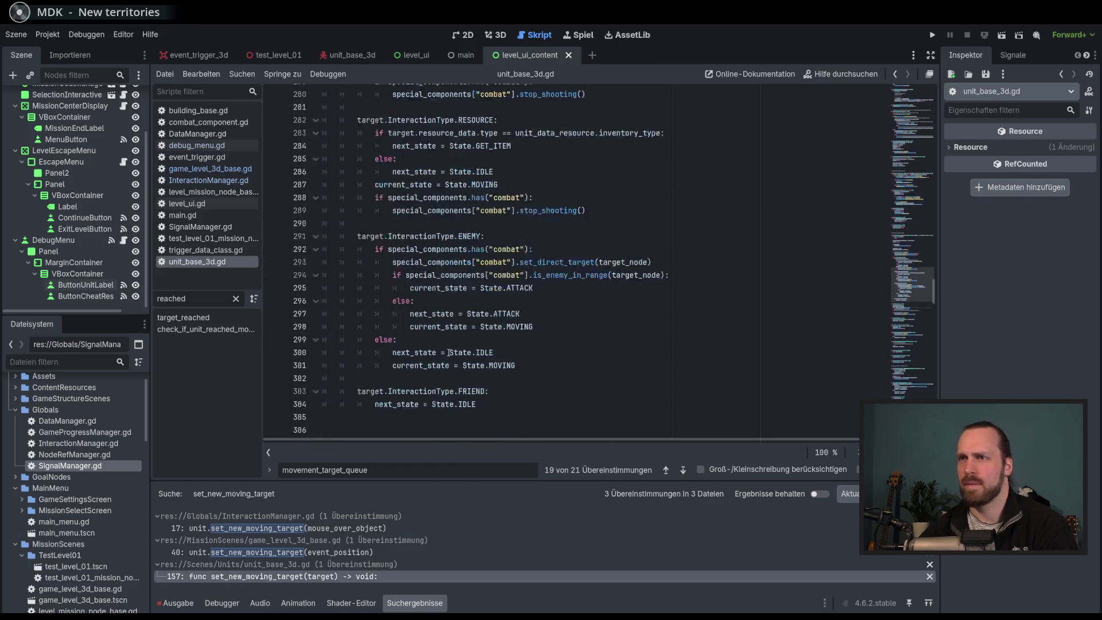
{"action": "scroll", "coordinate": [448, 352], "scroll_direction": "down", "scroll_amount": 13}
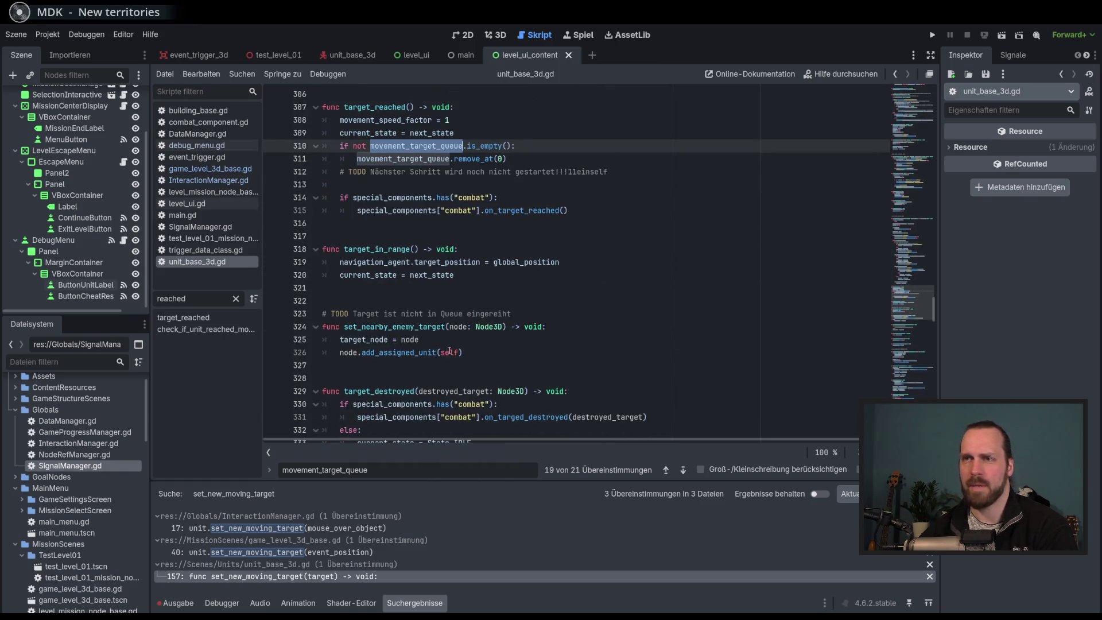
{"action": "scroll", "coordinate": [490, 304], "scroll_direction": "up", "scroll_amount": 2}
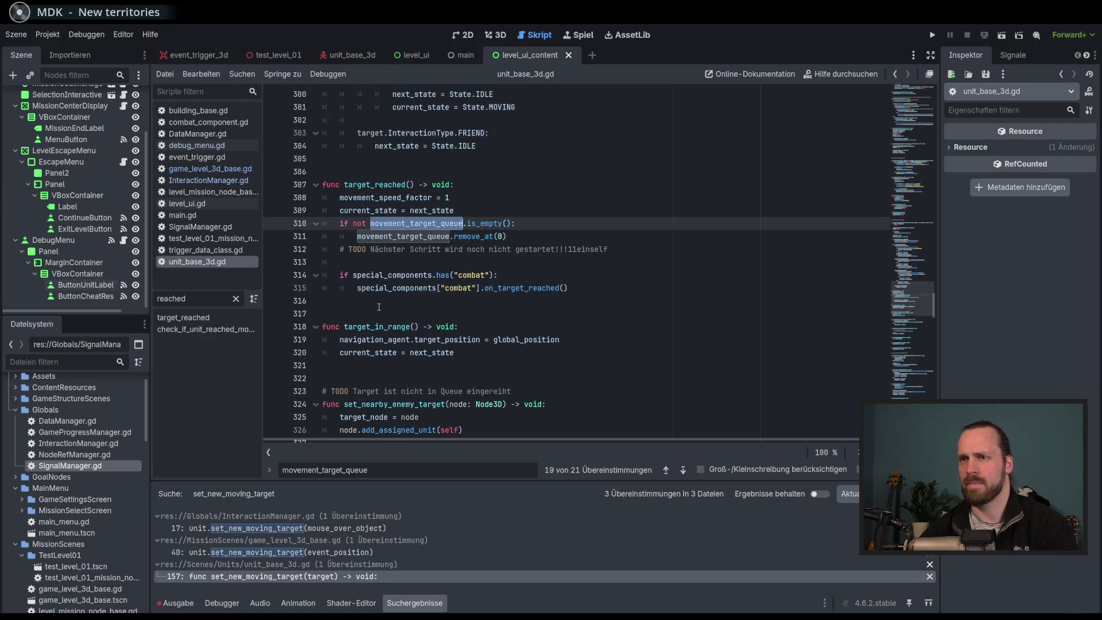
{"action": "left_click", "coordinate": [378, 306]}
{"action": "key", "text": "Return"}
{"action": "key", "text": "Return"}
{"action": "key", "text": "Return"}
{"action": "key", "text": "Up"}
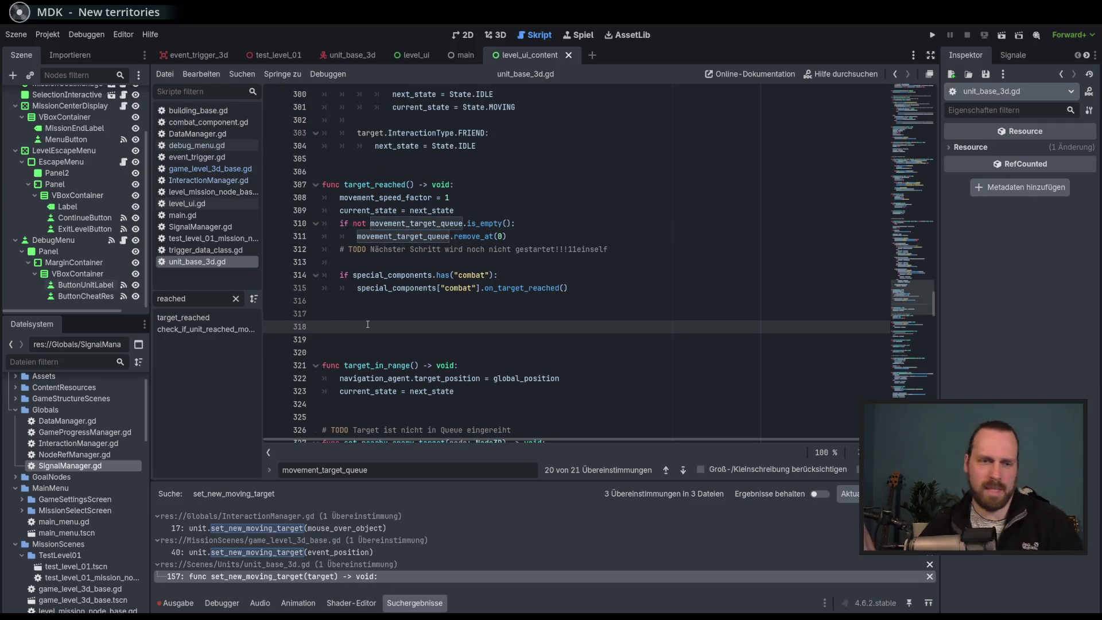
{"action": "type", "text": "func"}
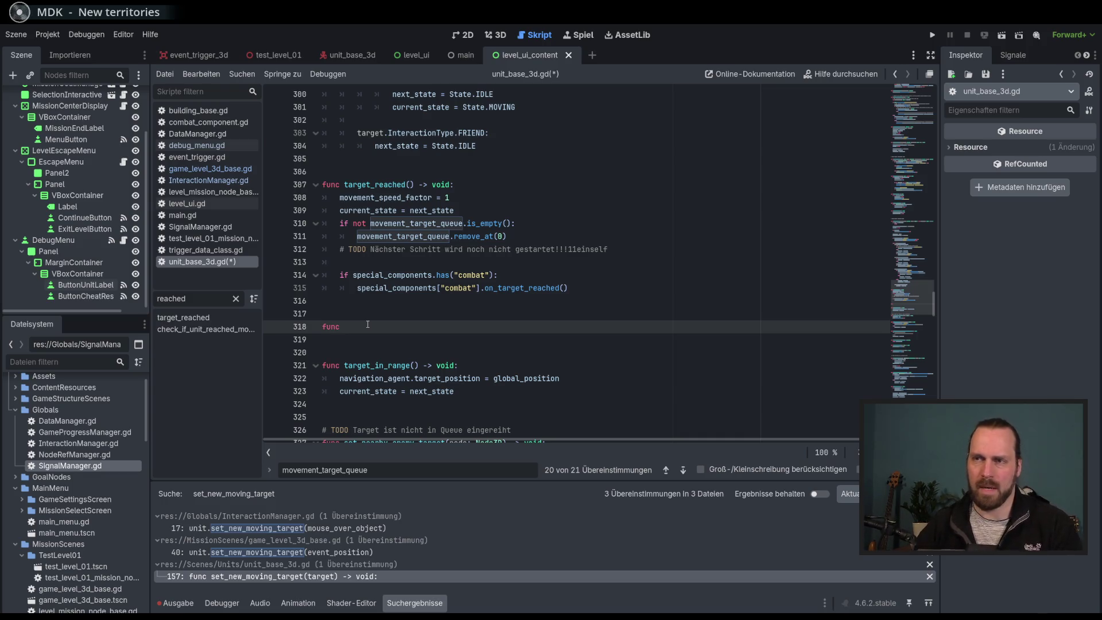
{"action": "type", "text": " get_next_queue_"}
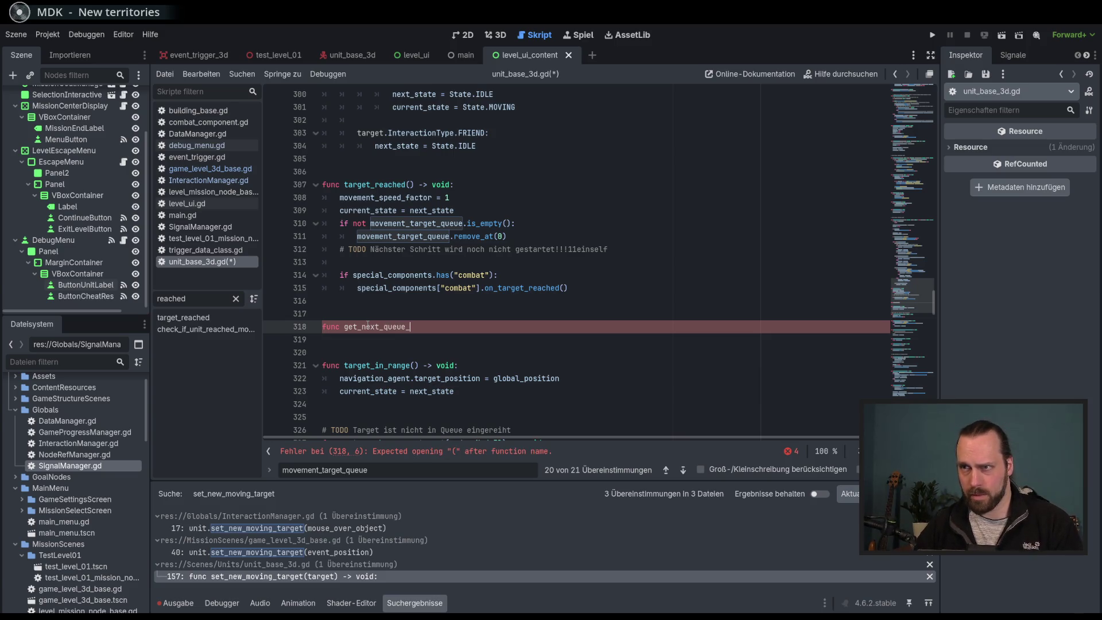
{"action": "key", "text": "BackSpace"}
{"action": "key", "text": "BackSpace"}
{"action": "key", "text": "BackSpace"}
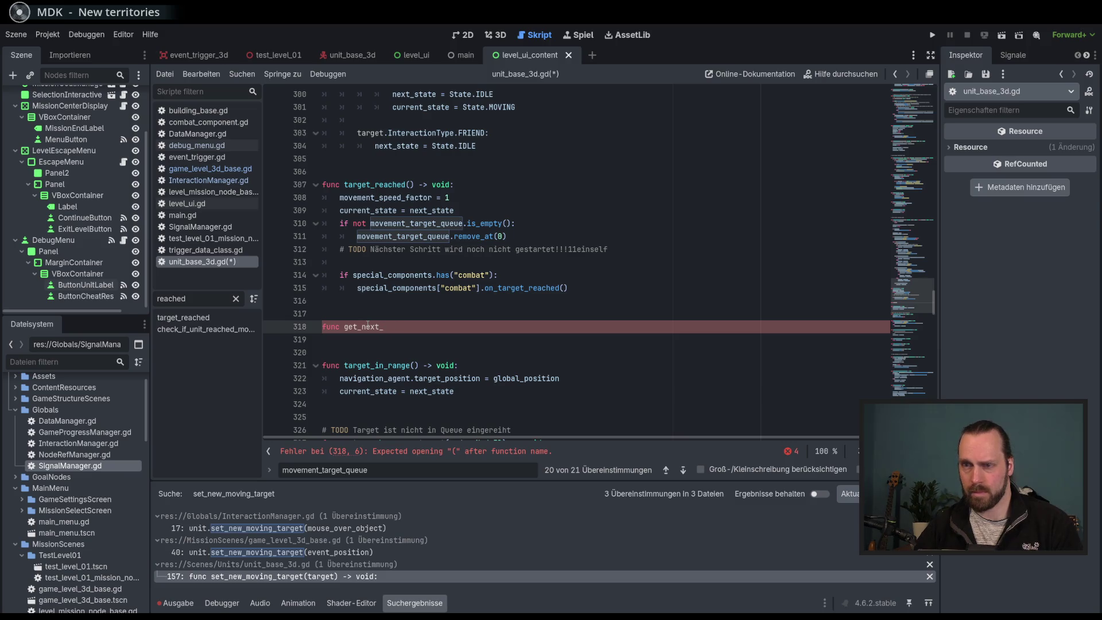
{"action": "type", "text": "movement-"}
{"action": "key", "text": "BackSpace"}
{"action": "key", "text": "BackSpace"}
{"action": "key", "text": "BackSpace"}
{"action": "type", "text": "action_queue"}
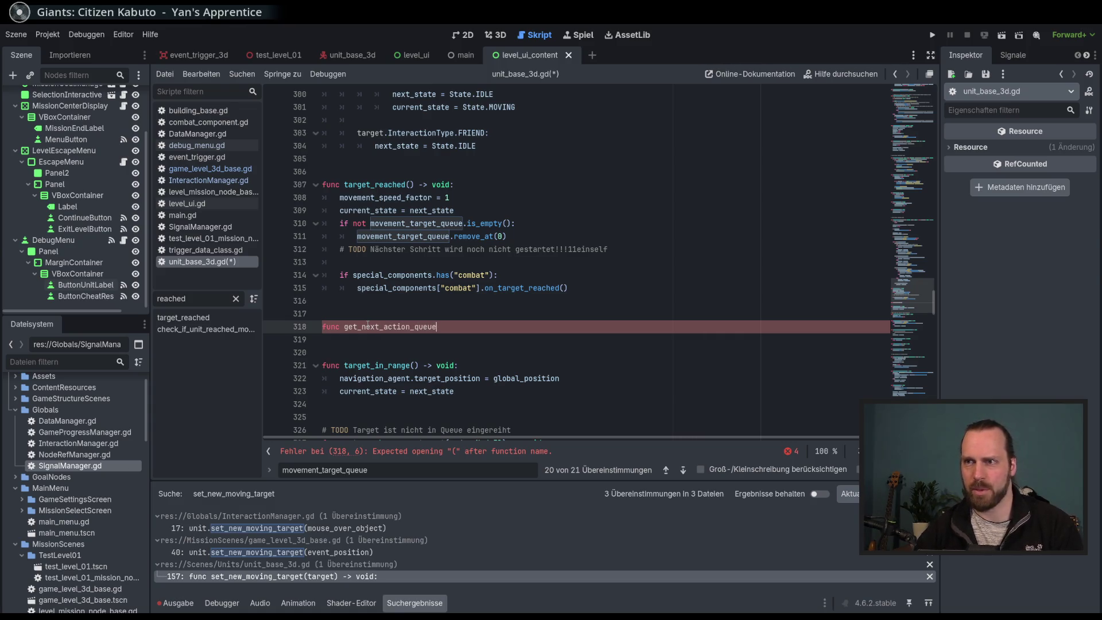
{"action": "type", "text": "() -"}
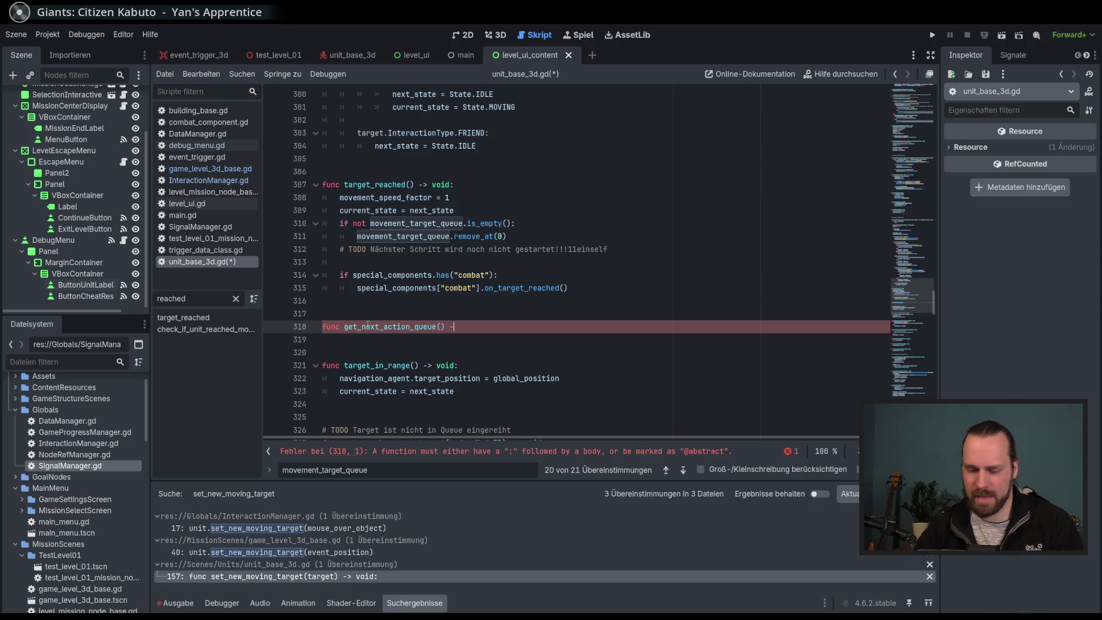
{"action": "type", "text": "> void:"}
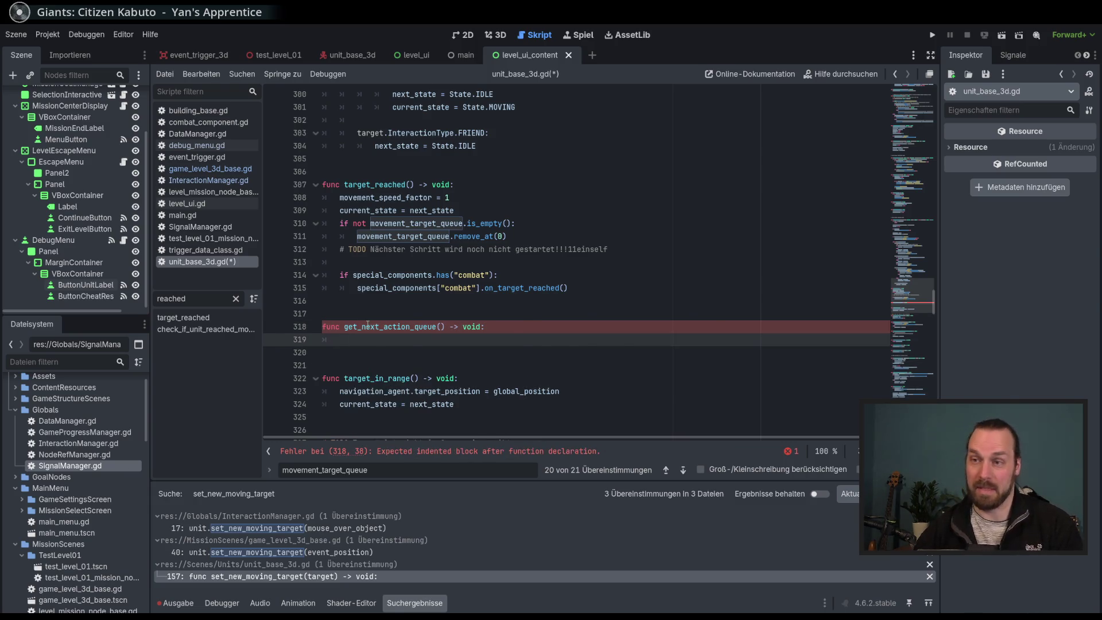
Paste the commented queue-handling code as its body, dedent it and uncomment it with Ctrl+K.
{"action": "key", "text": "Return"}
{"action": "key", "text": "ctrl+v"}
{"action": "scroll", "coordinate": [424, 298], "scroll_direction": "down", "scroll_amount": 3}
{"action": "left_click", "coordinate": [441, 243]}
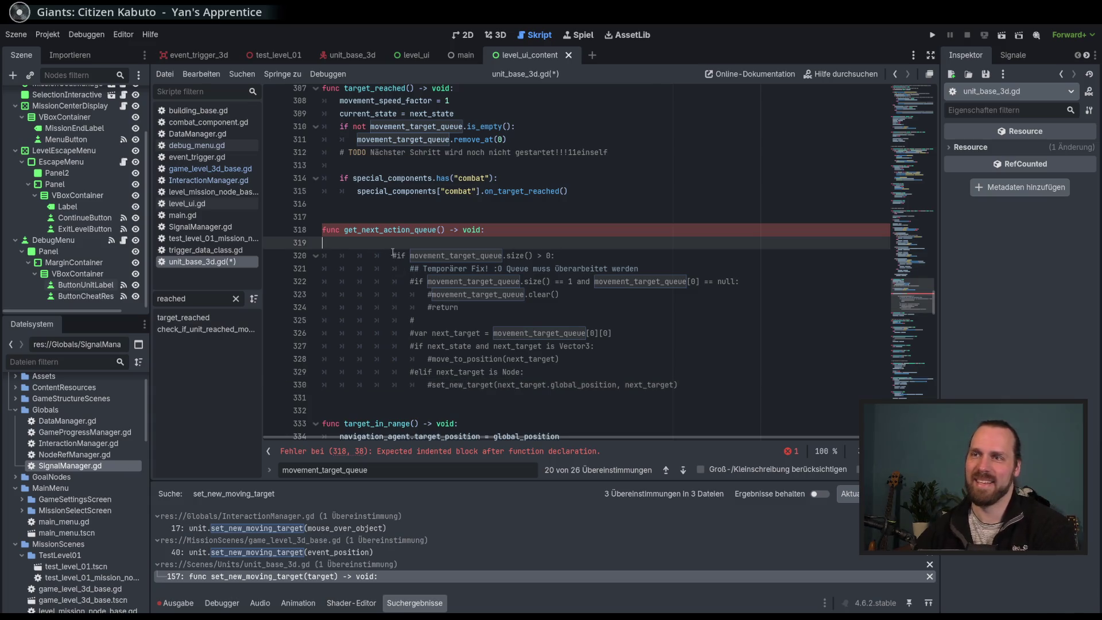
{"action": "key", "text": "BackSpace"}
{"action": "key", "text": "BackSpace"}
{"action": "mouse_move", "coordinate": [441, 243]}
{"action": "left_mouse_down"}
{"action": "mouse_move", "coordinate": [453, 346]}
{"action": "mouse_move", "coordinate": [470, 372]}
{"action": "left_mouse_up"}
{"action": "key", "text": "shift+Tab"}
{"action": "key", "text": "shift+Tab"}
{"action": "key", "text": "shift+Tab"}
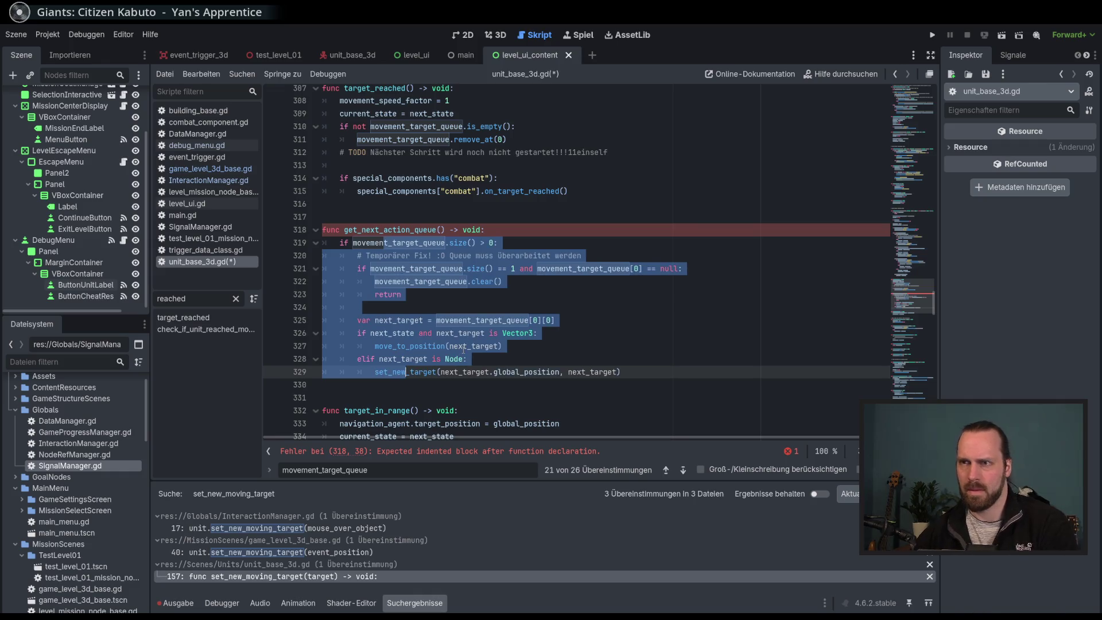
{"action": "key", "text": "ctrl+k"}
{"action": "scroll", "coordinate": [465, 258], "scroll_direction": "up", "scroll_amount": 2}
{"action": "left_click", "coordinate": [436, 339]}
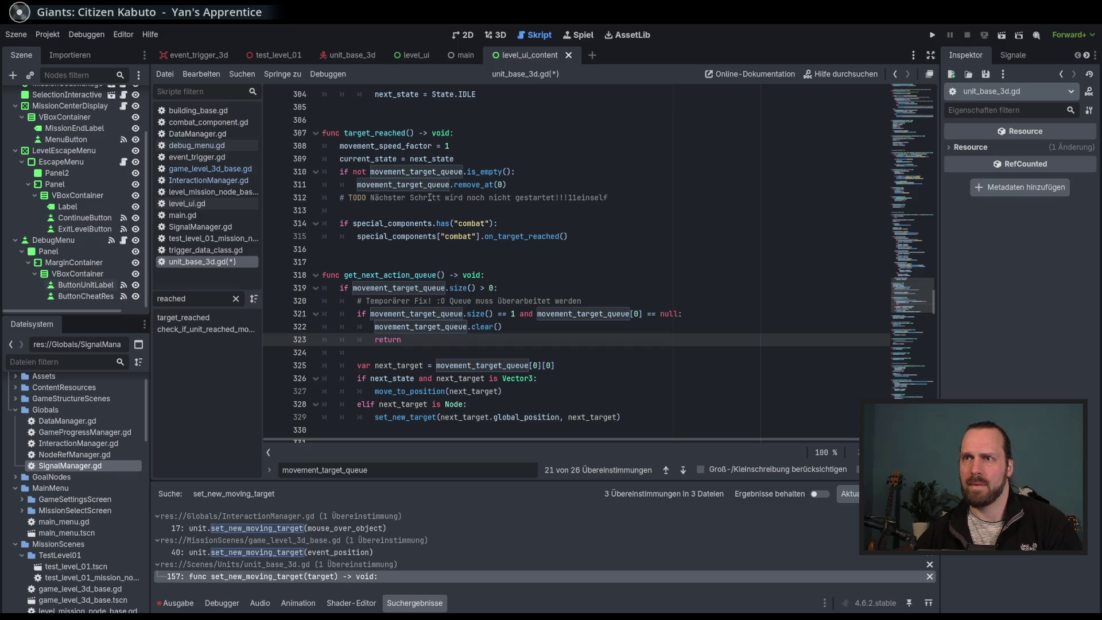
{"action": "mouse_move", "coordinate": [486, 172]}
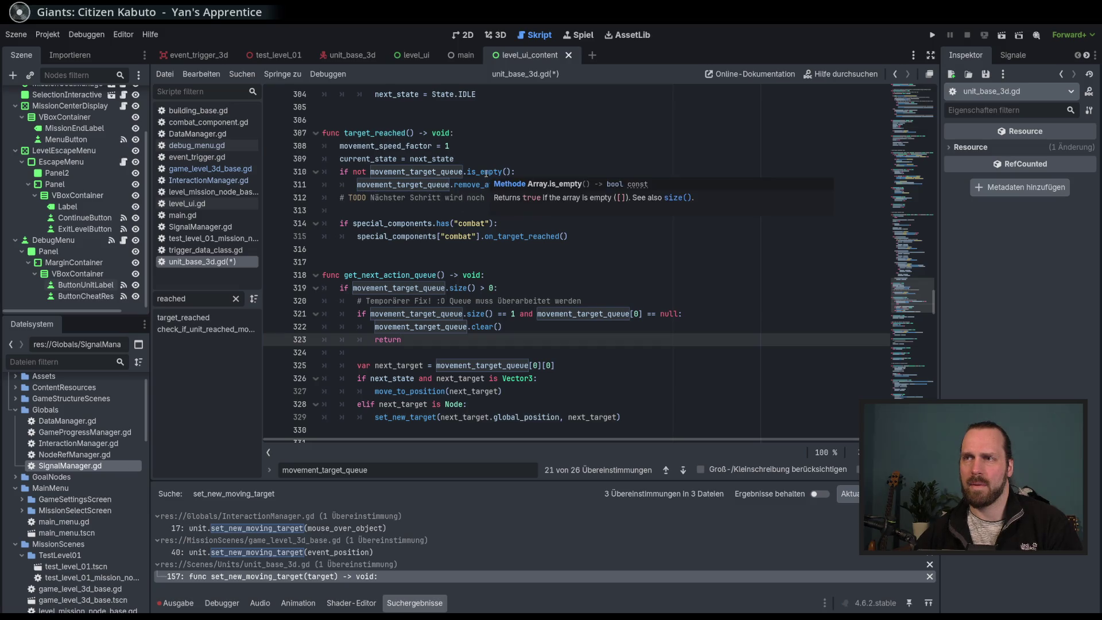
{"action": "left_click", "coordinate": [411, 184]}
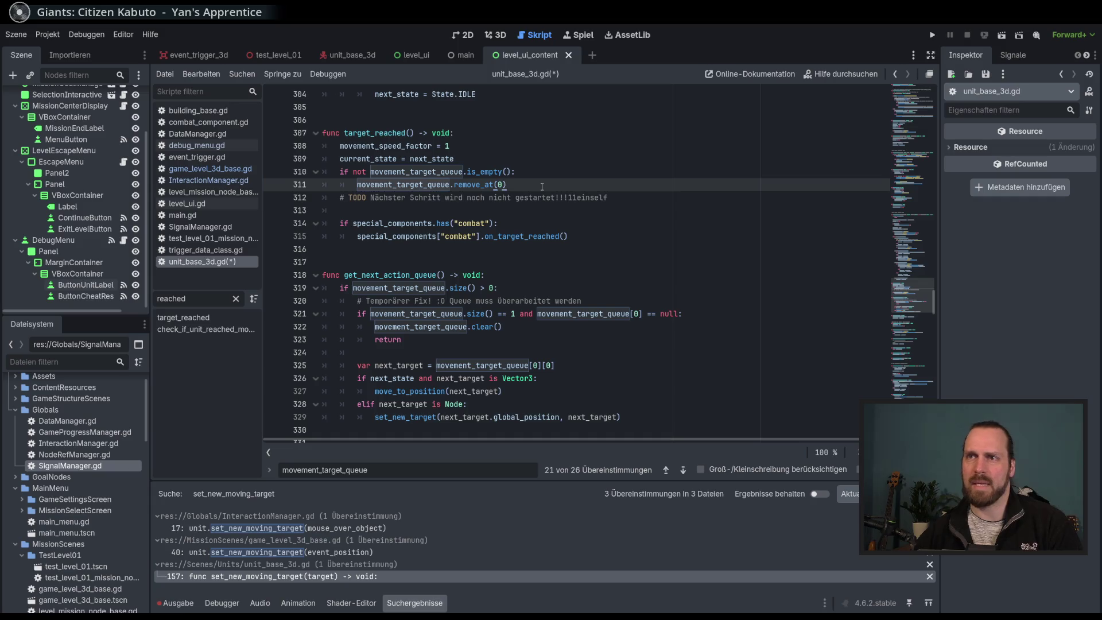
{"action": "key", "text": "Return"}
{"action": "key", "text": "BackSpace"}
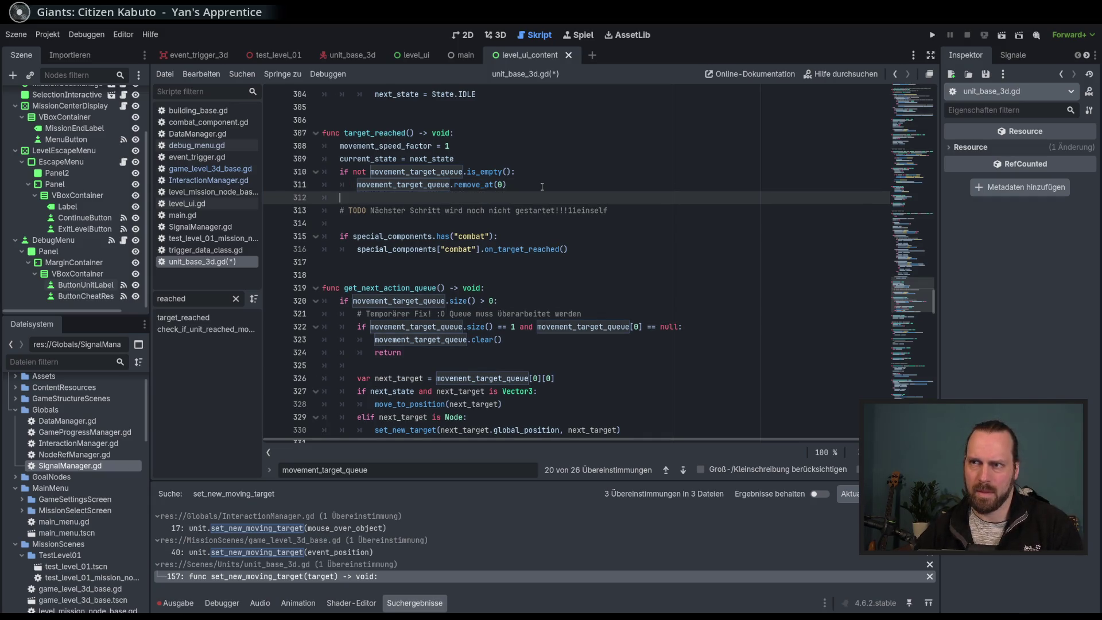
Insert a get_next_action_queue() call in target_reached and save the script.
{"action": "type", "text": "get_"}
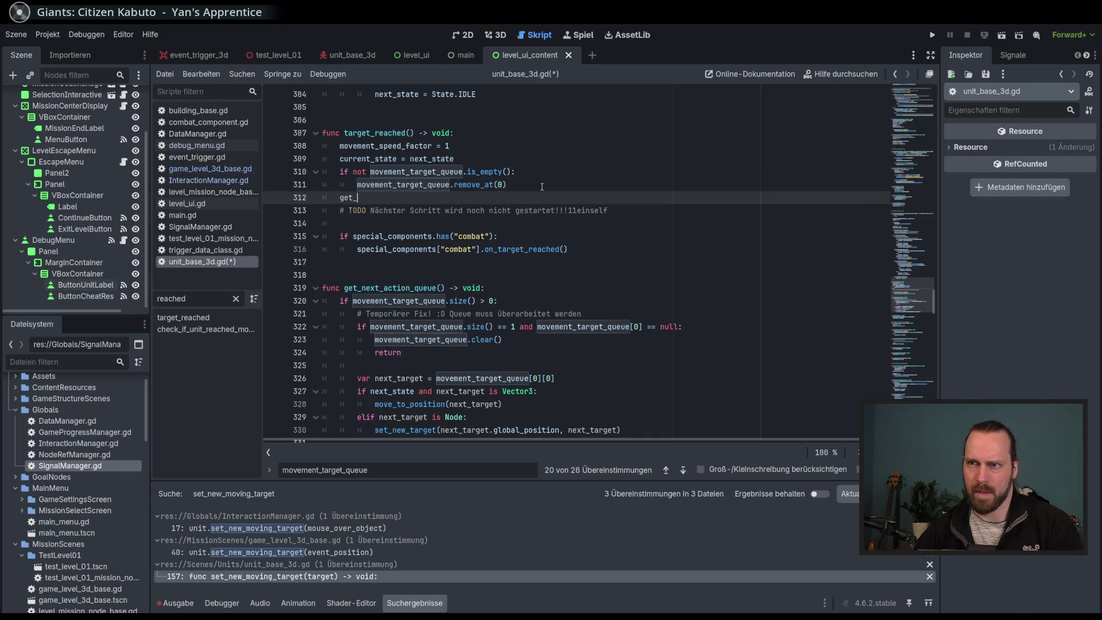
{"action": "key", "text": "Down"}
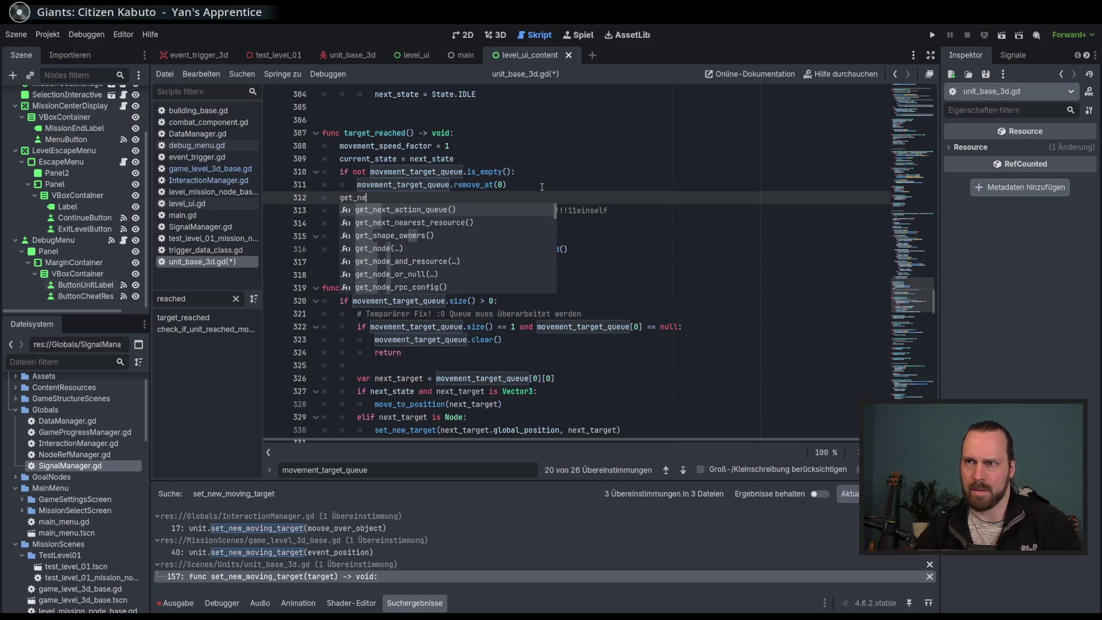
{"action": "key", "text": "Return"}
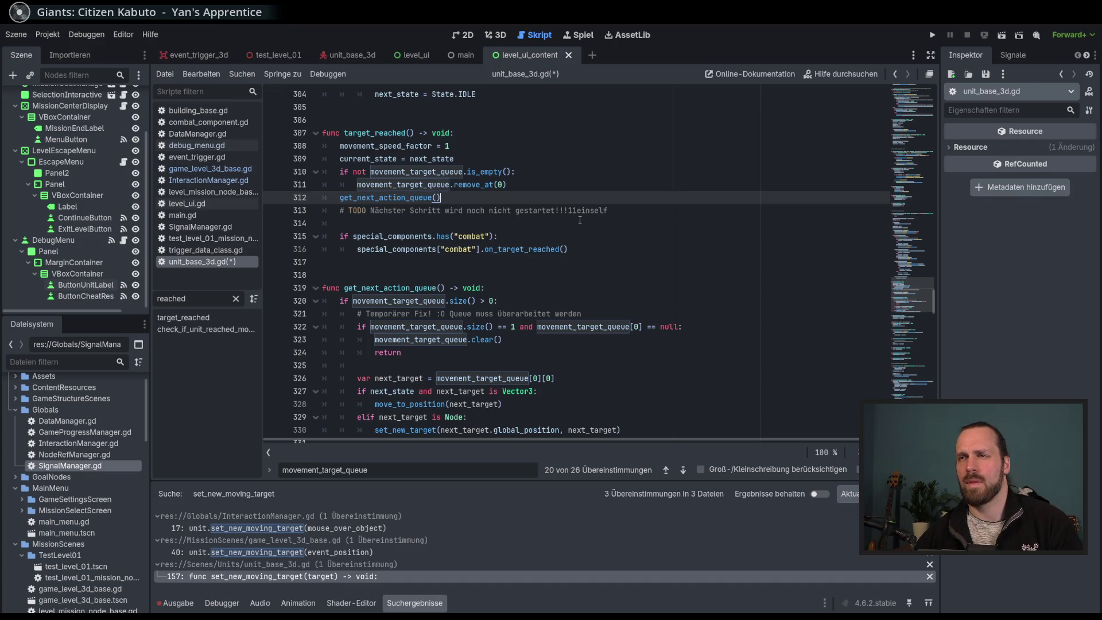
{"action": "key", "text": "ctrl+s"}
Review the new function's return type and body, plus the code around its call.
{"action": "scroll", "coordinate": [580, 223], "scroll_direction": "down", "scroll_amount": 1}
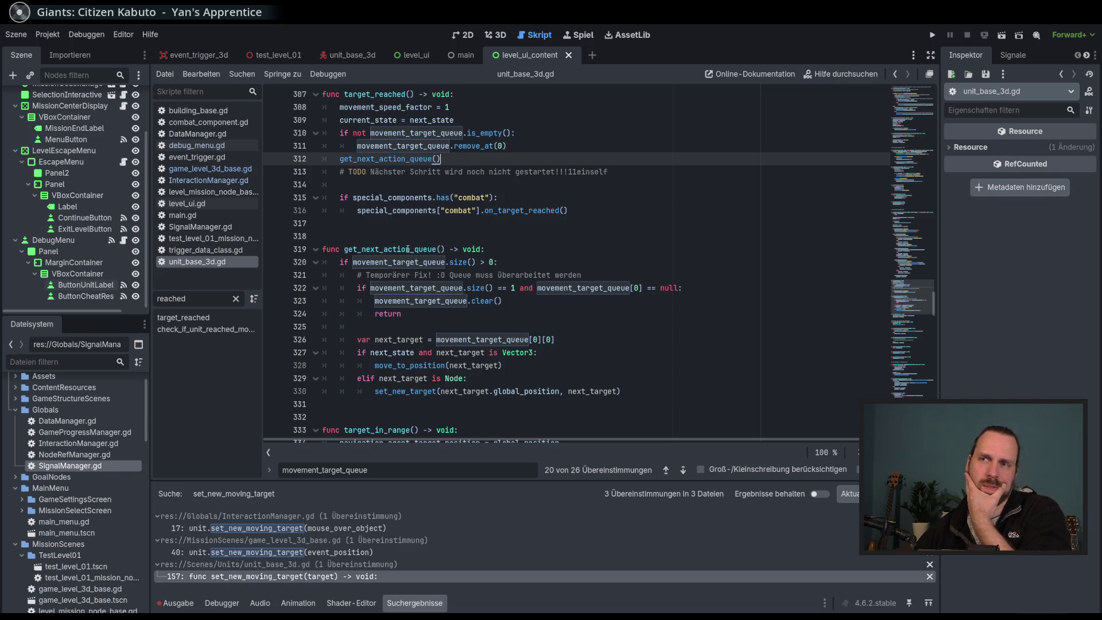
{"action": "double_click", "coordinate": [469, 248]}
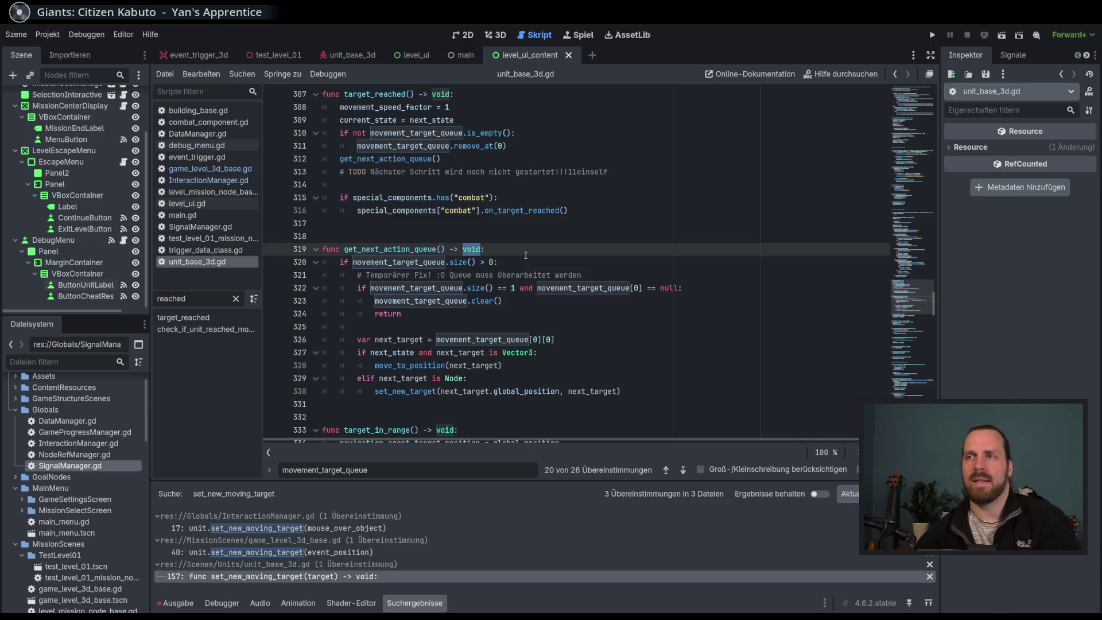
{"action": "double_click", "coordinate": [400, 160]}
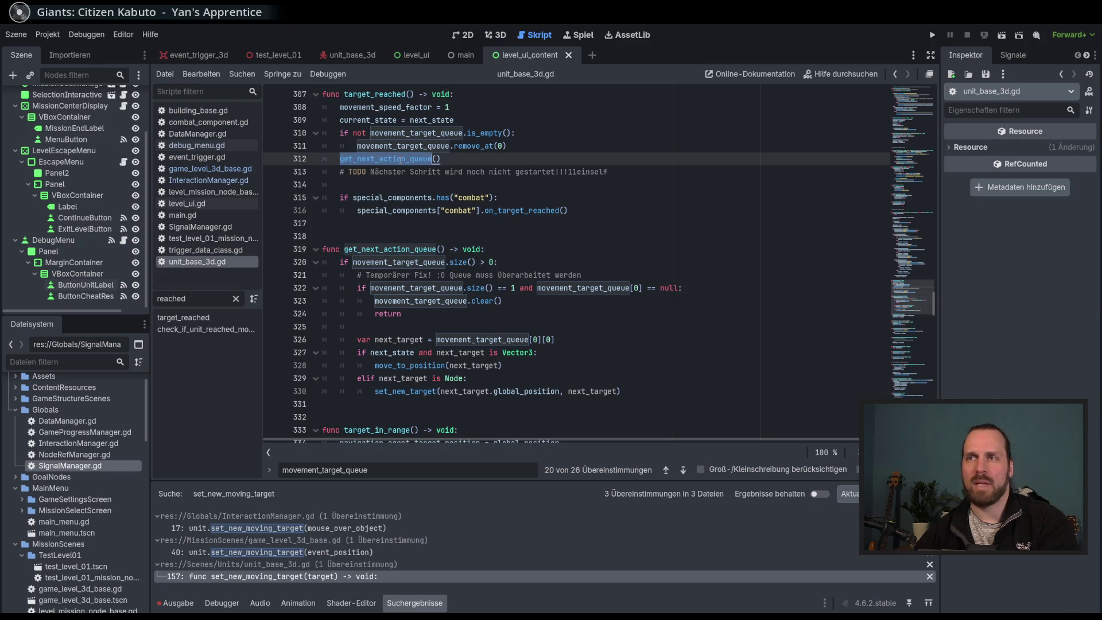
{"action": "left_click", "coordinate": [419, 249]}
{"action": "left_click_drag", "start_coordinate": [423, 261], "coordinate": [438, 391]}
{"action": "mouse_move", "coordinate": [445, 378]}
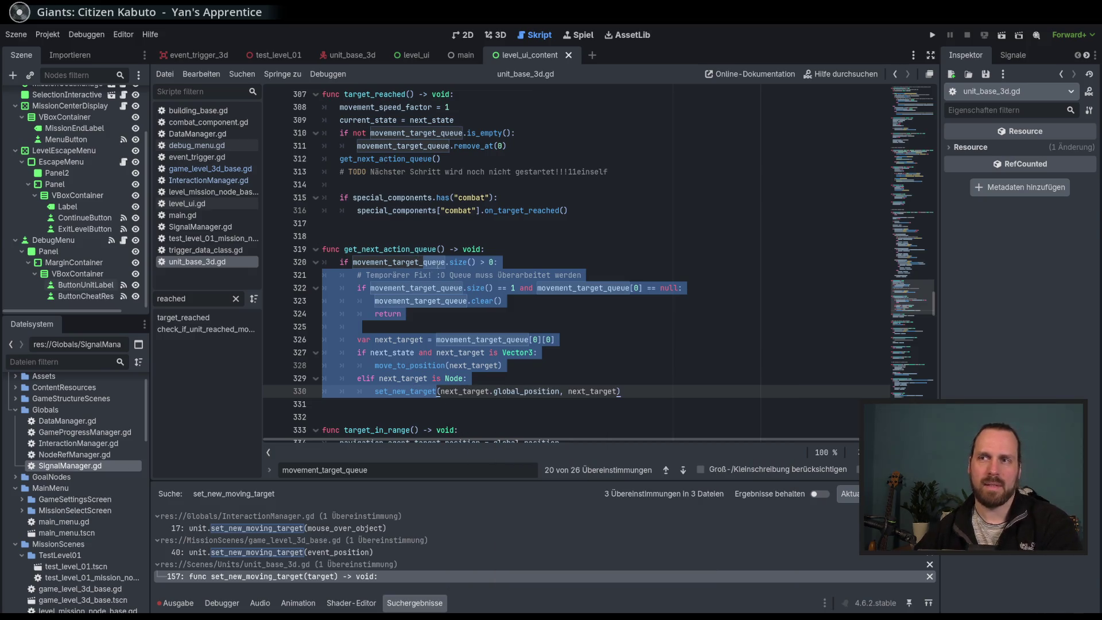
{"action": "left_click", "coordinate": [438, 265]}
{"action": "left_click", "coordinate": [480, 249]}
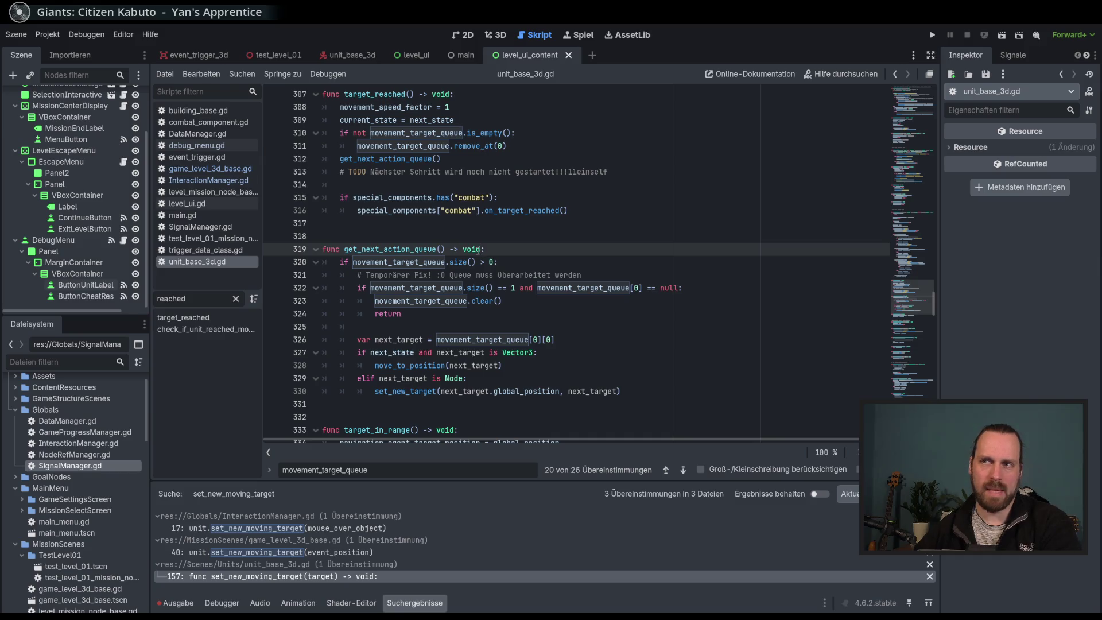
{"action": "left_click", "coordinate": [343, 159]}
{"action": "left_click_drag", "start_coordinate": [370, 158], "coordinate": [383, 210]}
{"action": "left_click", "coordinate": [384, 210]}
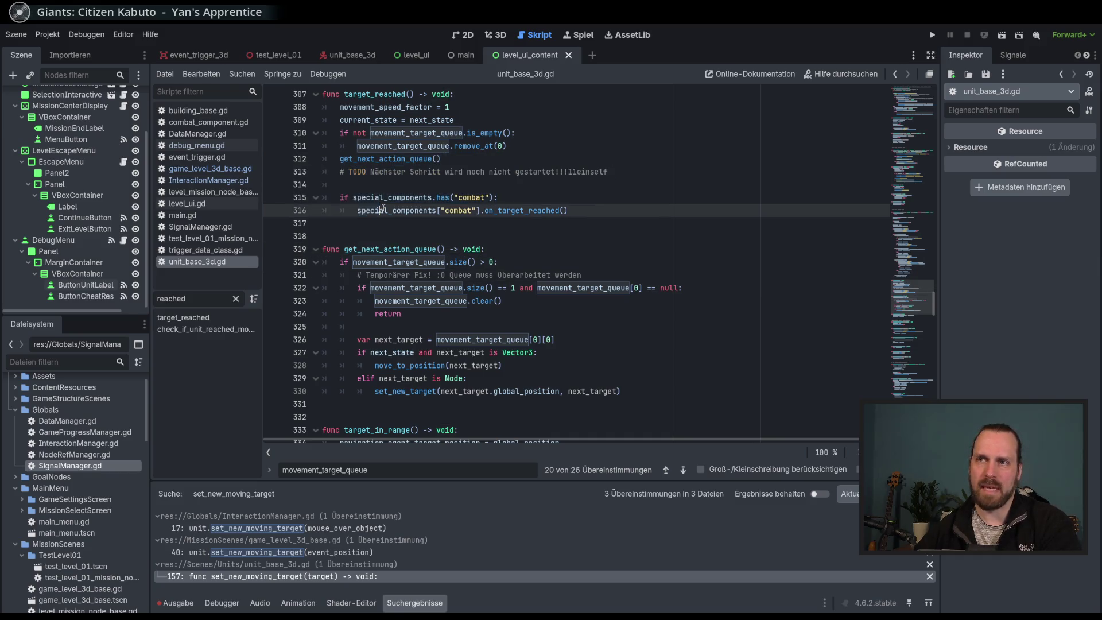
Select the 'Temporärer Fix' comment line inside get_next_action_queue.
{"action": "double_click", "coordinate": [406, 249]}
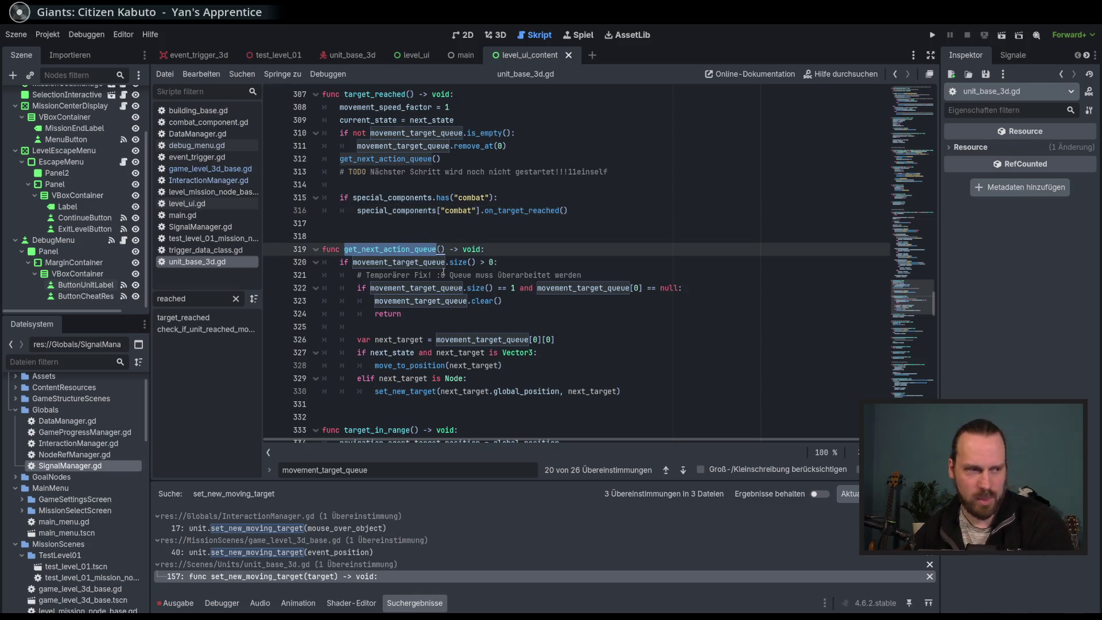
{"action": "left_click", "coordinate": [506, 313]}
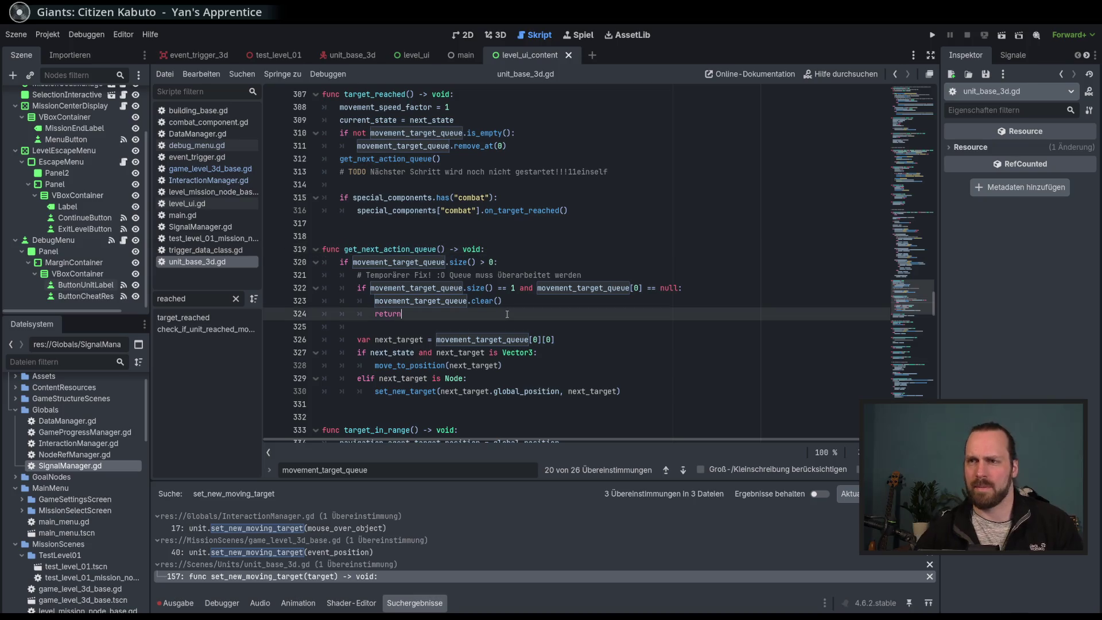
{"action": "triple_click", "coordinate": [387, 275]}
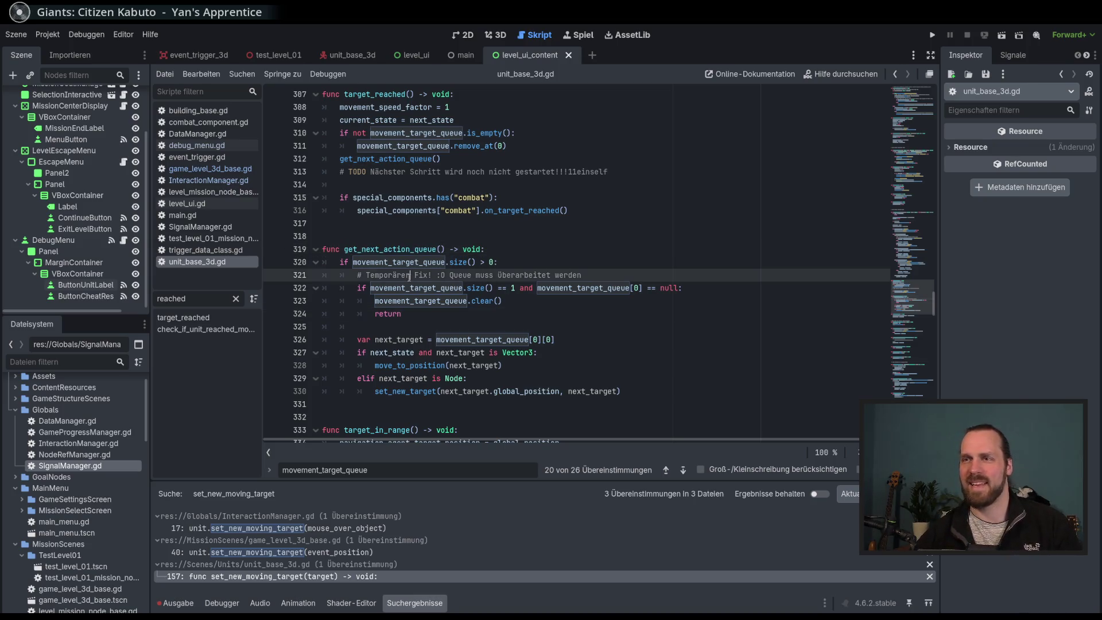
{"action": "left_click", "coordinate": [455, 275]}
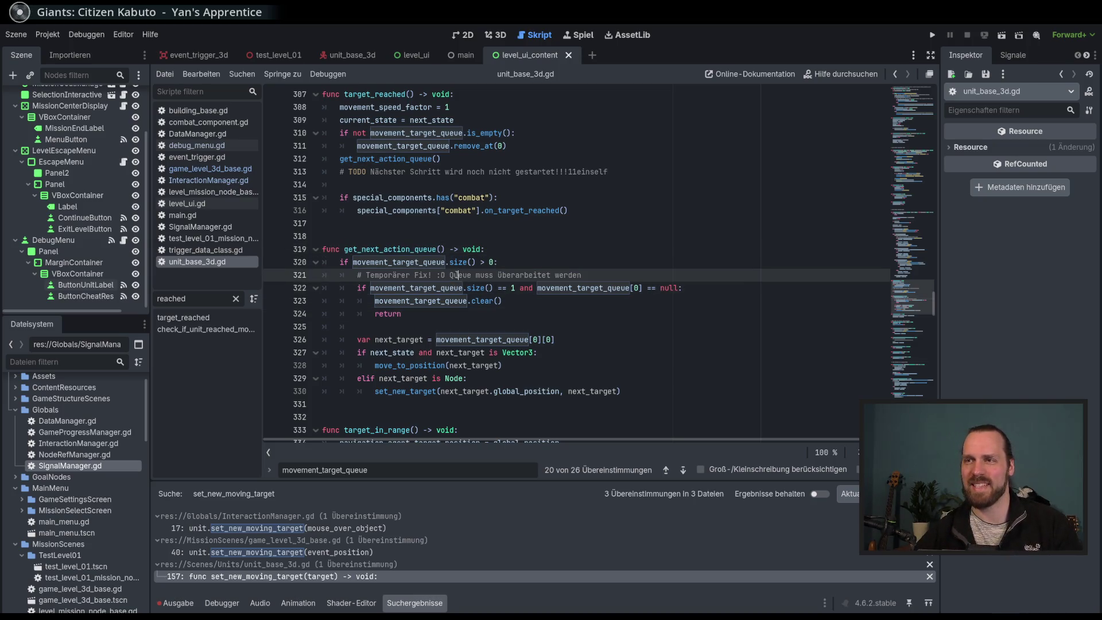
{"action": "triple_click", "coordinate": [597, 274]}
Delete the 'Temporärer Fix' comment line from get_next_action_queue.
{"action": "key", "text": "BackSpace"}
{"action": "left_click", "coordinate": [578, 298]}
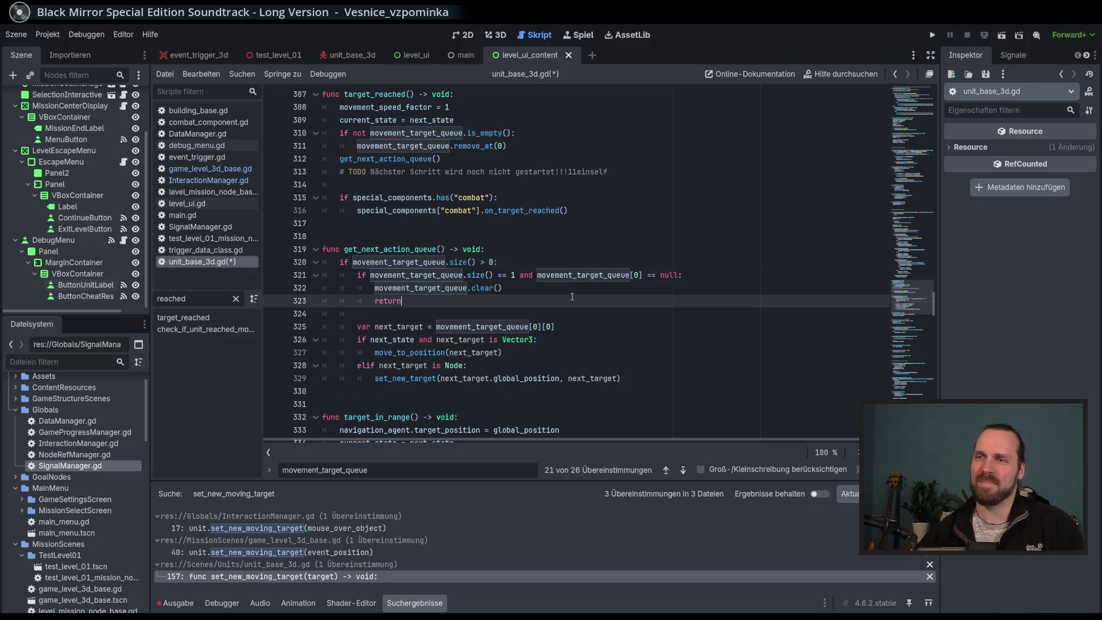
{"action": "scroll", "coordinate": [588, 270], "scroll_direction": "up", "scroll_amount": 1}
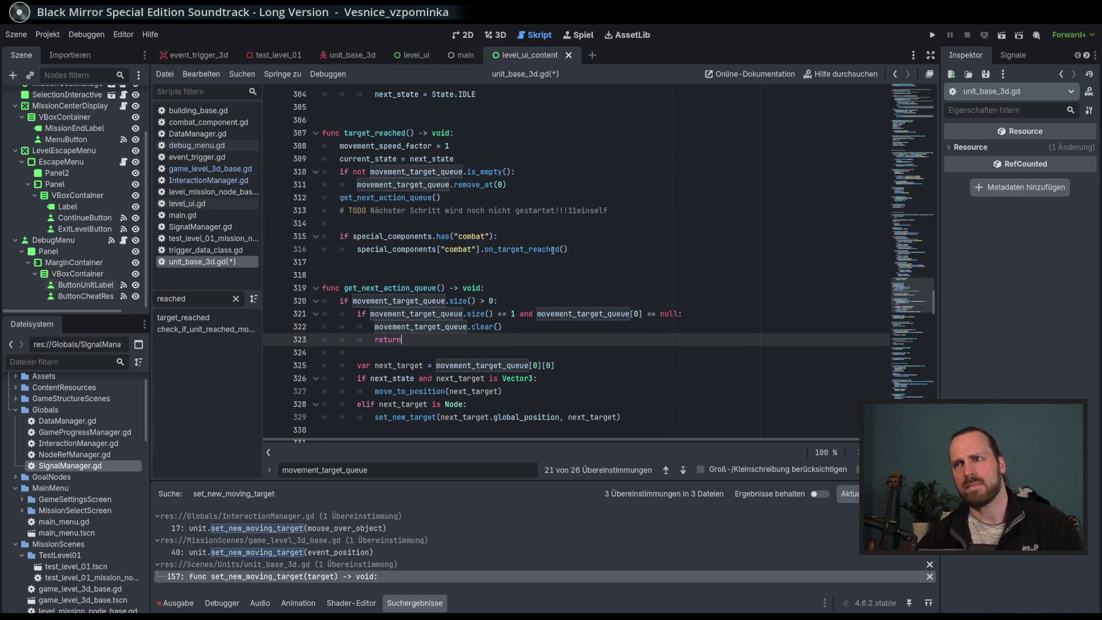
{"action": "left_click", "coordinate": [560, 189]}
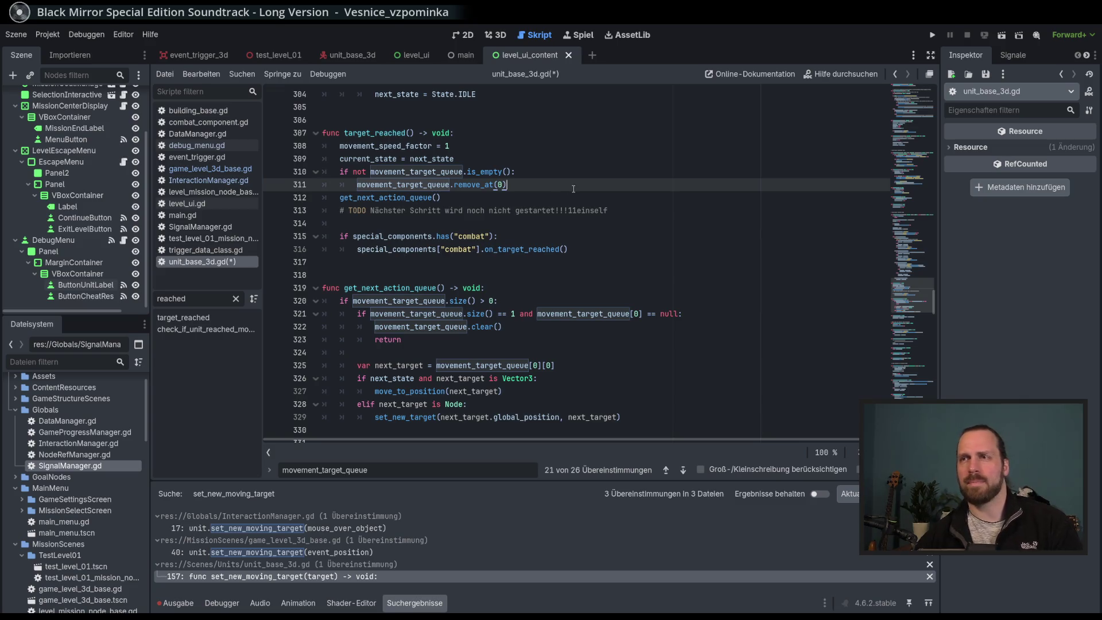
Indent the get_next_action_queue() call under target_reached's non-empty queue check.
{"action": "double_click", "coordinate": [379, 197]}
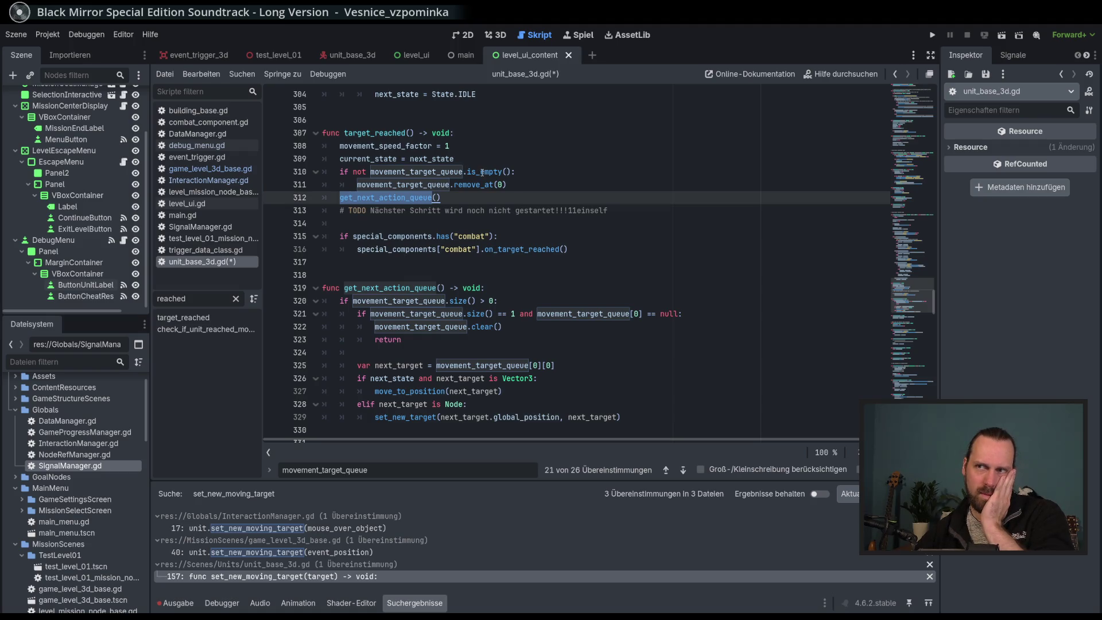
{"action": "mouse_move", "coordinate": [482, 172]}
{"action": "left_click", "coordinate": [517, 201]}
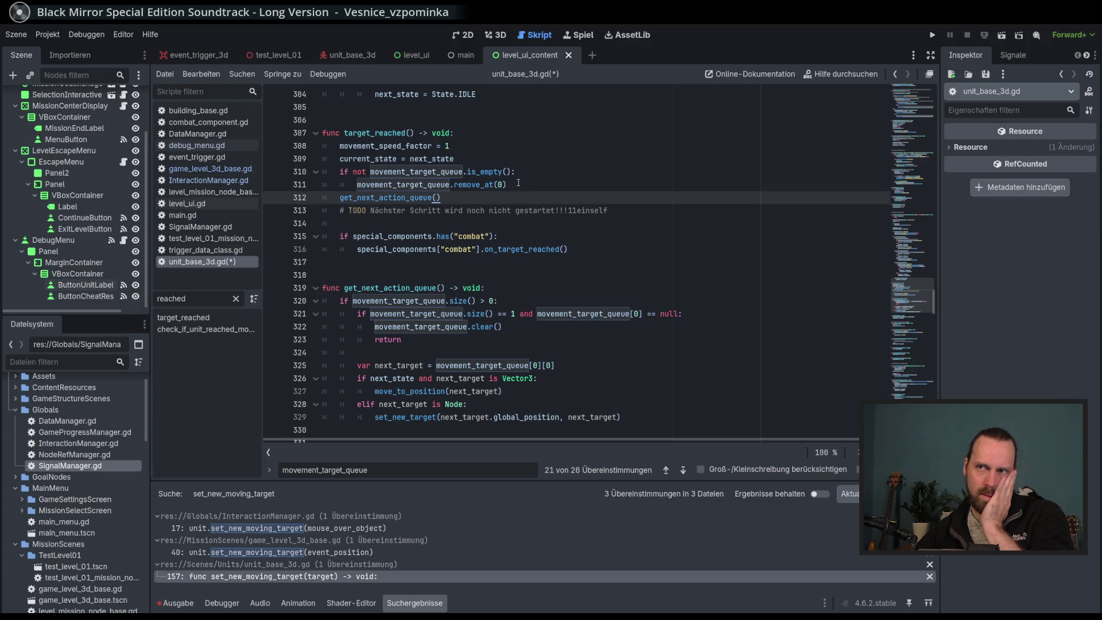
{"action": "left_click", "coordinate": [518, 182]}
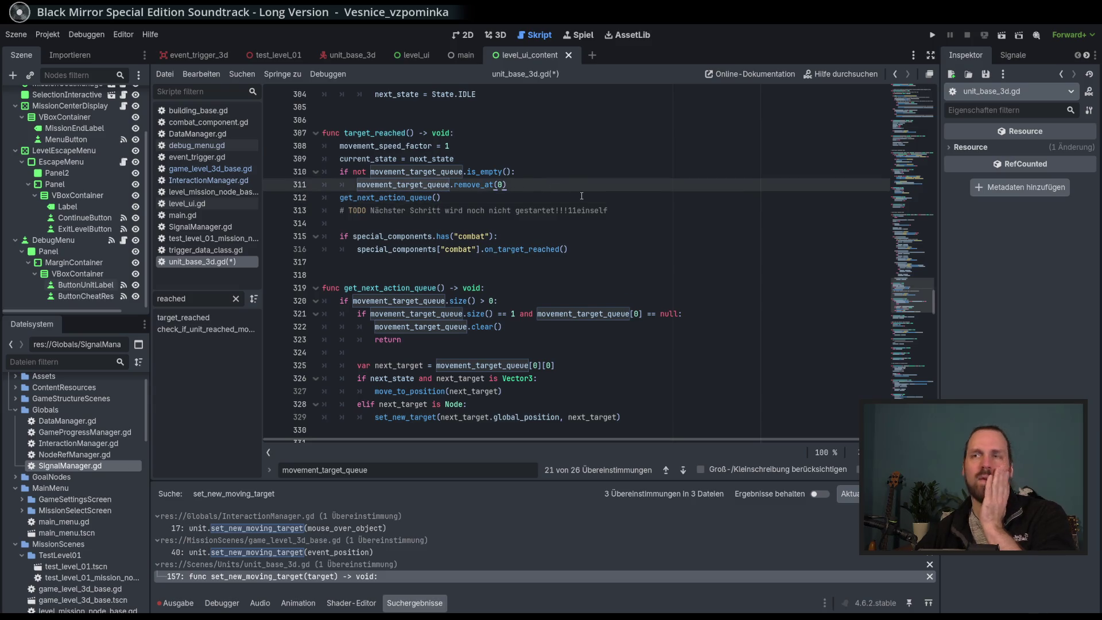
{"action": "key", "text": "Delete"}
{"action": "key", "text": "Return"}
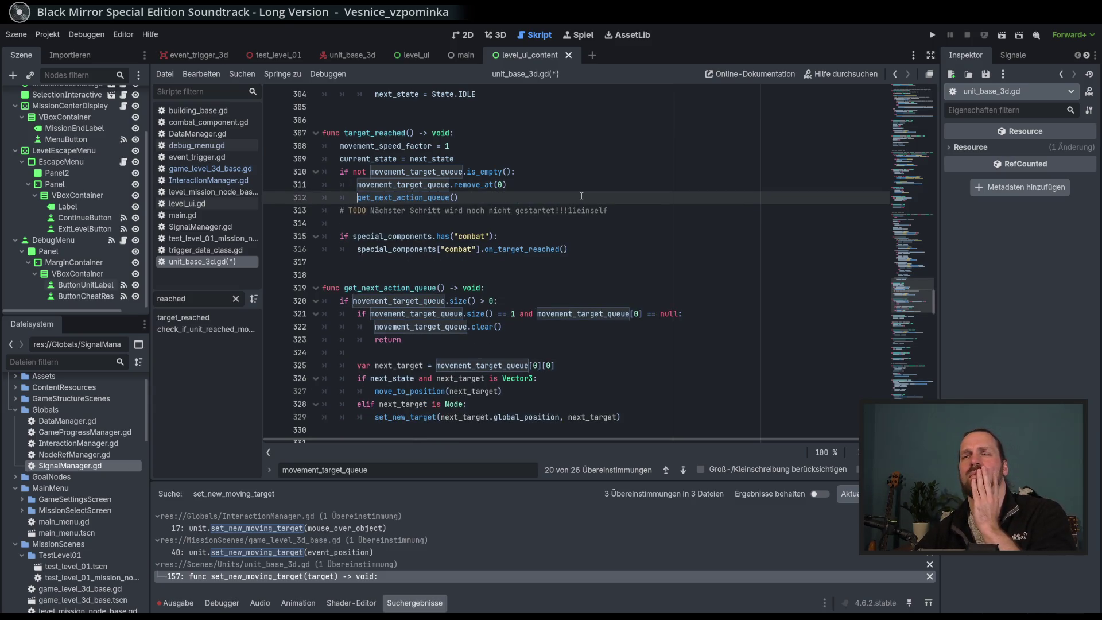
{"action": "double_click", "coordinate": [490, 171]}
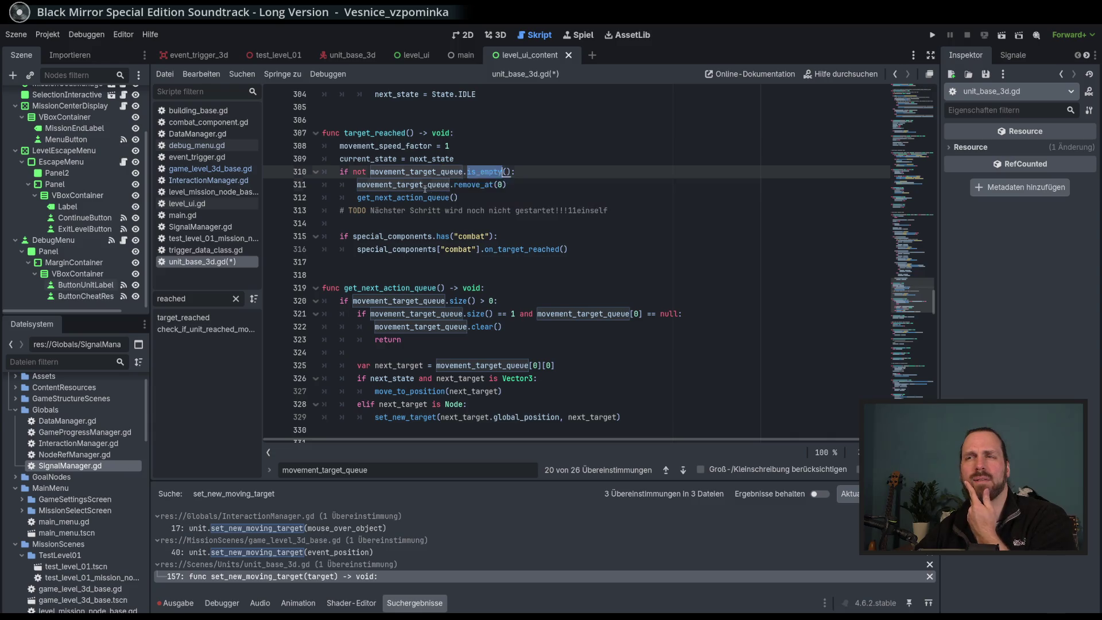
{"action": "left_click", "coordinate": [514, 186]}
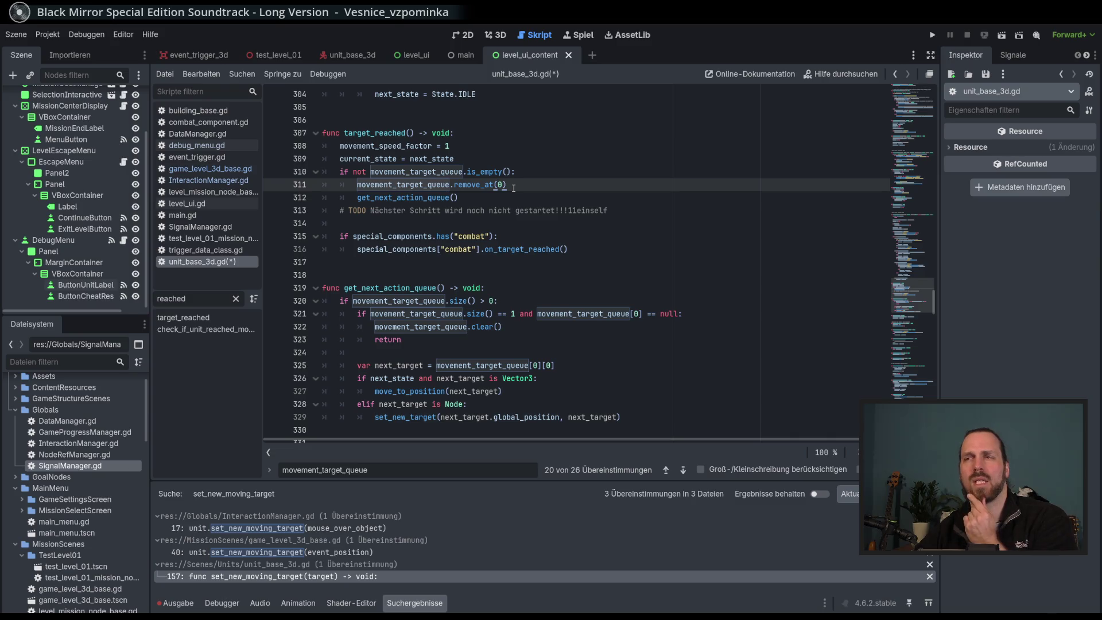
{"action": "double_click", "coordinate": [480, 184]}
{"action": "left_click", "coordinate": [510, 186]}
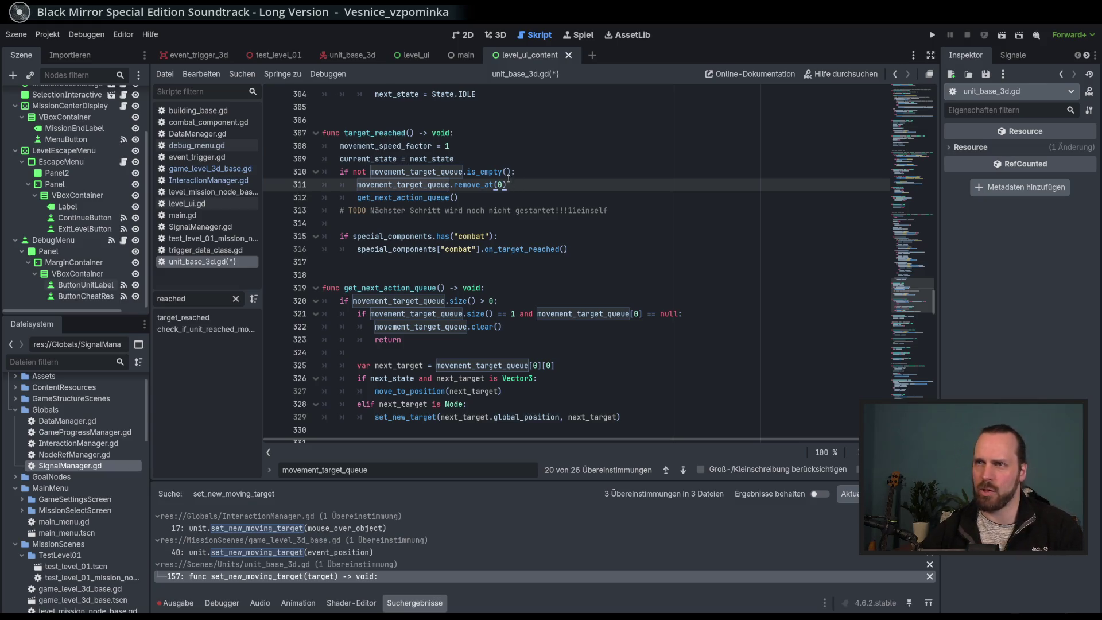
Move remove_at(0) above the empty-queue check in target_reached and outdent it.
{"action": "key", "text": "alt+Up"}
{"action": "key", "text": "Home"}
{"action": "key", "text": "shift+Tab"}
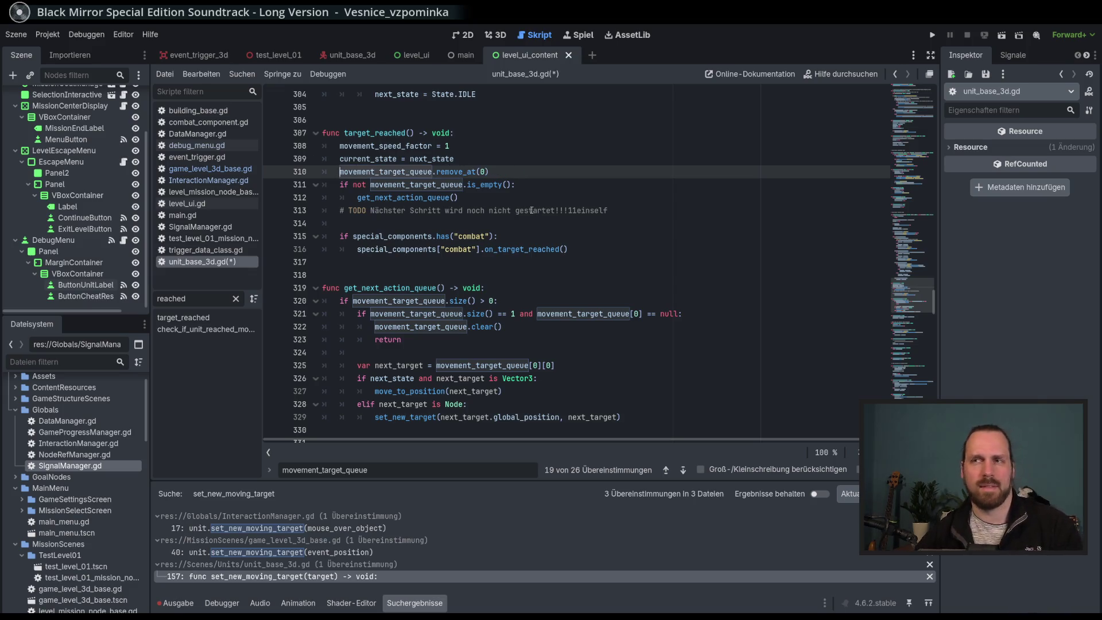
{"action": "left_click", "coordinate": [517, 198]}
{"action": "left_click", "coordinate": [518, 171]}
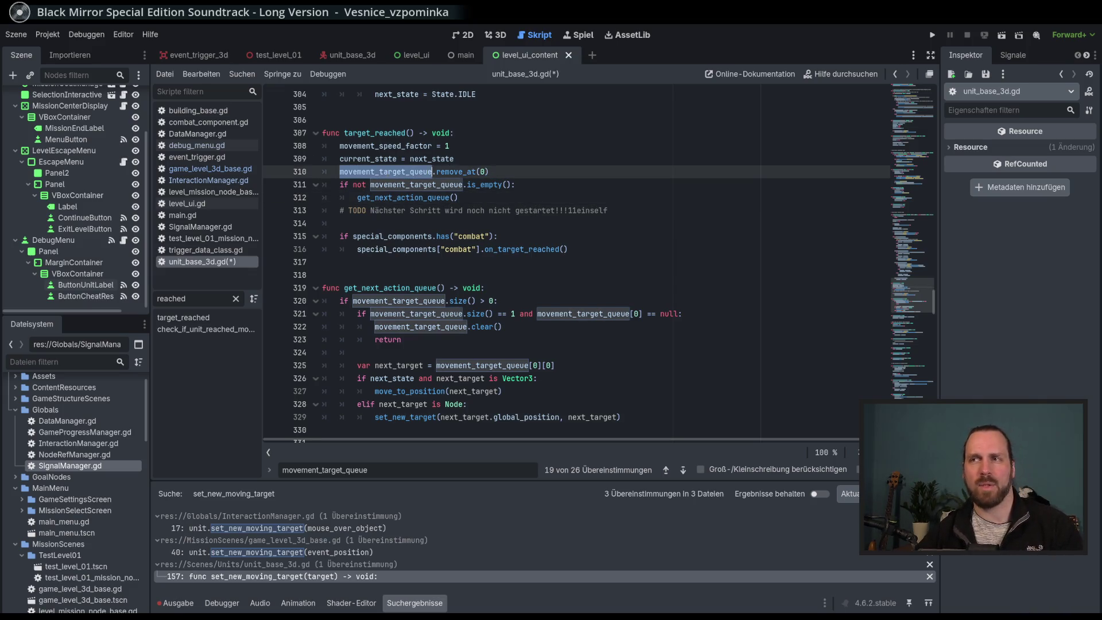
{"action": "left_click", "coordinate": [521, 184]}
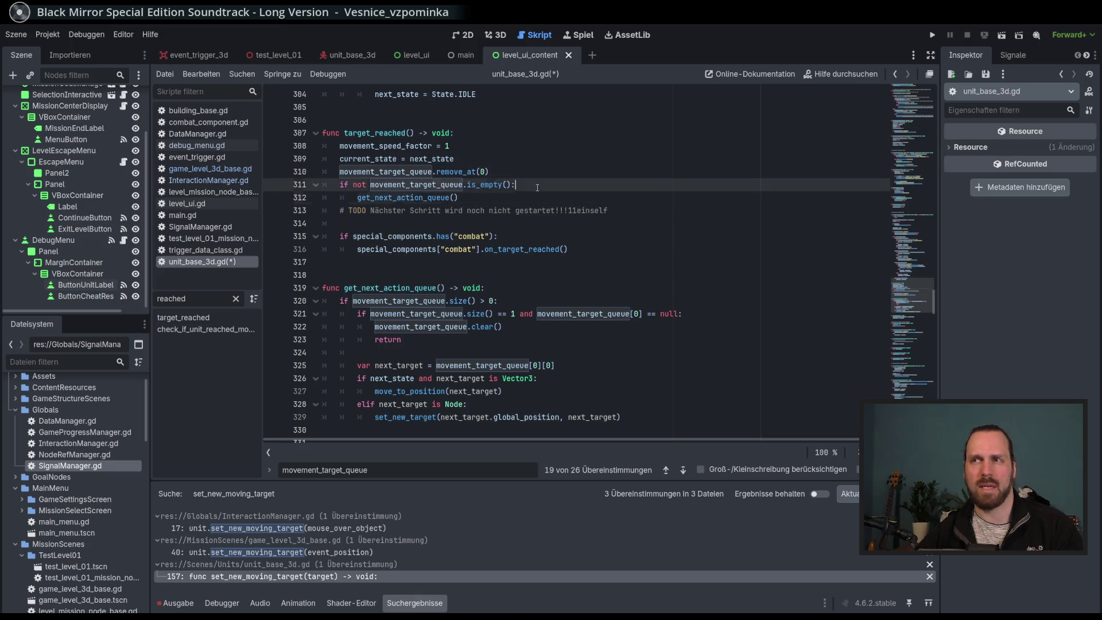
{"action": "double_click", "coordinate": [481, 184]}
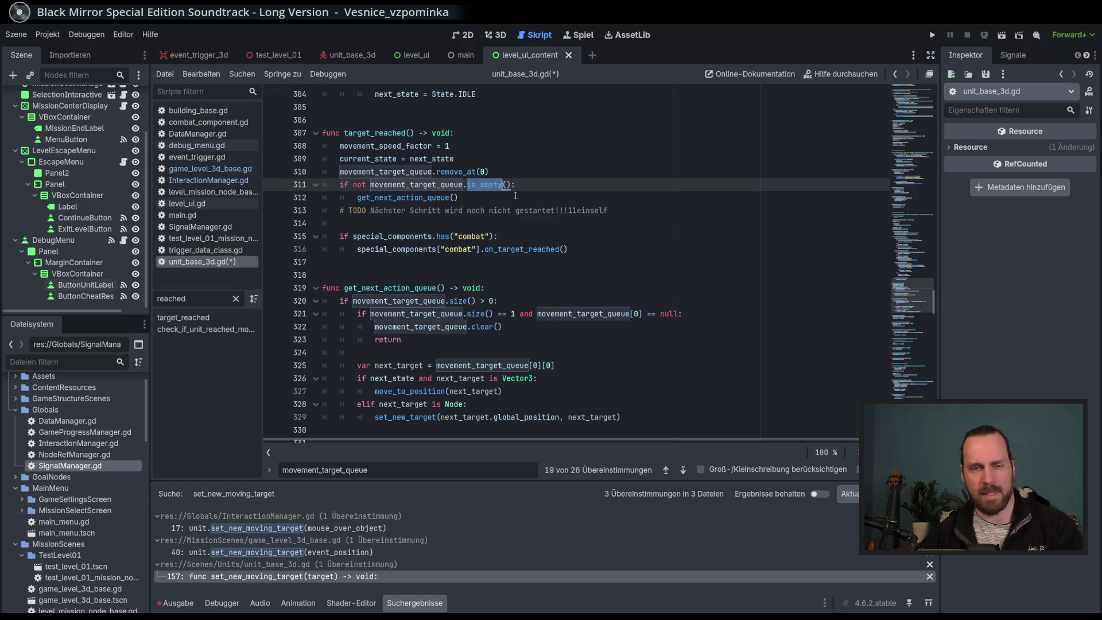
{"action": "left_click", "coordinate": [514, 197]}
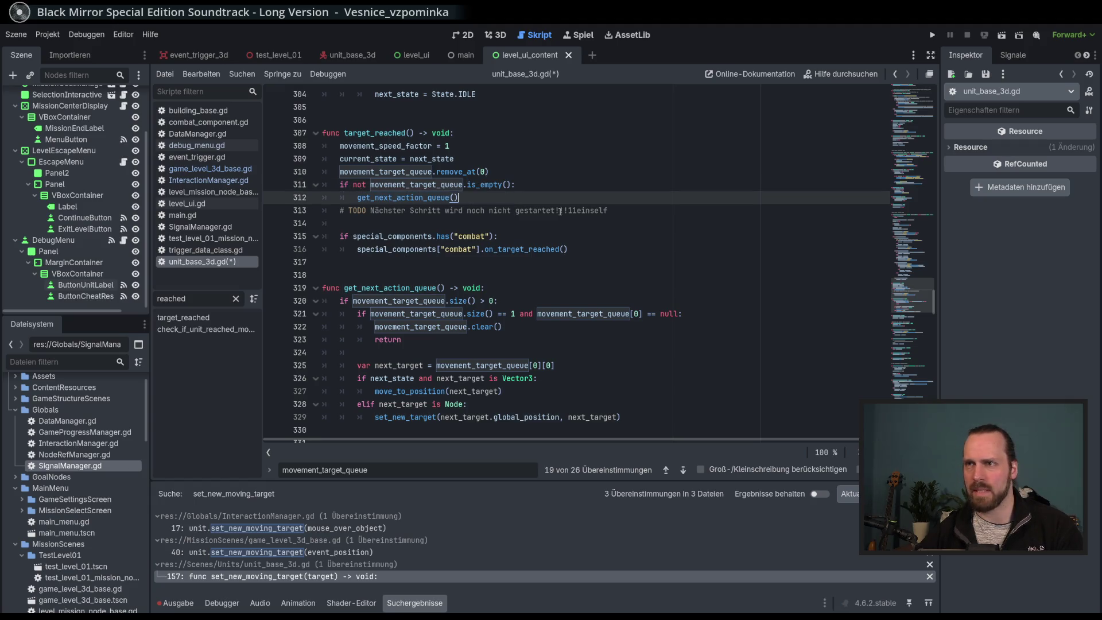
Delete the TODO comment line and save unit_base_3d.gd.
{"action": "left_click", "coordinate": [634, 212]}
{"action": "key", "text": "ctrl+shift+k"}
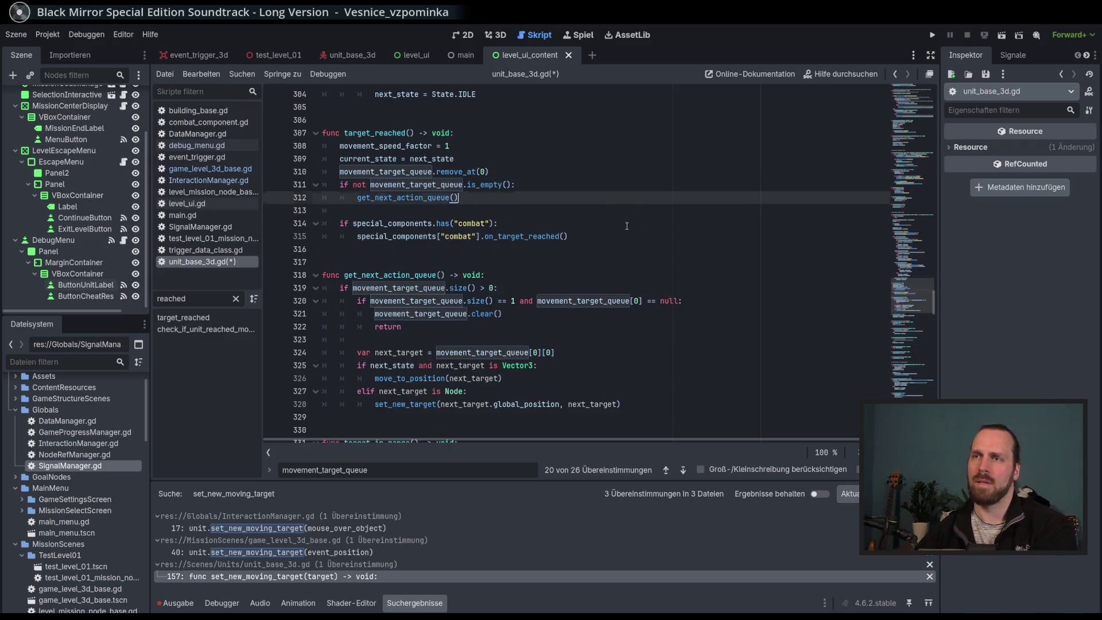
{"action": "key", "text": "Down"}
{"action": "key", "text": "ctrl+s"}
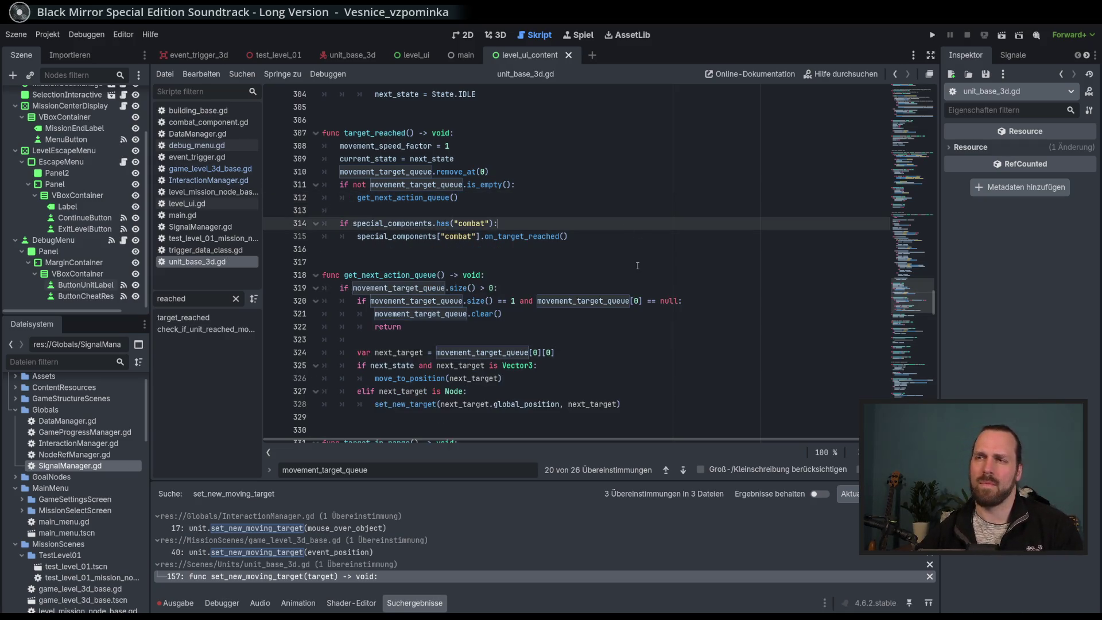
{"action": "left_click_drag", "start_coordinate": [405, 224], "coordinate": [406, 236]}
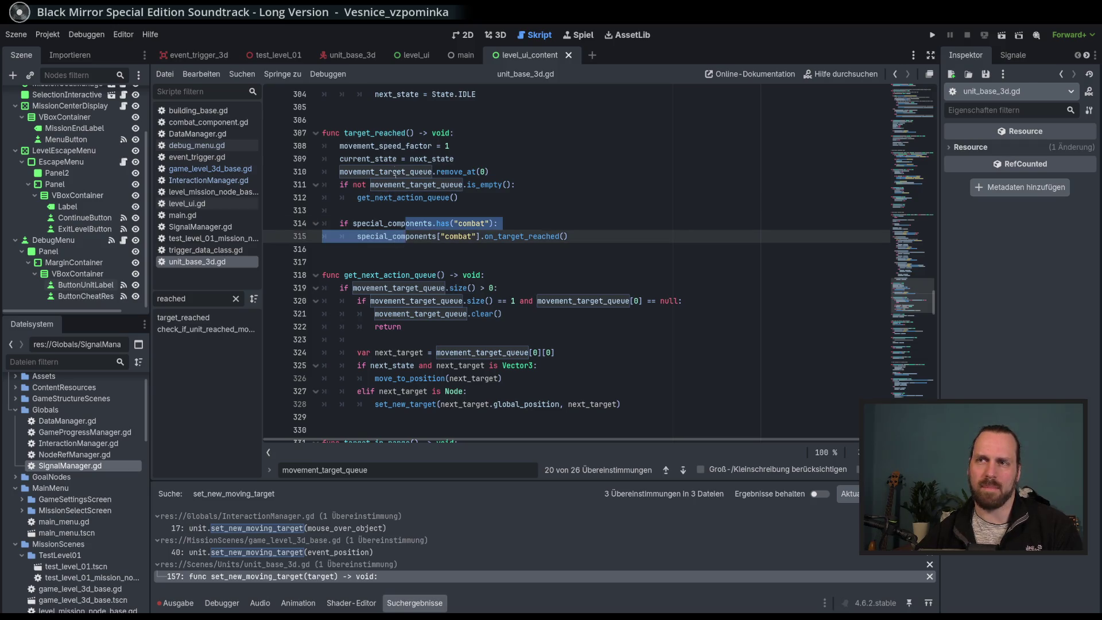
{"action": "left_click", "coordinate": [626, 327]}
{"action": "scroll", "coordinate": [625, 326], "scroll_direction": "down", "scroll_amount": 1}
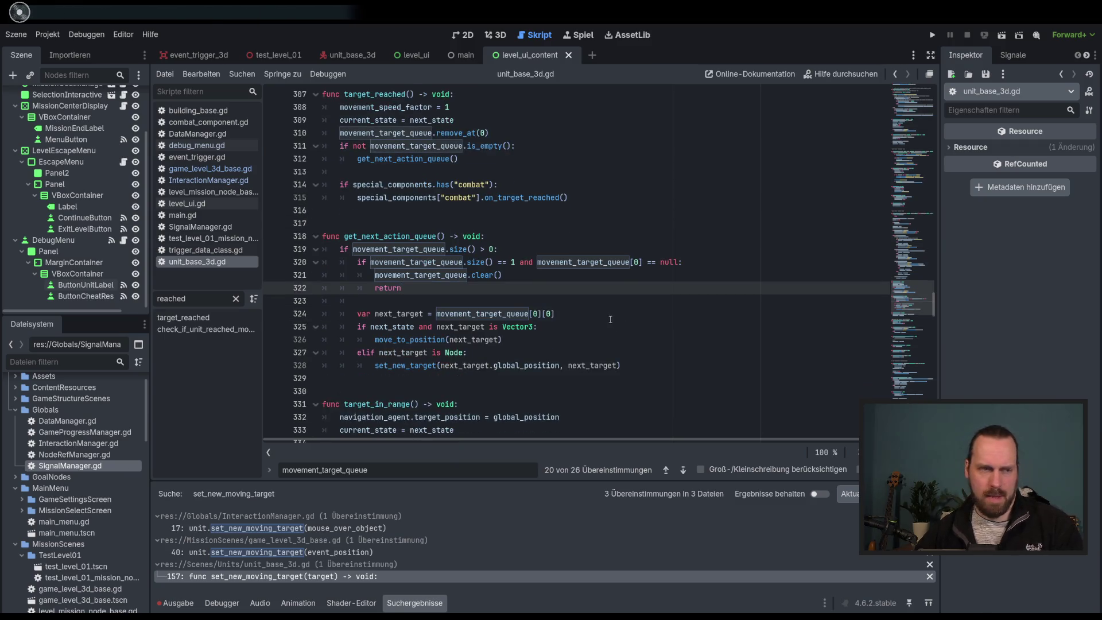
{"action": "double_click", "coordinate": [398, 236]}
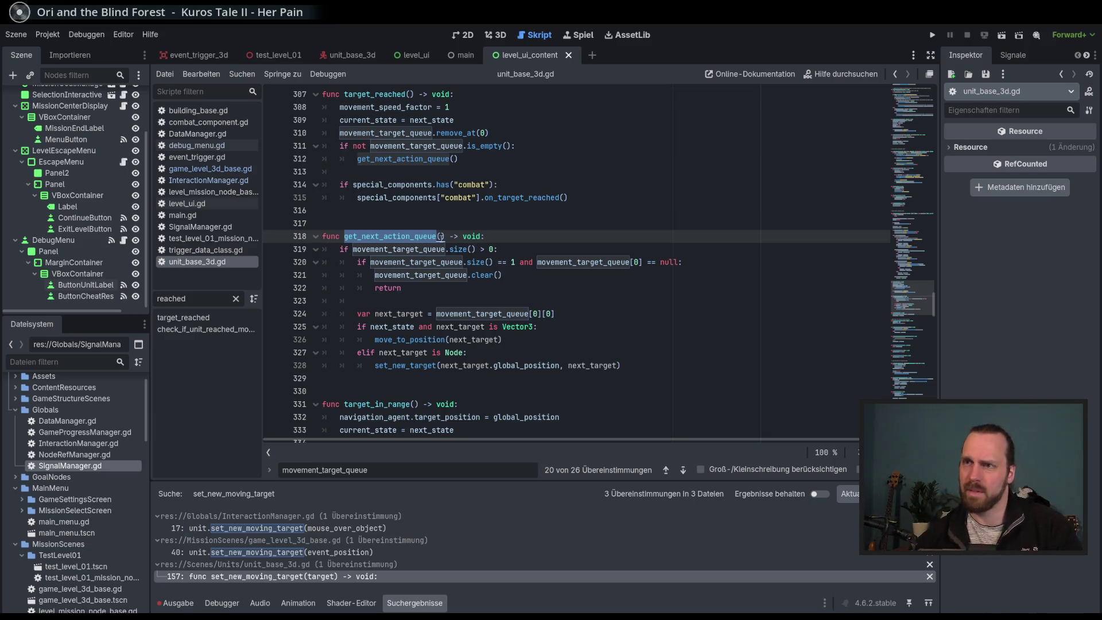
Rename the function to get_next_queue_action, paste the new name over its call, and save.
{"action": "left_click", "coordinate": [414, 236]}
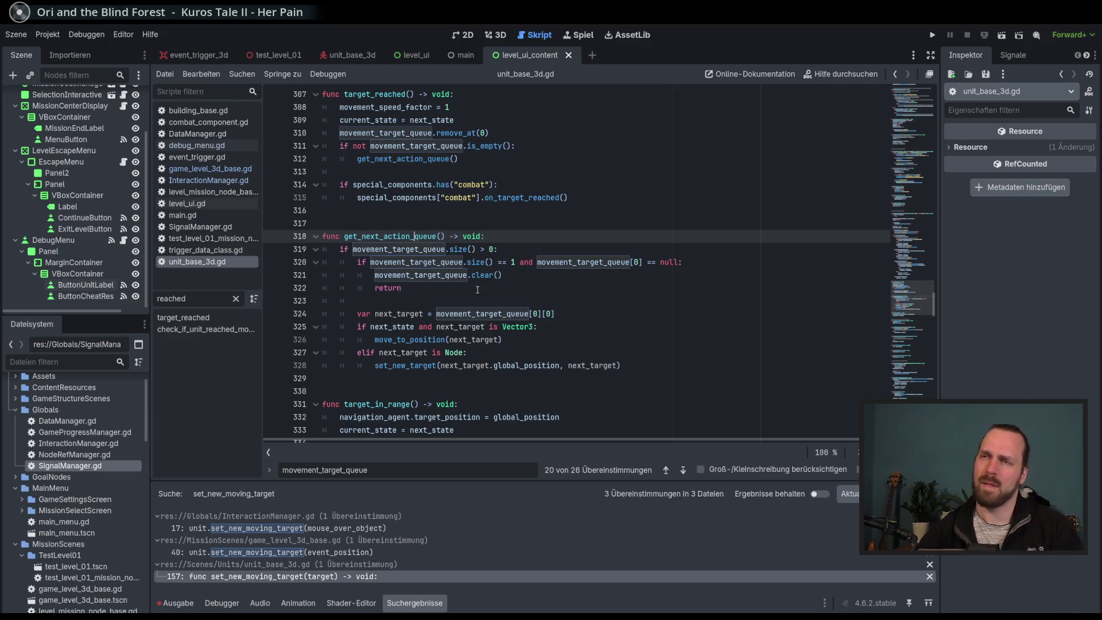
{"action": "key", "text": "BackSpace"}
{"action": "key", "text": "BackSpace"}
{"action": "key", "text": "BackSpace"}
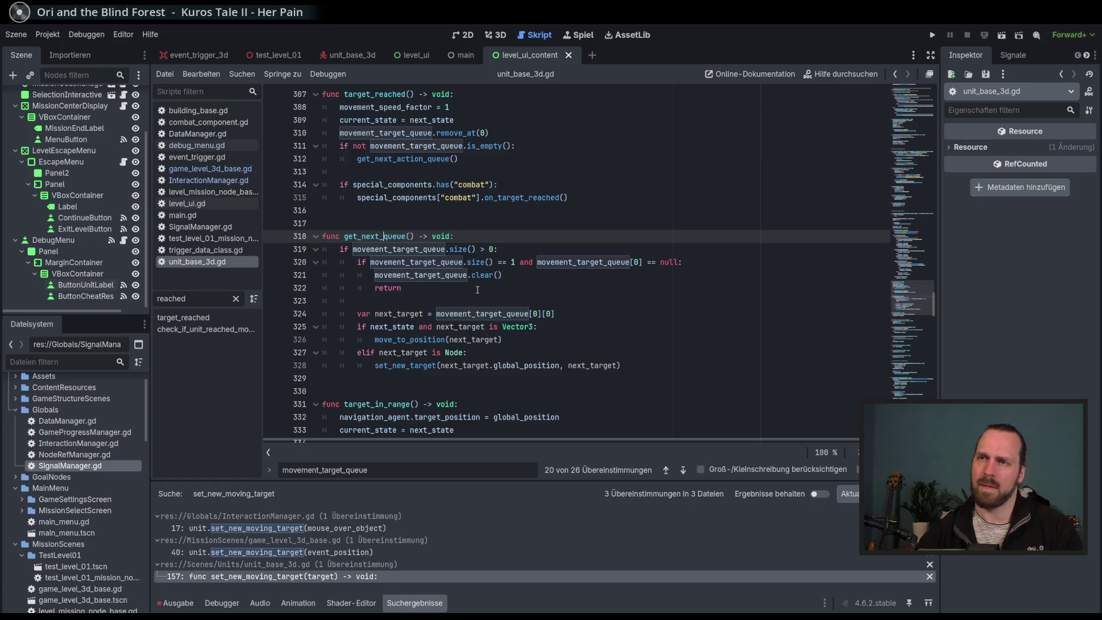
{"action": "type", "text": "_action"}
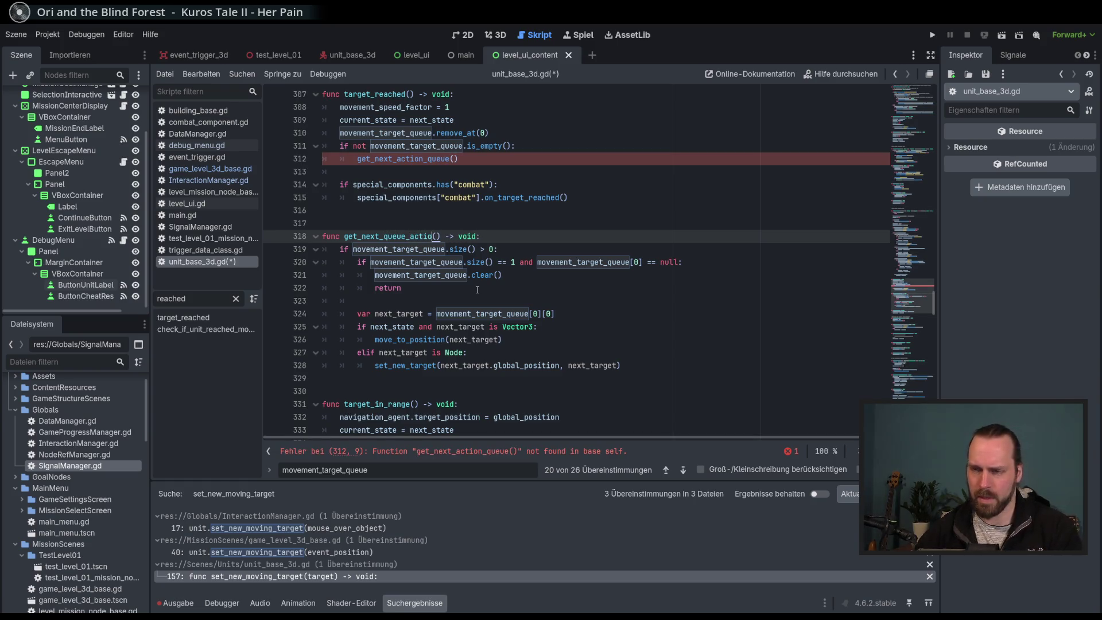
{"action": "key", "text": "ctrl+shift+Left"}
{"action": "key", "text": "ctrl+c"}
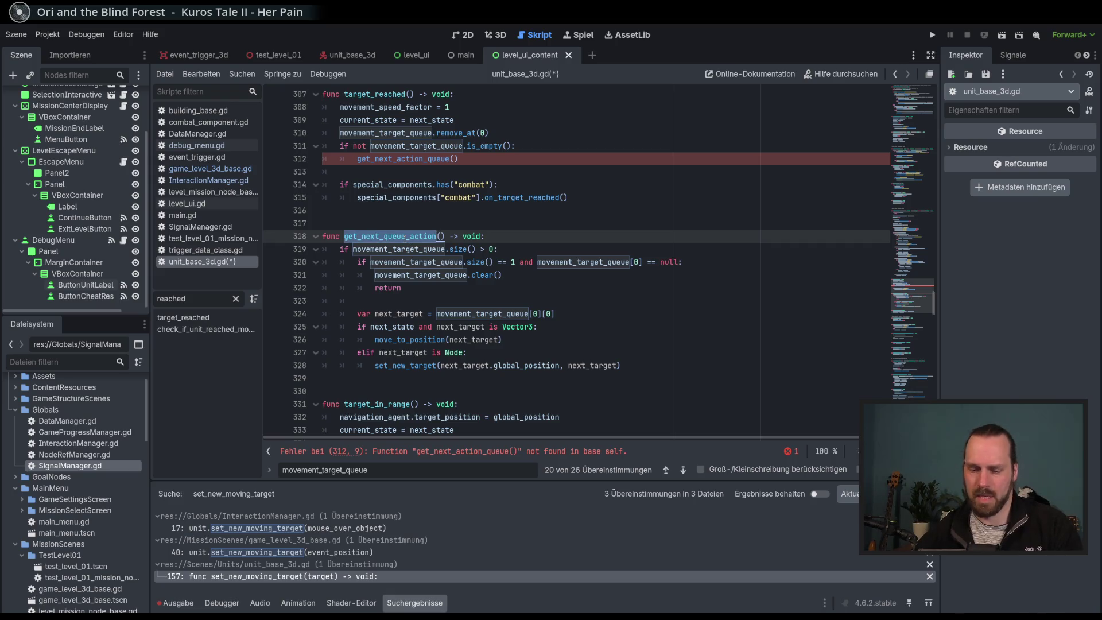
{"action": "double_click", "coordinate": [403, 160]}
{"action": "key", "text": "ctrl+v"}
{"action": "key", "text": "ctrl+s"}
Inspect the renamed function's queue null check and clear() line.
{"action": "left_click", "coordinate": [555, 288]}
{"action": "left_click", "coordinate": [386, 236]}
{"action": "key", "text": "Down"}
{"action": "key", "text": "Down"}
{"action": "left_click_drag", "start_coordinate": [388, 236], "coordinate": [405, 238]}
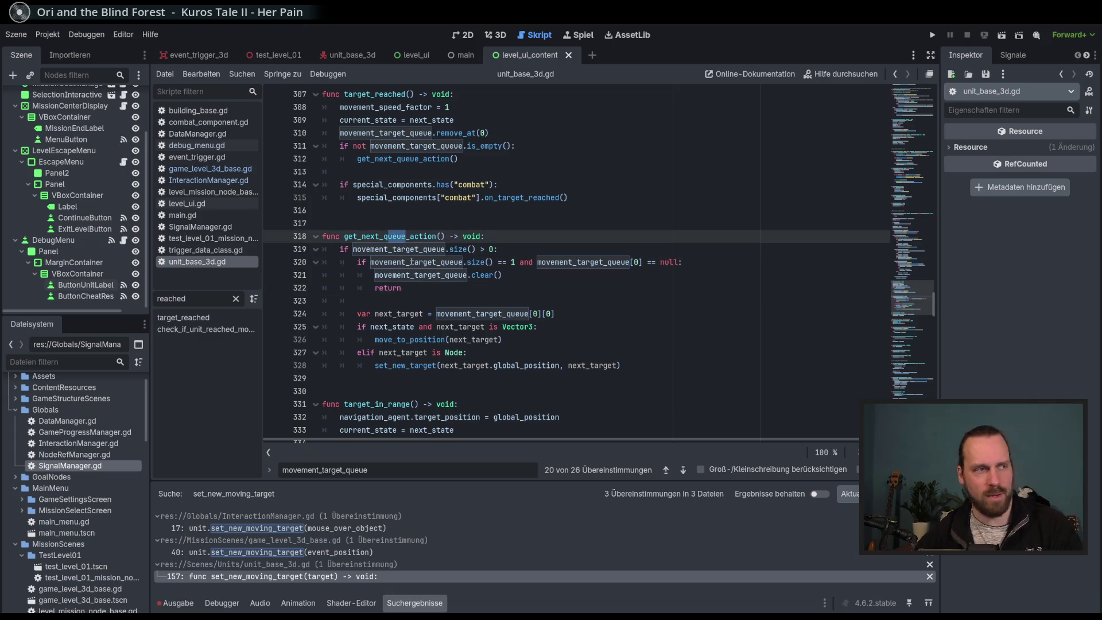
{"action": "mouse_move", "coordinate": [410, 261]}
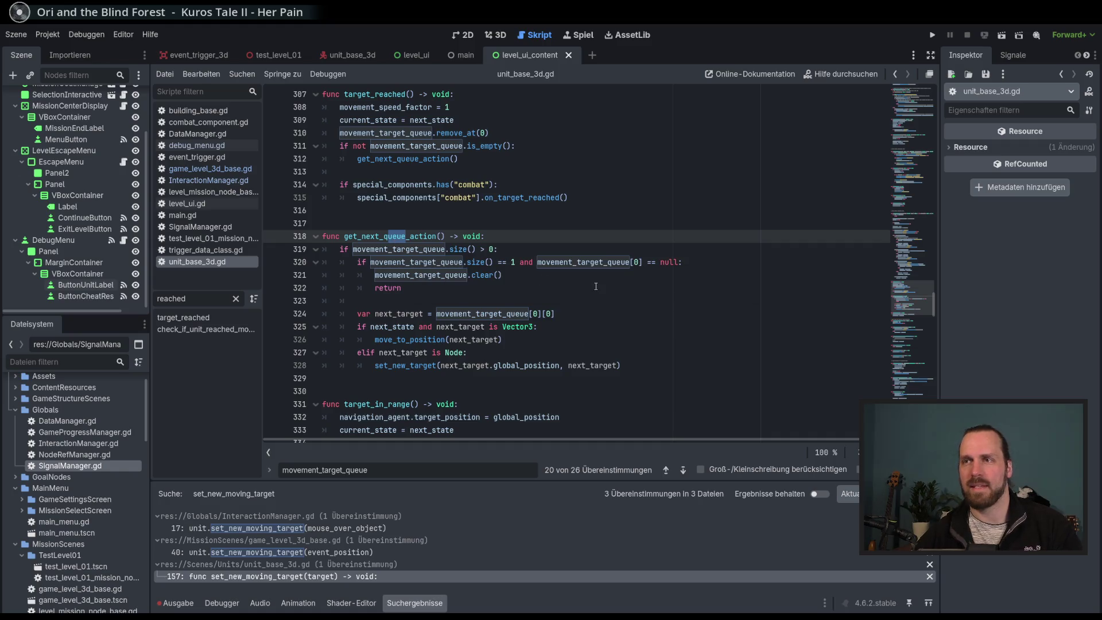
{"action": "left_click", "coordinate": [575, 276]}
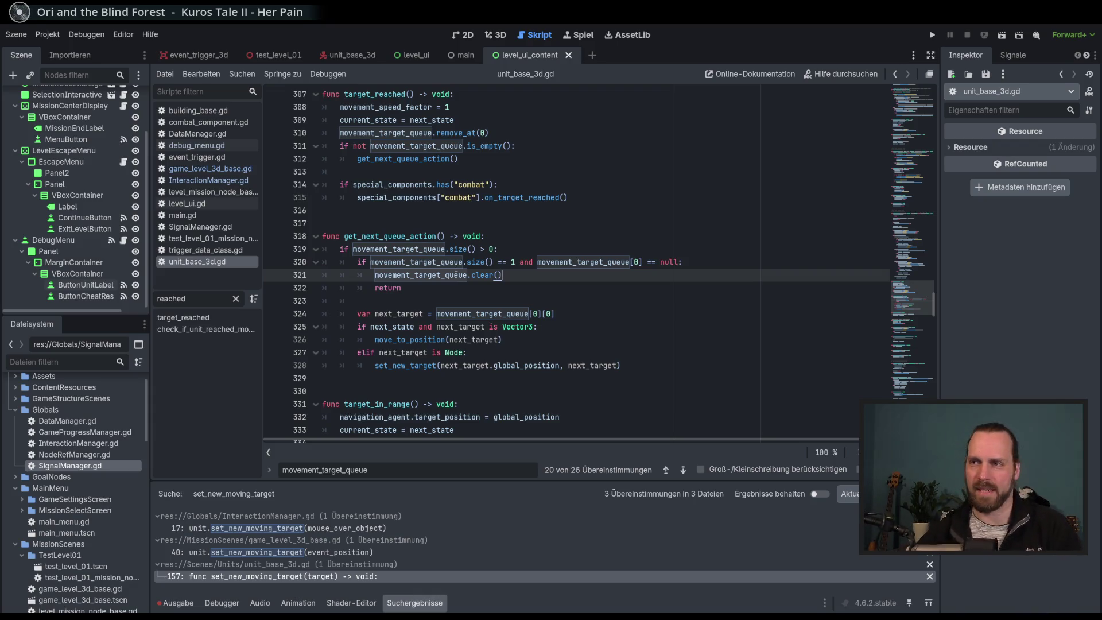
{"action": "key", "text": "Up"}
{"action": "key", "text": "Up"}
{"action": "key", "text": "Up"}
{"action": "key", "text": "Down"}
{"action": "key", "text": "Down"}
{"action": "key", "text": "Down"}
{"action": "mouse_move", "coordinate": [466, 267]}
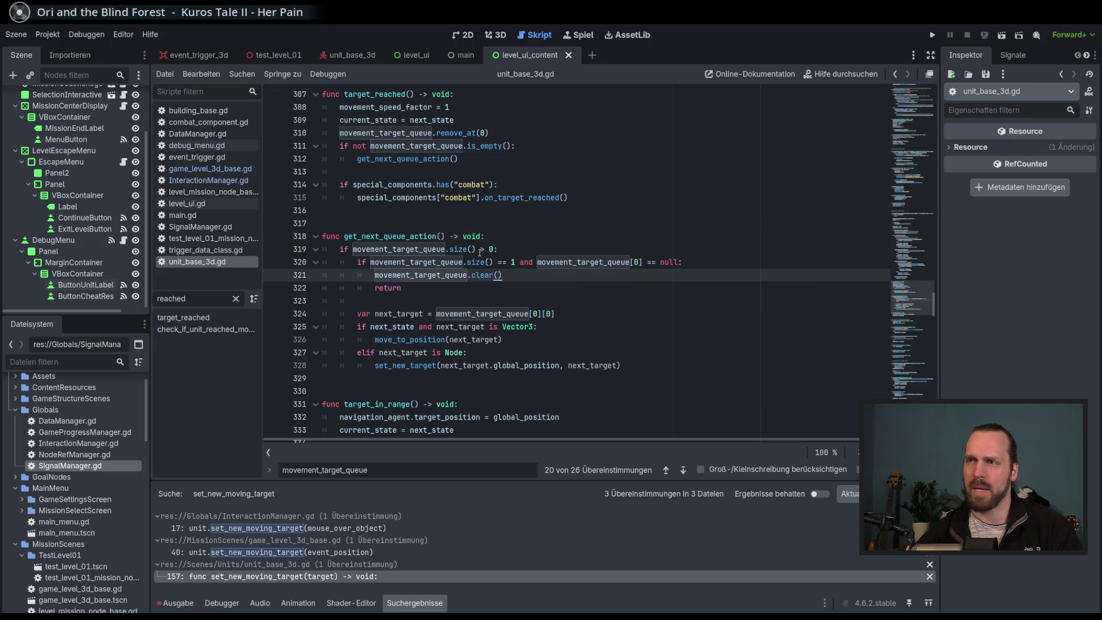
{"action": "double_click", "coordinate": [402, 249]}
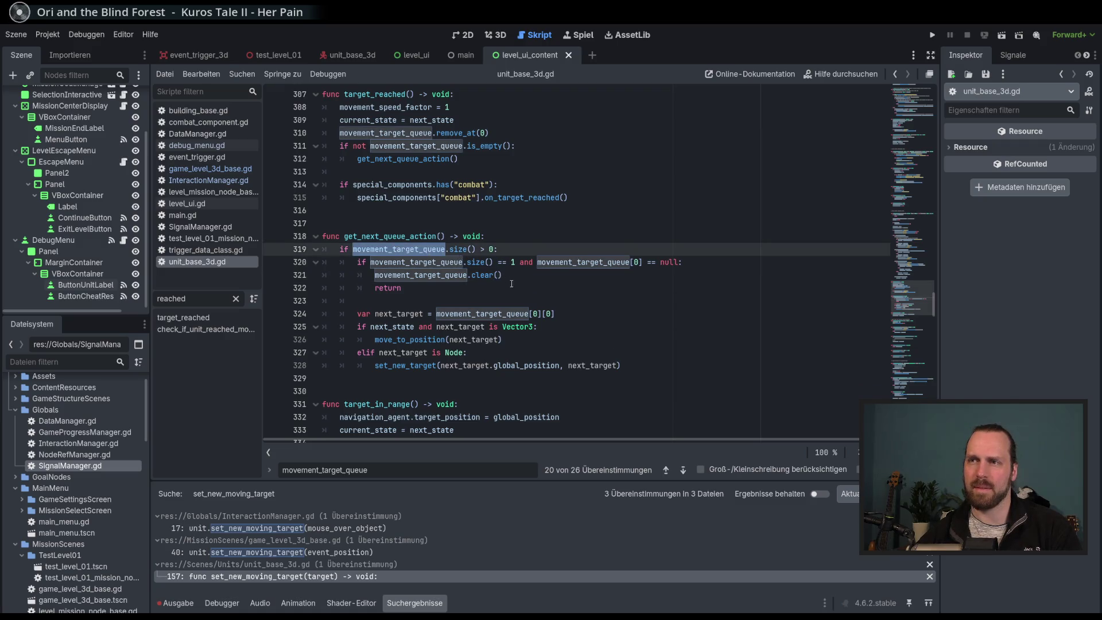
{"action": "scroll", "coordinate": [511, 283], "scroll_direction": "up", "scroll_amount": 1}
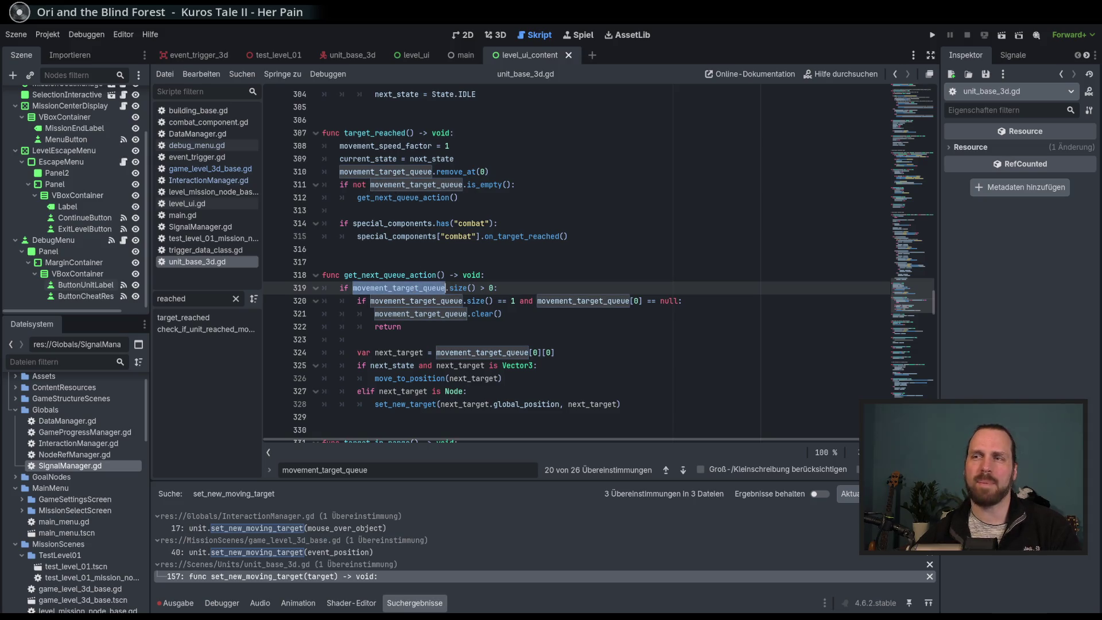
{"action": "left_click", "coordinate": [531, 188]}
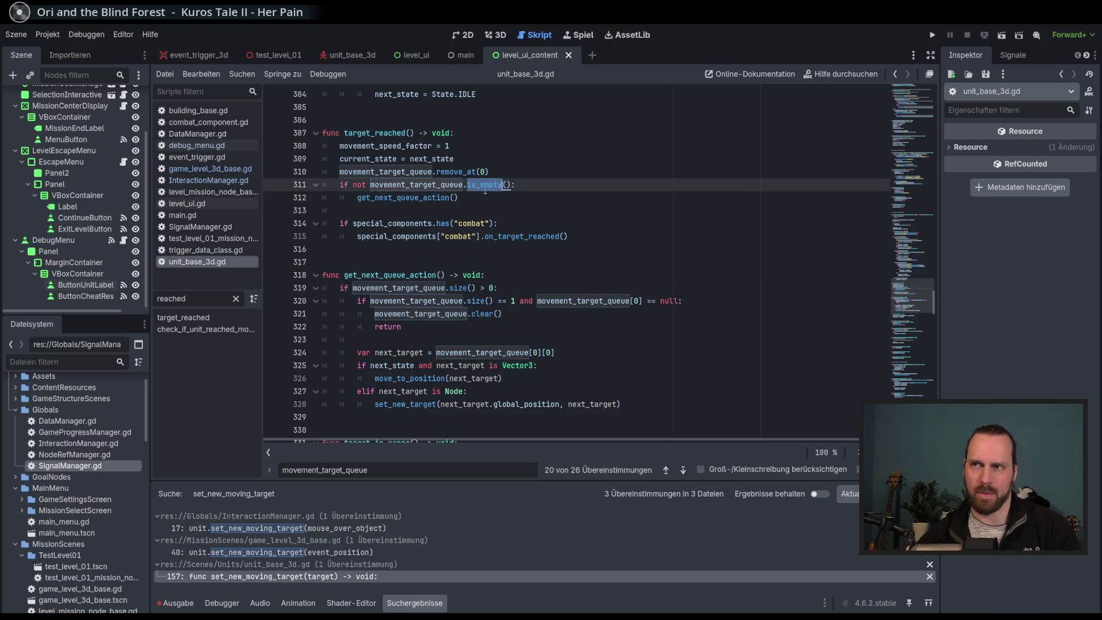
{"action": "double_click", "coordinate": [416, 197]}
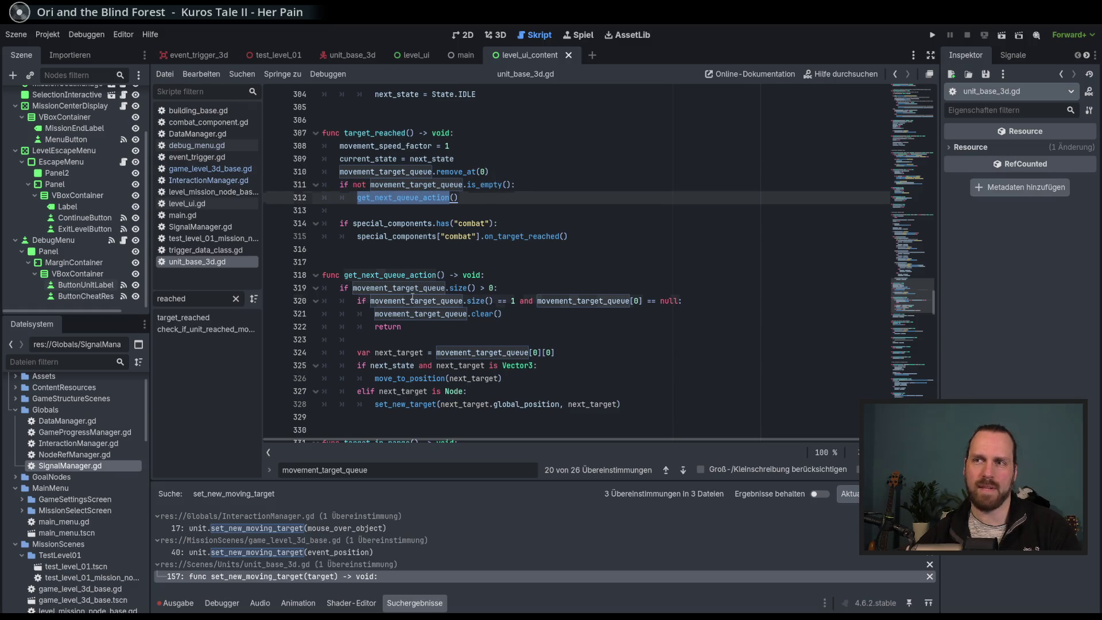
{"action": "left_click", "coordinate": [464, 287]}
{"action": "left_click", "coordinate": [476, 290]}
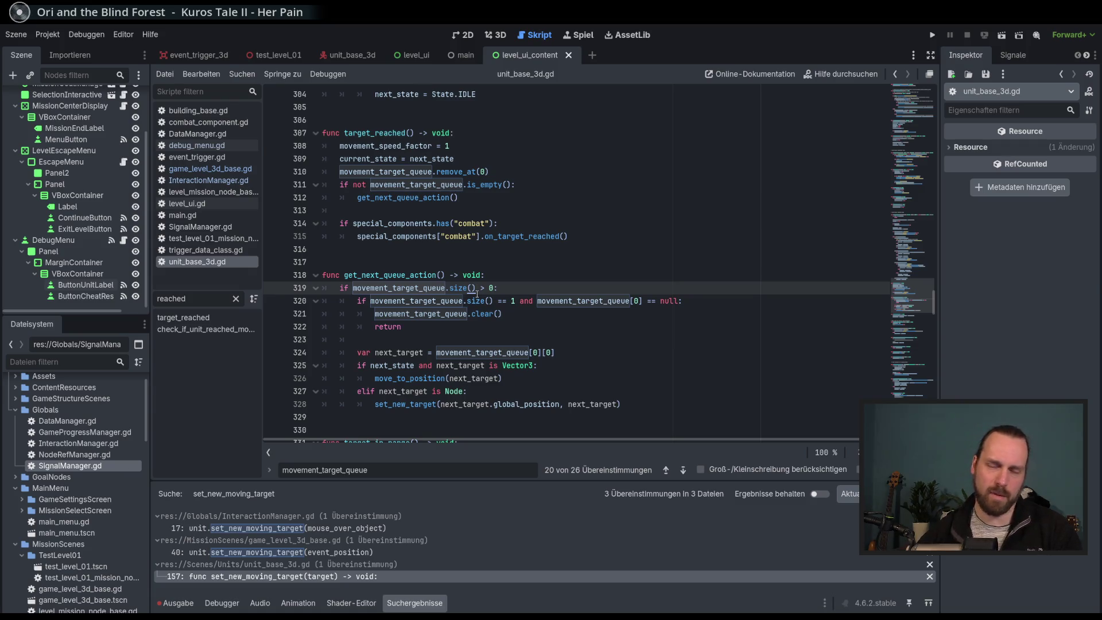
{"action": "left_click", "coordinate": [474, 186]}
{"action": "left_click", "coordinate": [441, 236]}
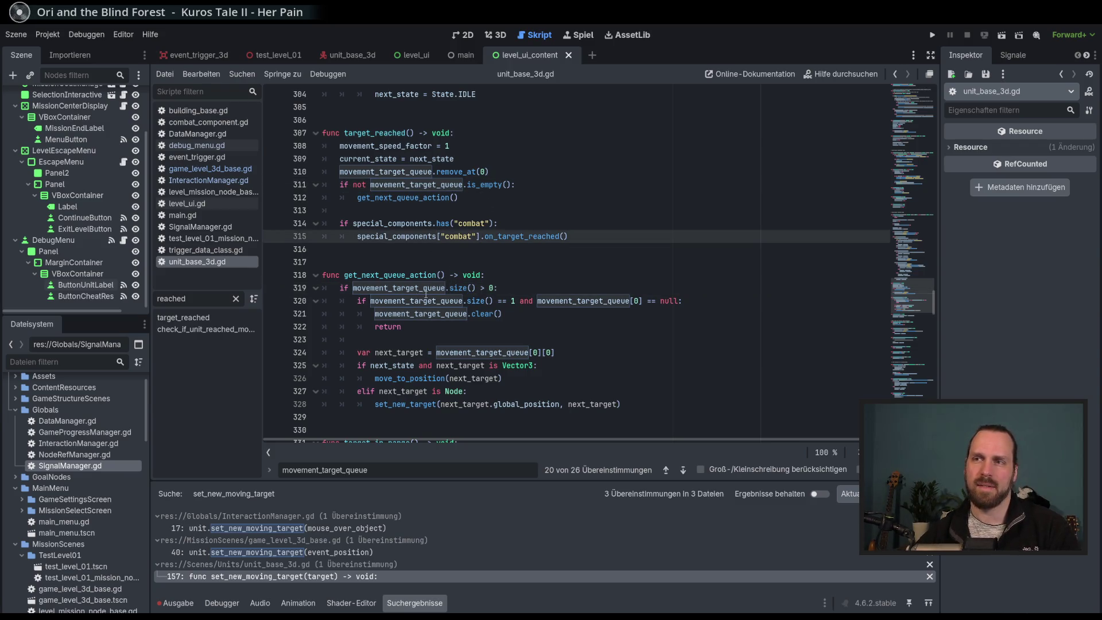
{"action": "double_click", "coordinate": [480, 185]}
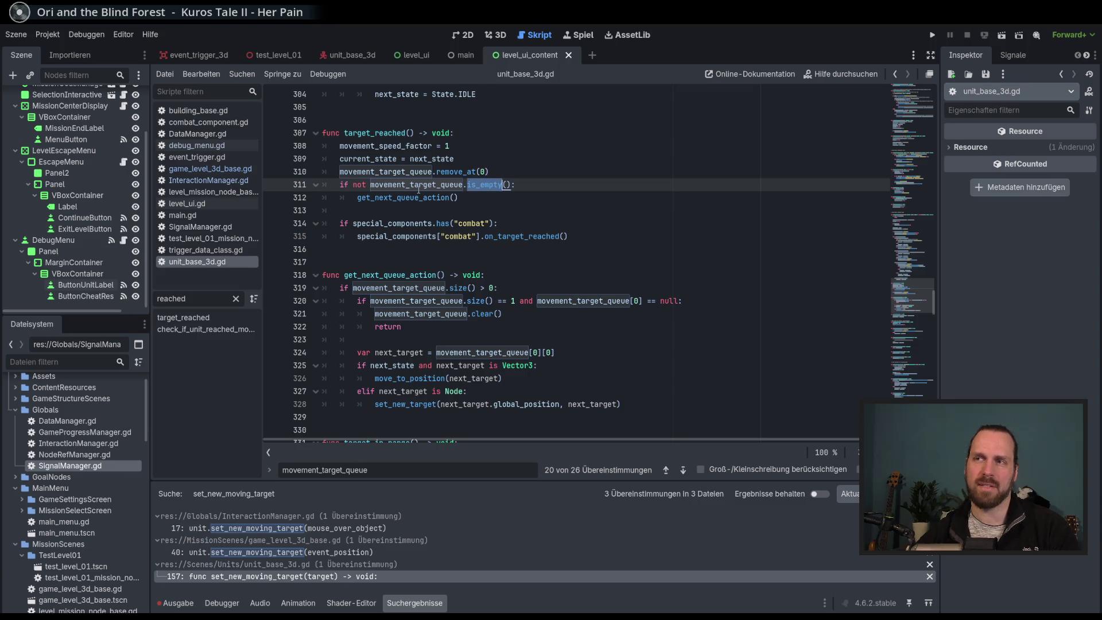
{"action": "left_click", "coordinate": [505, 184]}
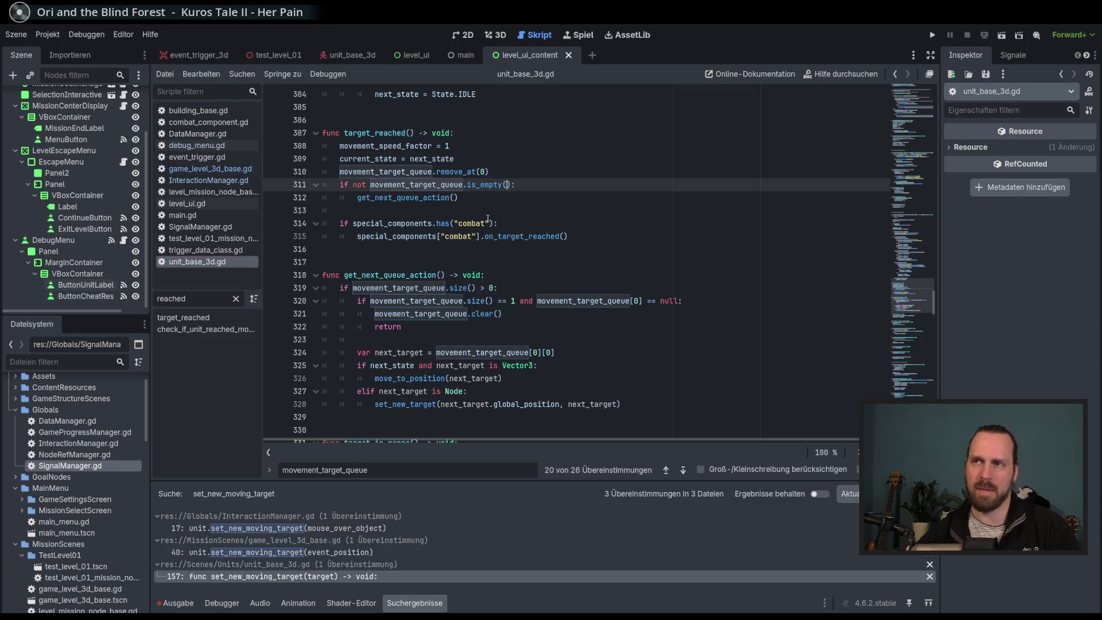
{"action": "left_click", "coordinate": [392, 277]}
{"action": "left_click", "coordinate": [442, 288]}
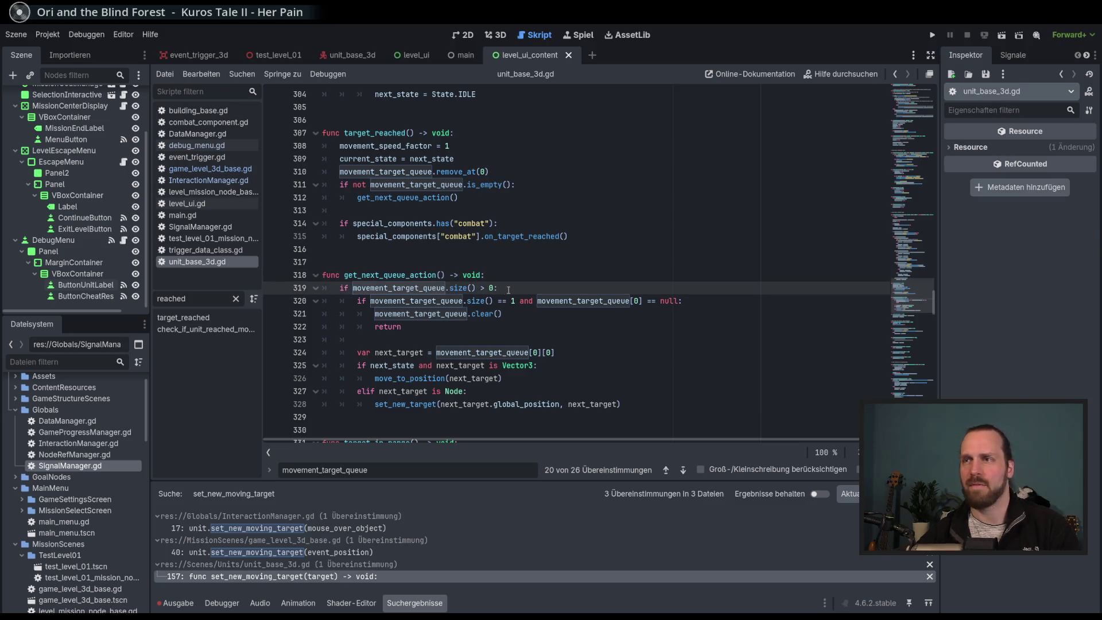
Comment out the queue size check and dedent lines 320–328 one level.
{"action": "key", "text": "ctrl+k"}
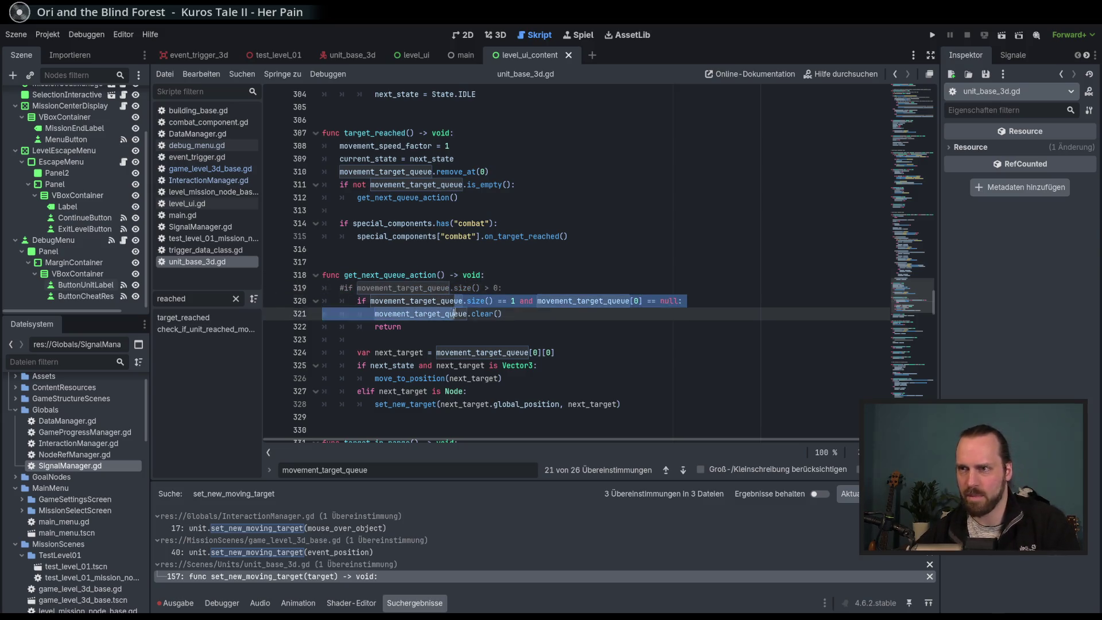
{"action": "left_click_drag", "start_coordinate": [324, 301], "coordinate": [462, 404]}
{"action": "key", "text": "shift+Tab"}
{"action": "left_click", "coordinate": [591, 358]}
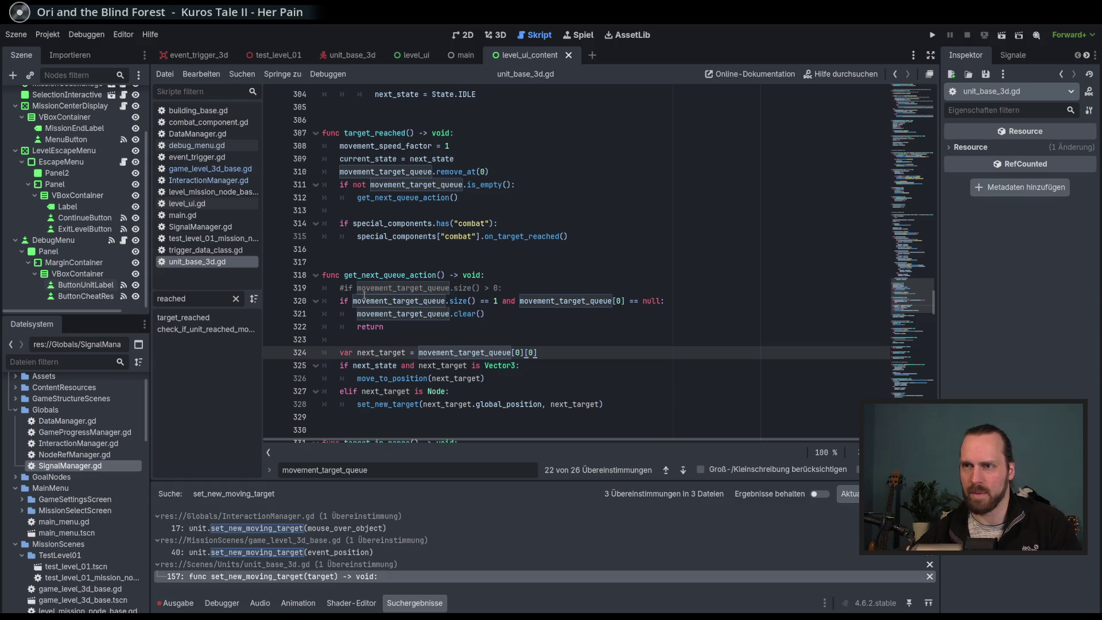
{"action": "left_click", "coordinate": [543, 341]}
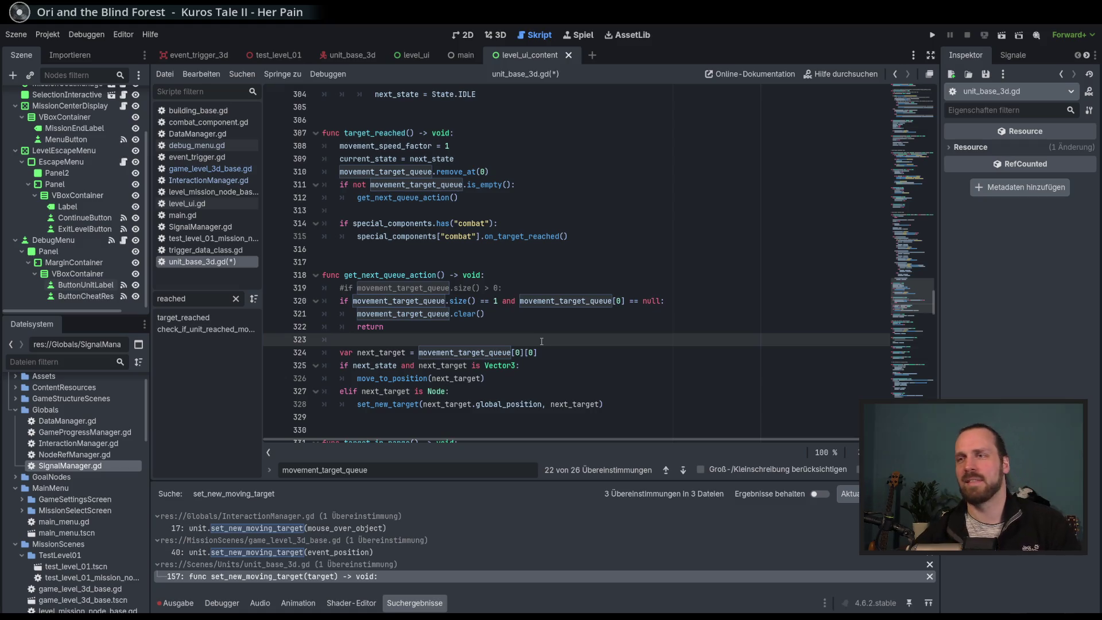
Review the Vector3 branch, the movement_target_queue references and the queue clear call.
{"action": "scroll", "coordinate": [551, 342], "scroll_direction": "down", "scroll_amount": 1}
{"action": "scroll", "coordinate": [562, 343], "scroll_direction": "up", "scroll_amount": 1}
{"action": "scroll", "coordinate": [574, 344], "scroll_direction": "down", "scroll_amount": 1}
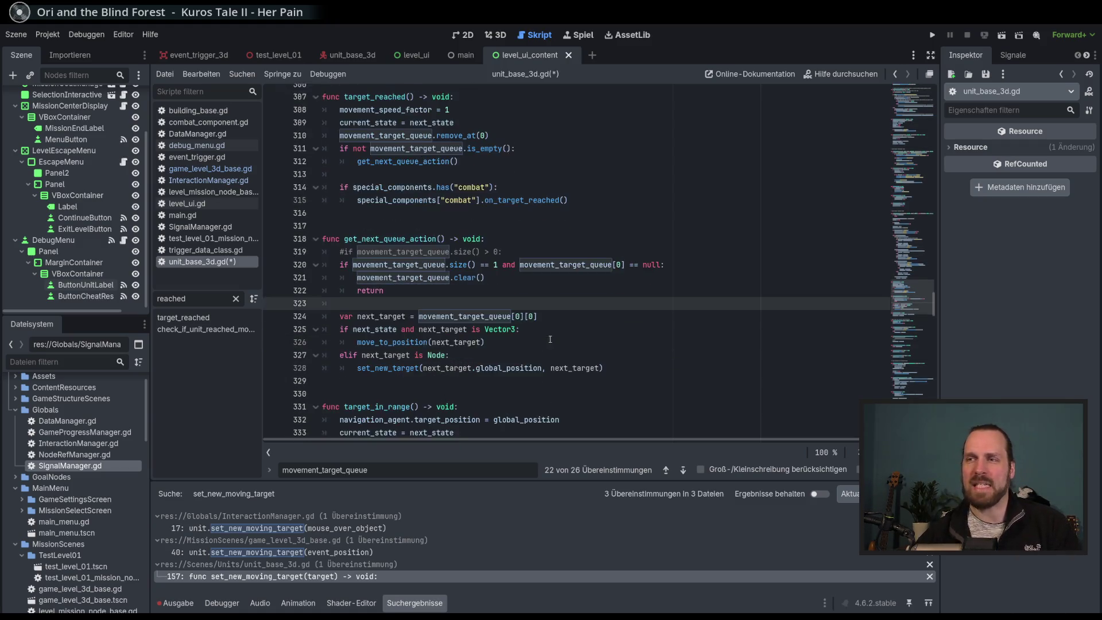
{"action": "scroll", "coordinate": [579, 345], "scroll_direction": "up", "scroll_amount": 1}
{"action": "scroll", "coordinate": [582, 344], "scroll_direction": "down", "scroll_amount": 1}
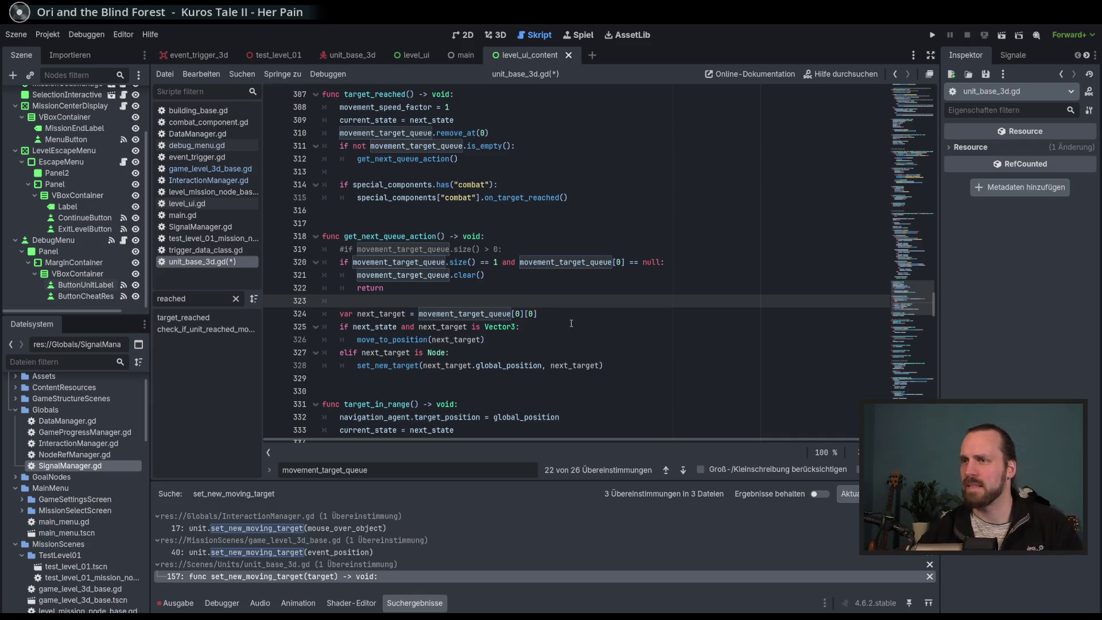
{"action": "left_click", "coordinate": [588, 325]}
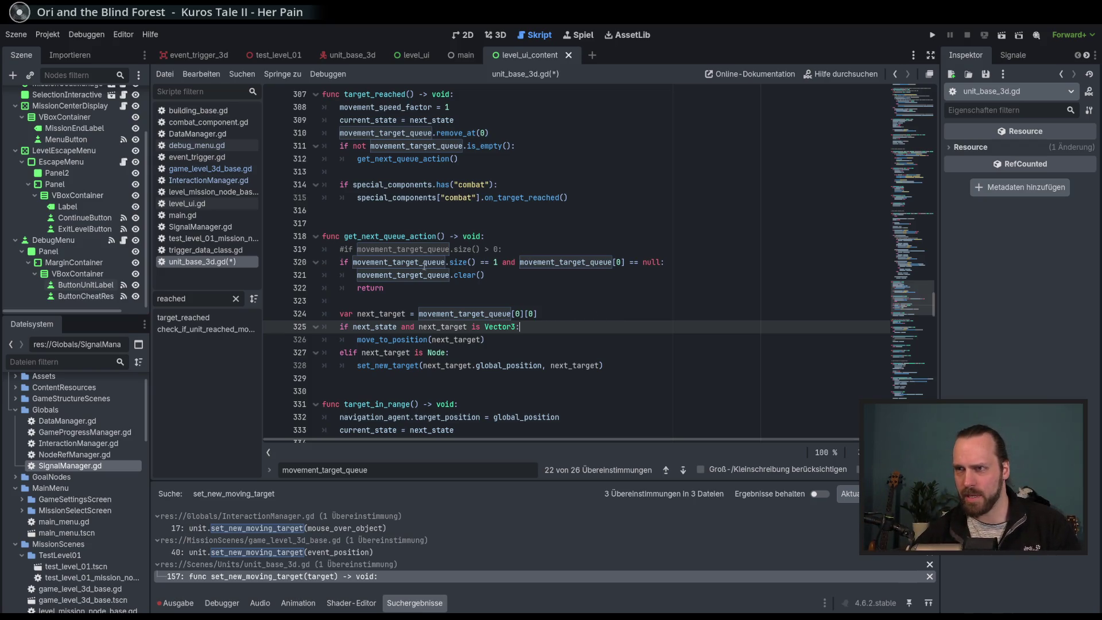
{"action": "double_click", "coordinate": [425, 263]}
{"action": "left_click", "coordinate": [498, 277]}
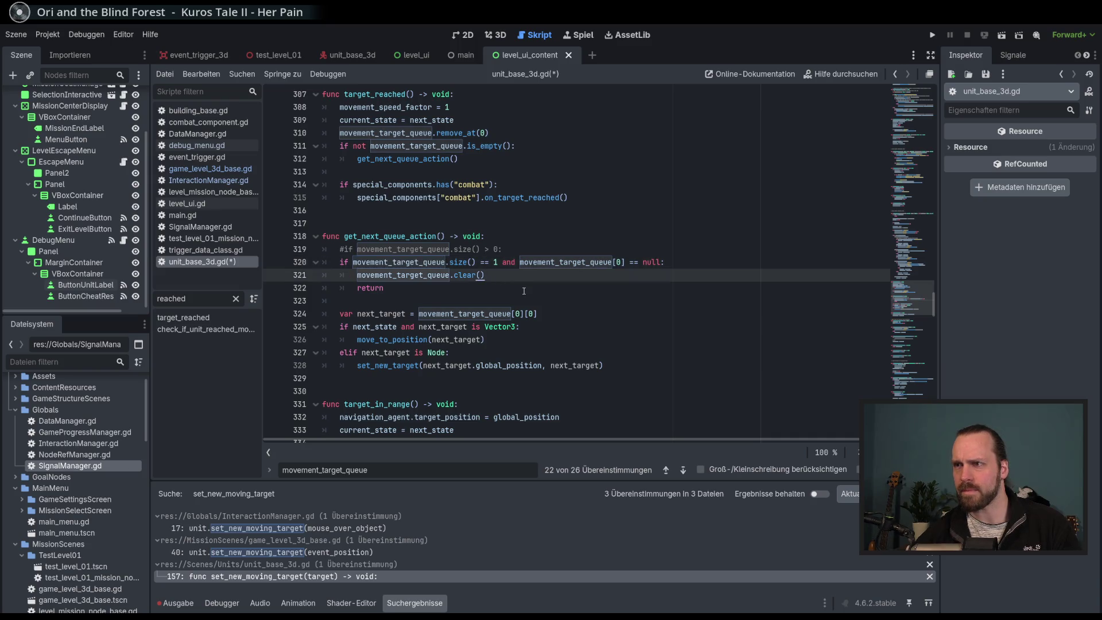
{"action": "left_click", "coordinate": [524, 291]}
{"action": "left_click", "coordinate": [520, 279]}
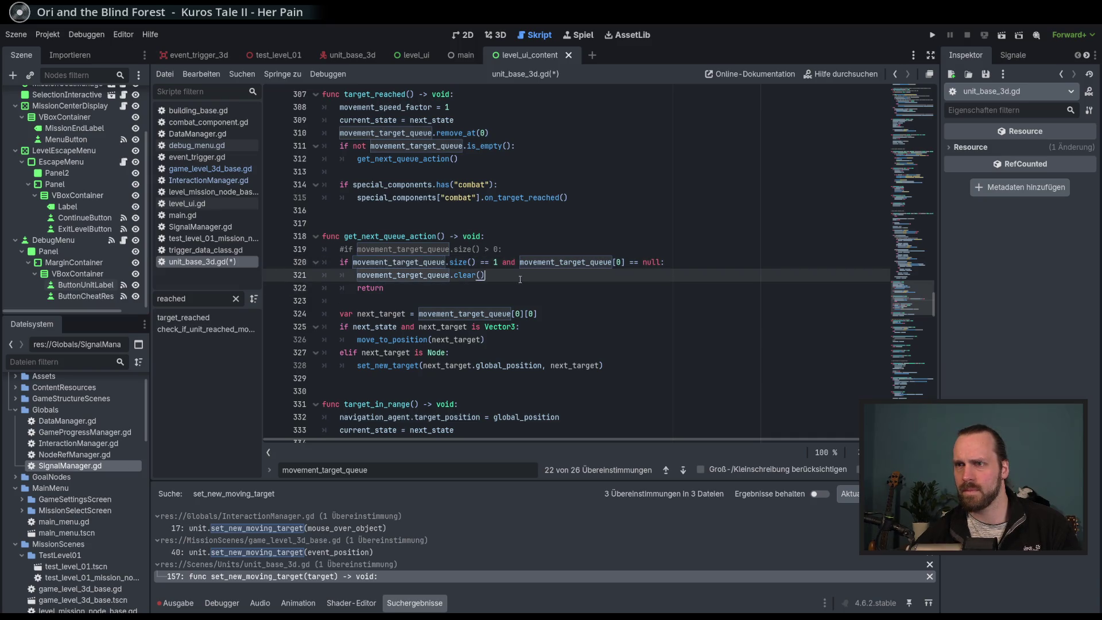
{"action": "double_click", "coordinate": [397, 262]}
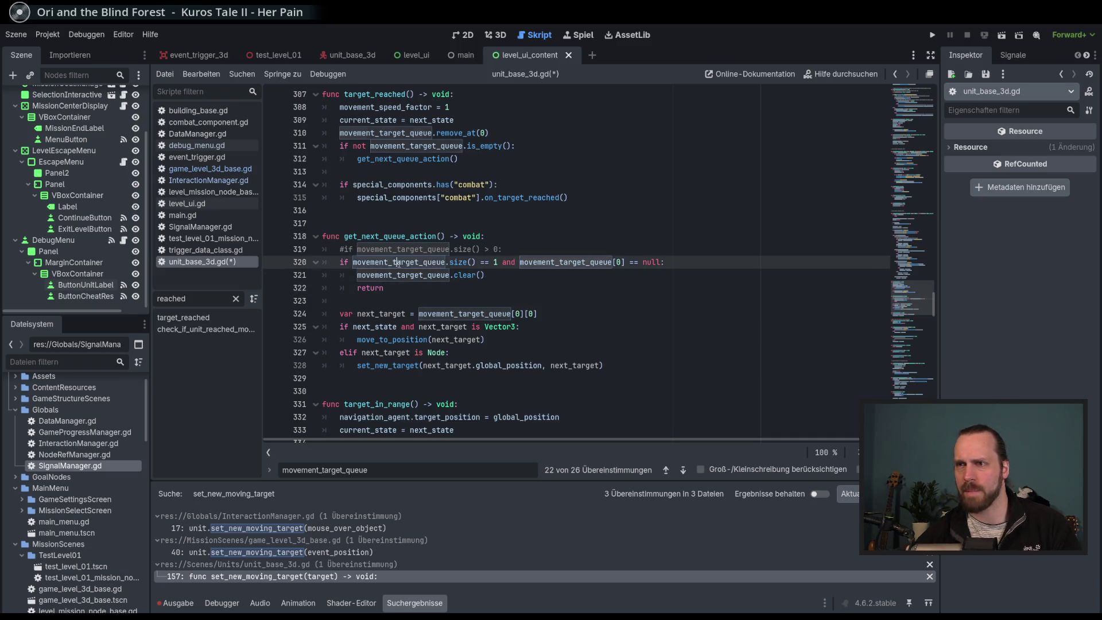
{"action": "left_click", "coordinate": [500, 263]}
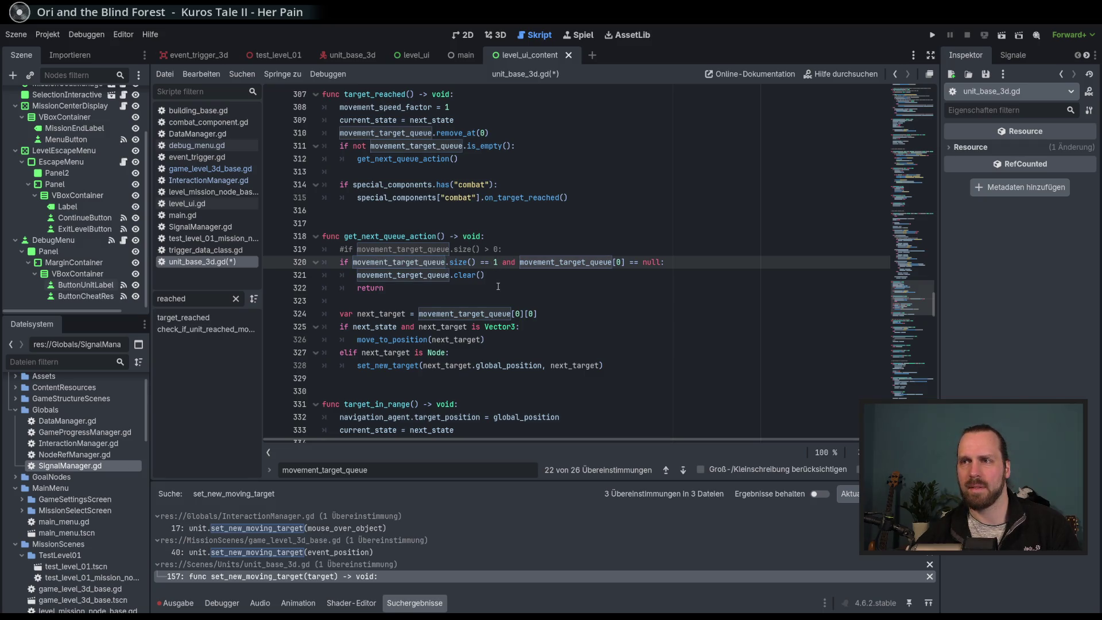
{"action": "key", "text": "Down"}
{"action": "key", "text": "Down"}
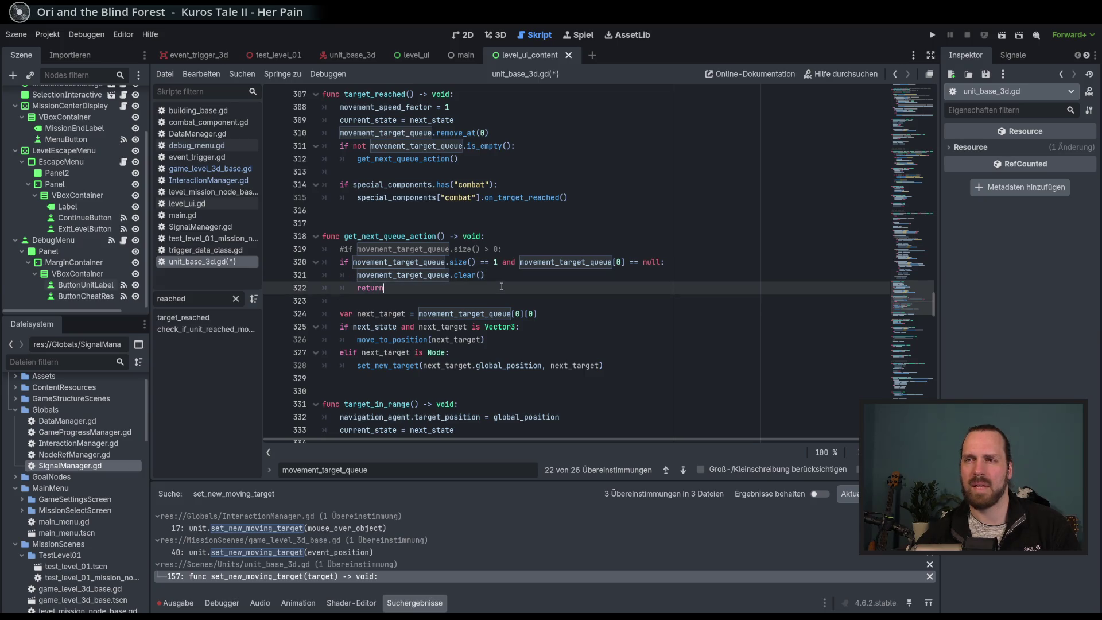
{"action": "left_click", "coordinate": [438, 267]}
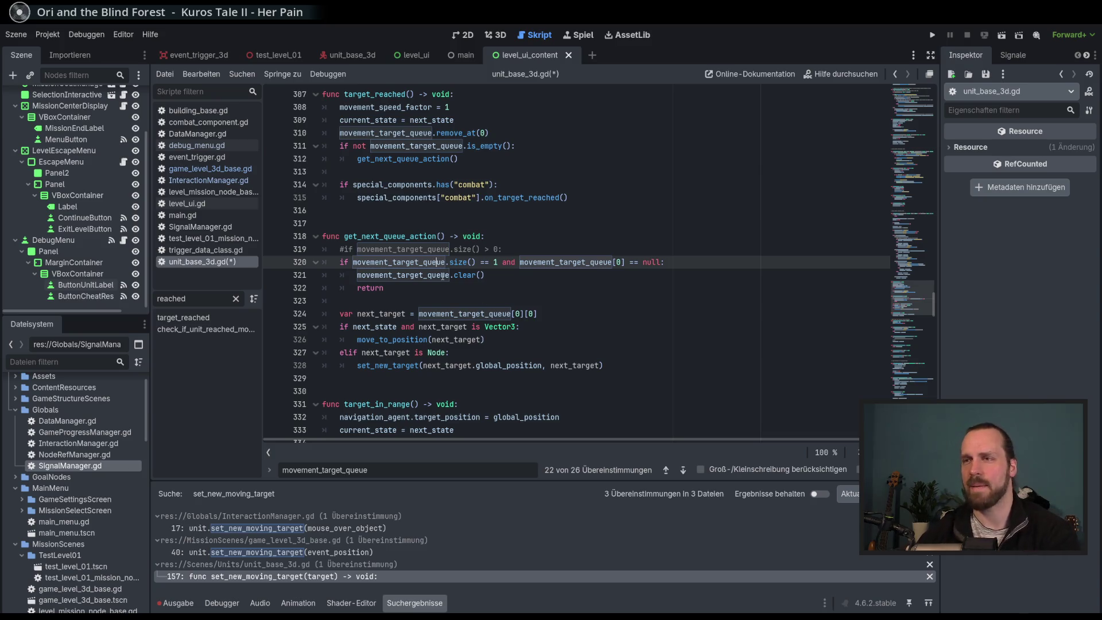
Comment out lines 320–328 and indent the commented block one level.
{"action": "left_click_drag", "start_coordinate": [445, 267], "coordinate": [464, 365]}
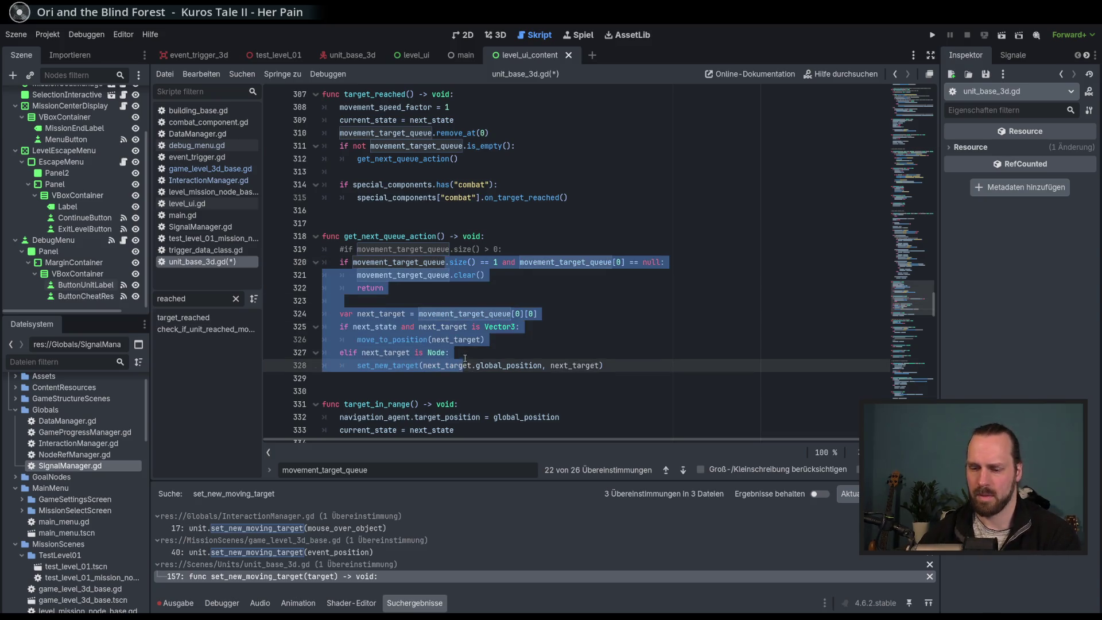
{"action": "key", "text": "ctrl+k"}
{"action": "key", "text": "Tab"}
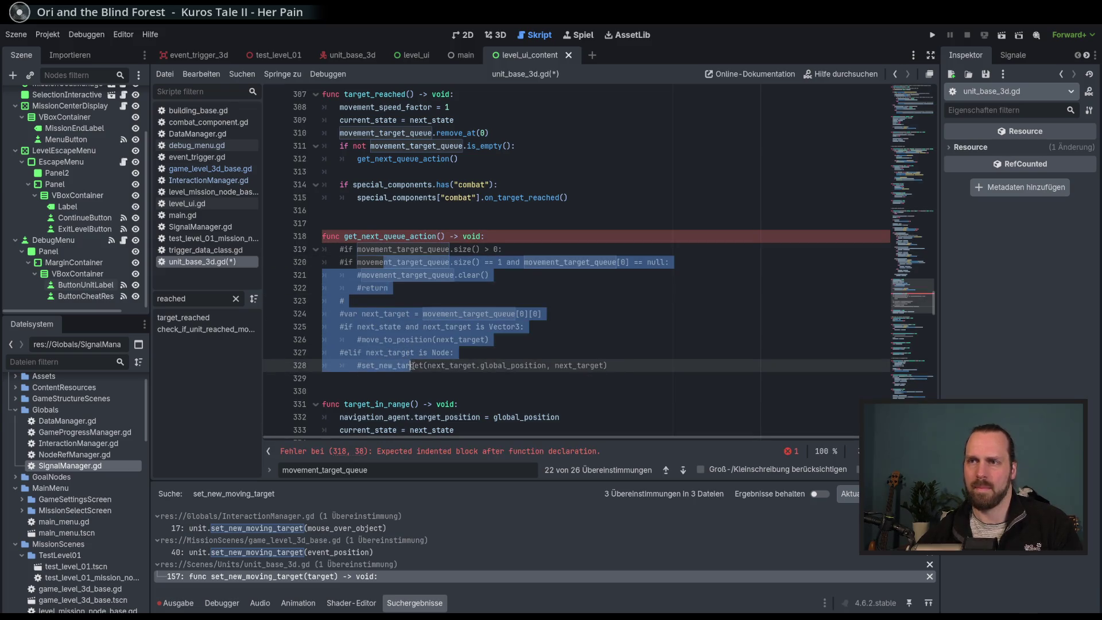
{"action": "left_click", "coordinate": [510, 356]}
{"action": "left_click", "coordinate": [573, 236]}
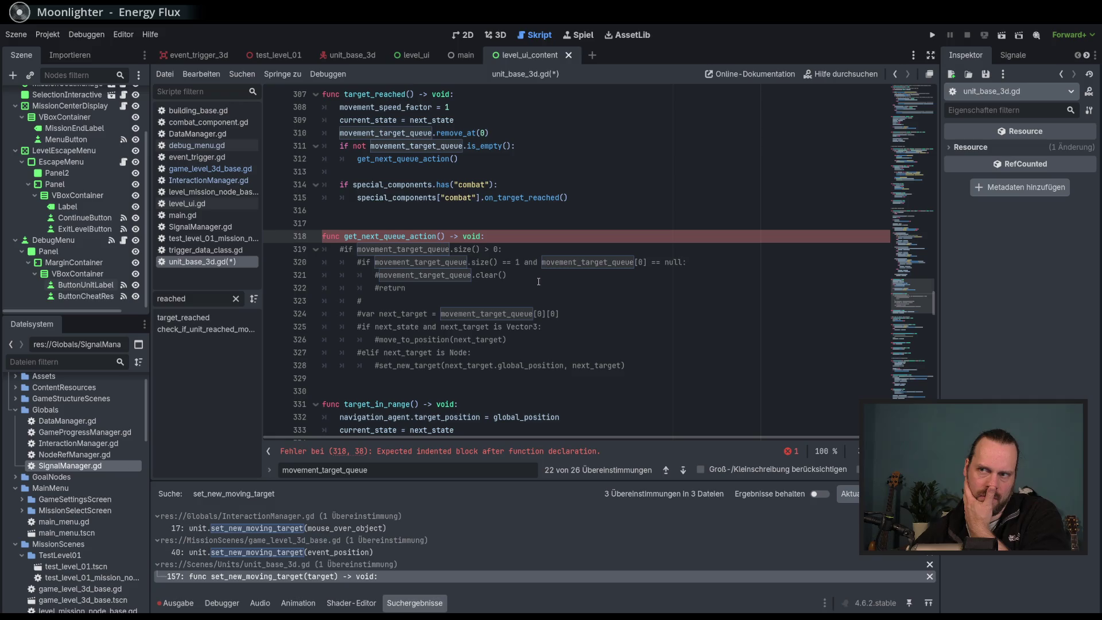
{"action": "scroll", "coordinate": [634, 319], "scroll_direction": "up", "scroll_amount": 1}
{"action": "scroll", "coordinate": [634, 319], "scroll_direction": "down", "scroll_amount": 1}
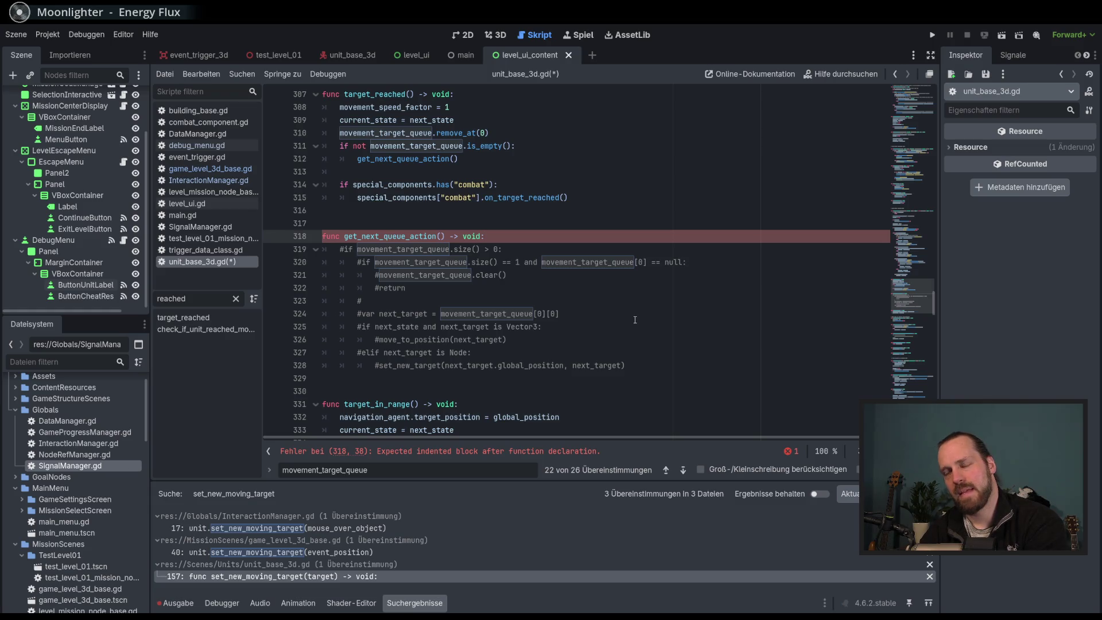
{"action": "double_click", "coordinate": [451, 263]}
{"action": "double_click", "coordinate": [413, 249]}
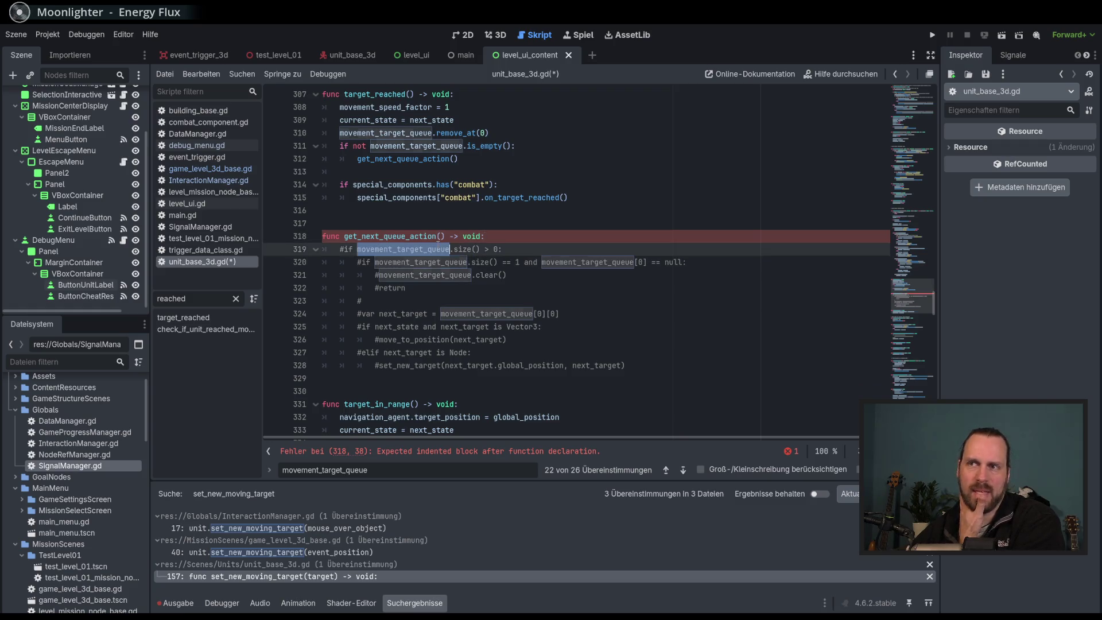
{"action": "left_click", "coordinate": [501, 249]}
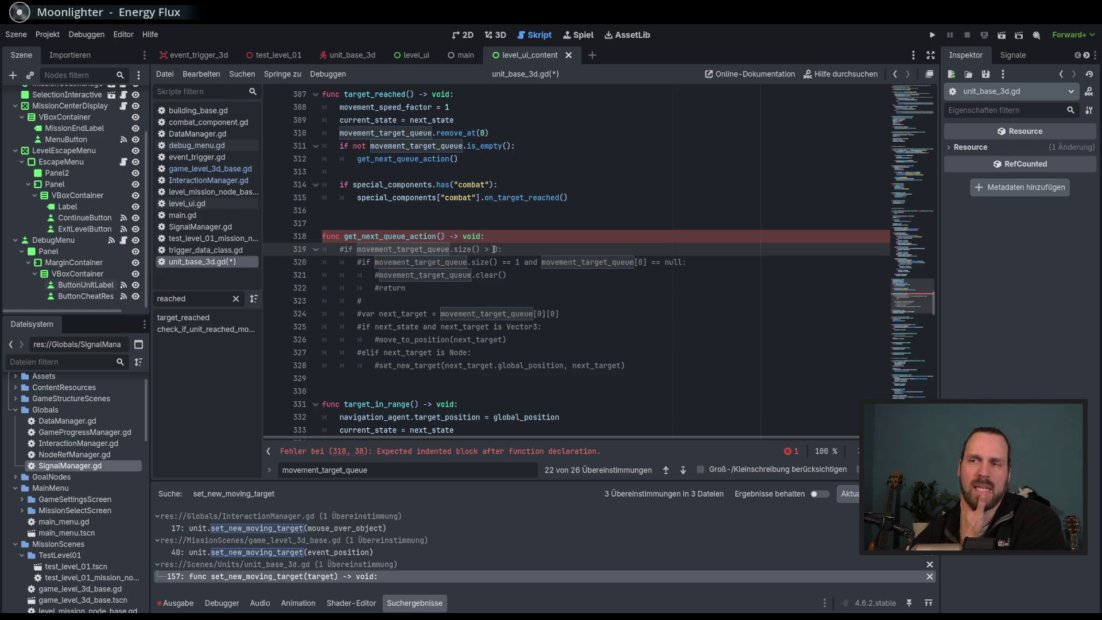
{"action": "double_click", "coordinate": [395, 249]}
{"action": "left_click", "coordinate": [497, 249]}
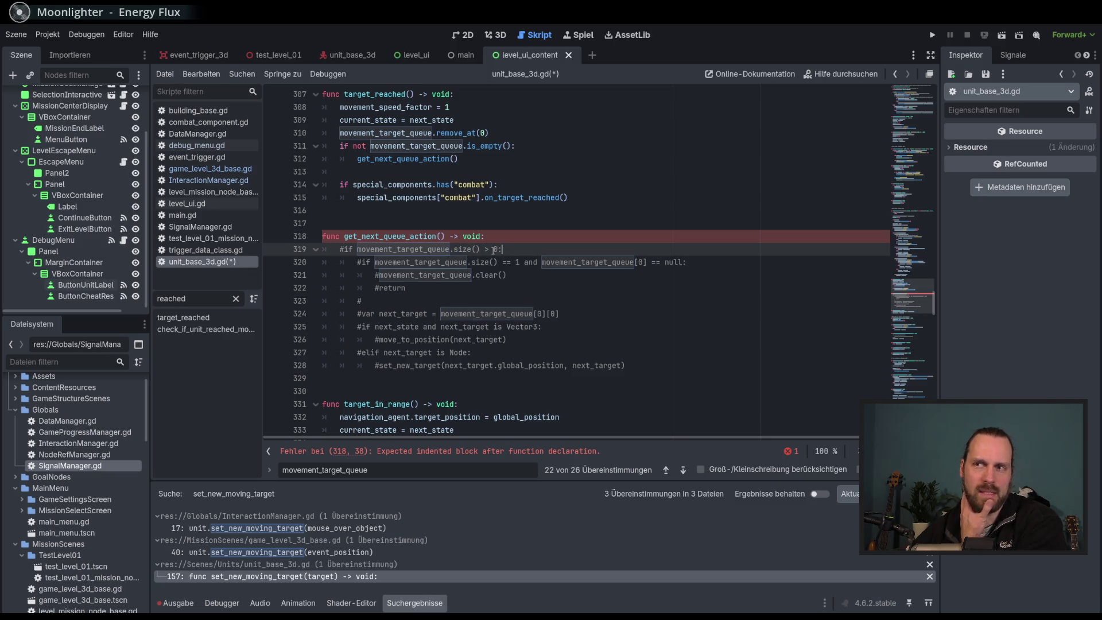
{"action": "double_click", "coordinate": [408, 249]}
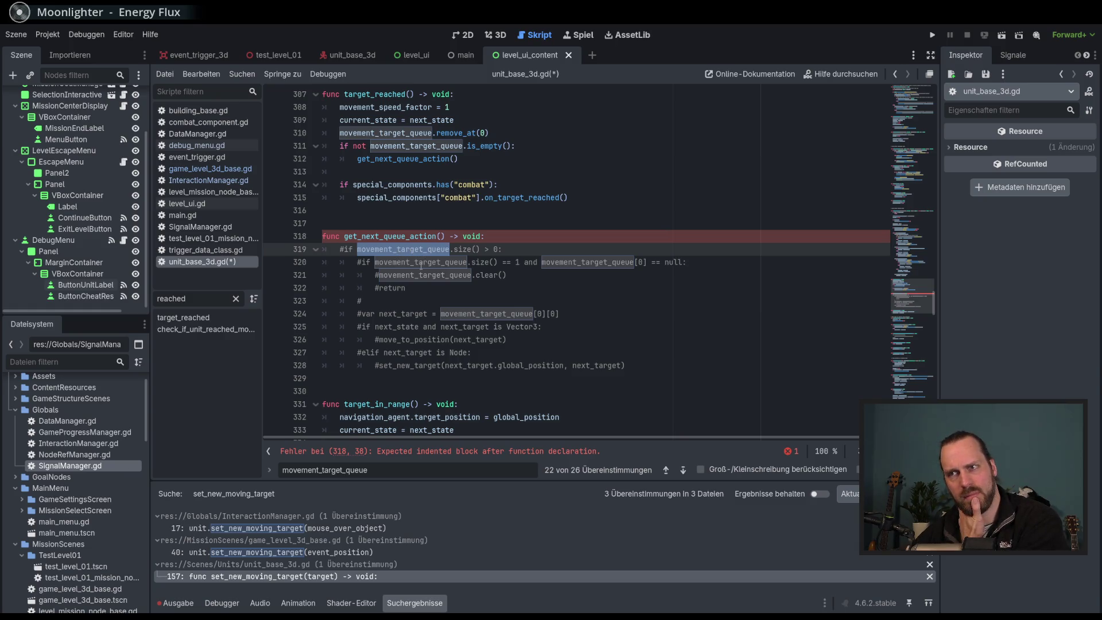
{"action": "double_click", "coordinate": [420, 262]}
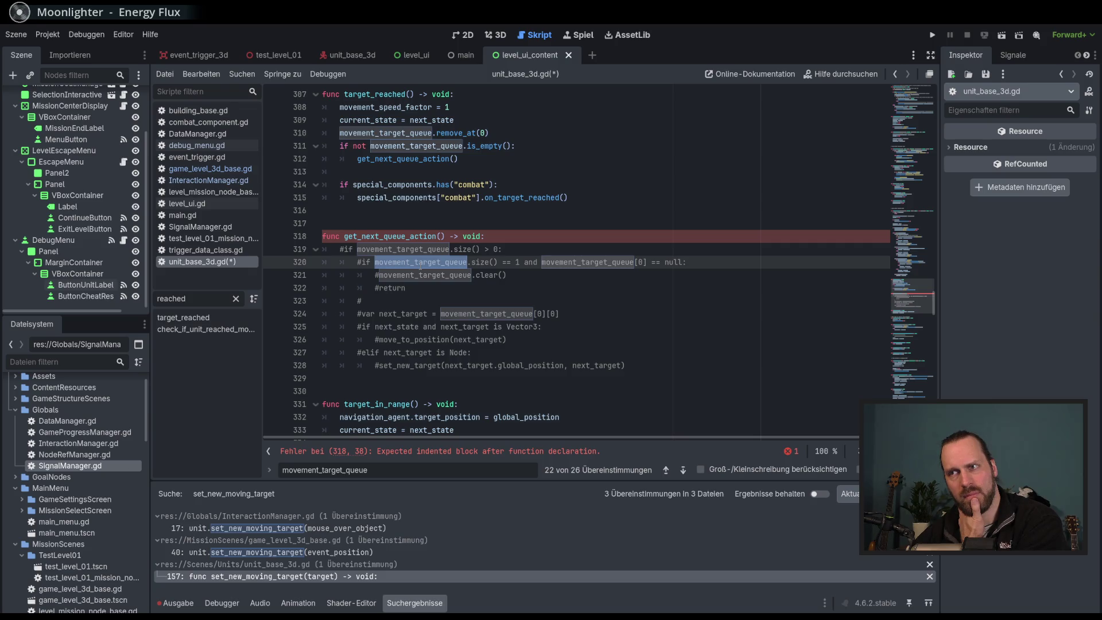
{"action": "left_click_drag", "start_coordinate": [646, 262], "coordinate": [555, 262]}
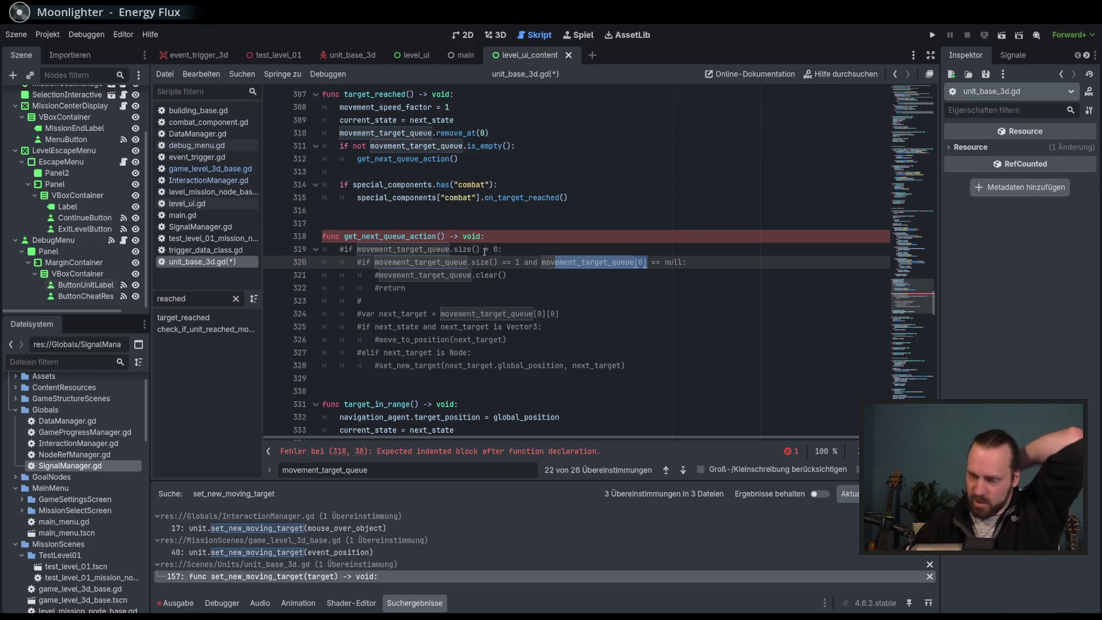
{"action": "left_click", "coordinate": [643, 262]}
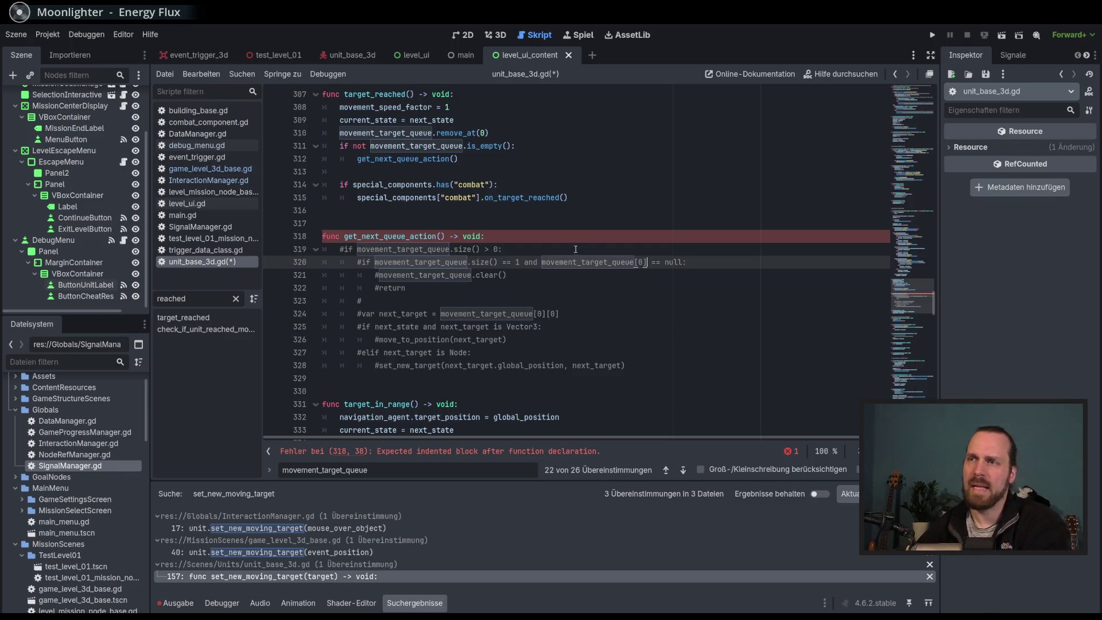
{"action": "left_click_drag", "start_coordinate": [664, 263], "coordinate": [683, 262]}
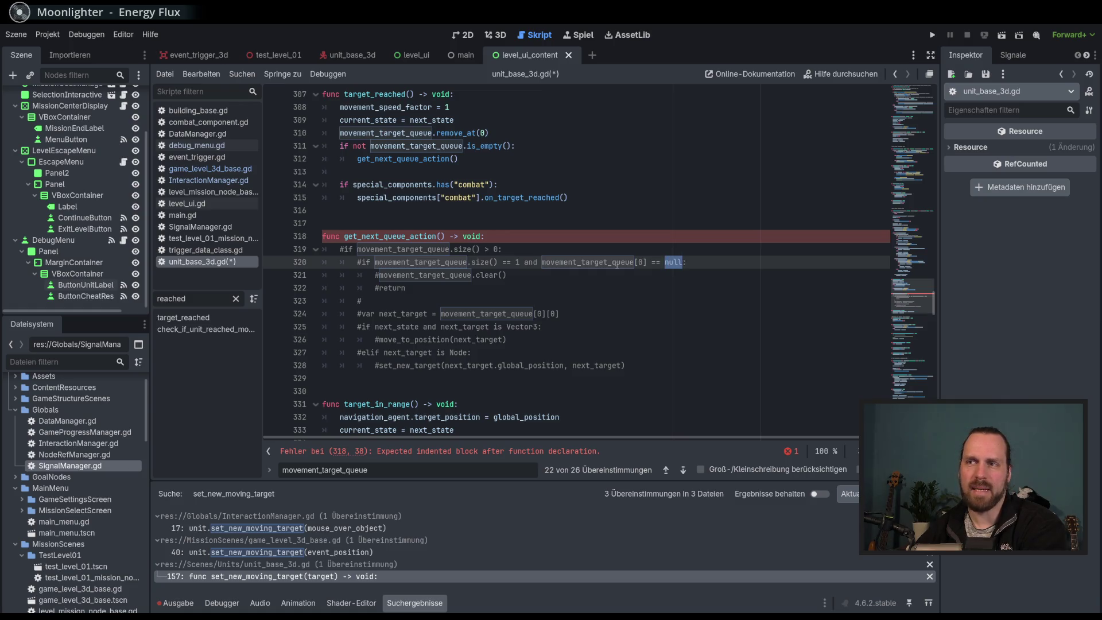
{"action": "left_click_drag", "start_coordinate": [475, 262], "coordinate": [500, 262]}
{"action": "left_click", "coordinate": [495, 262]}
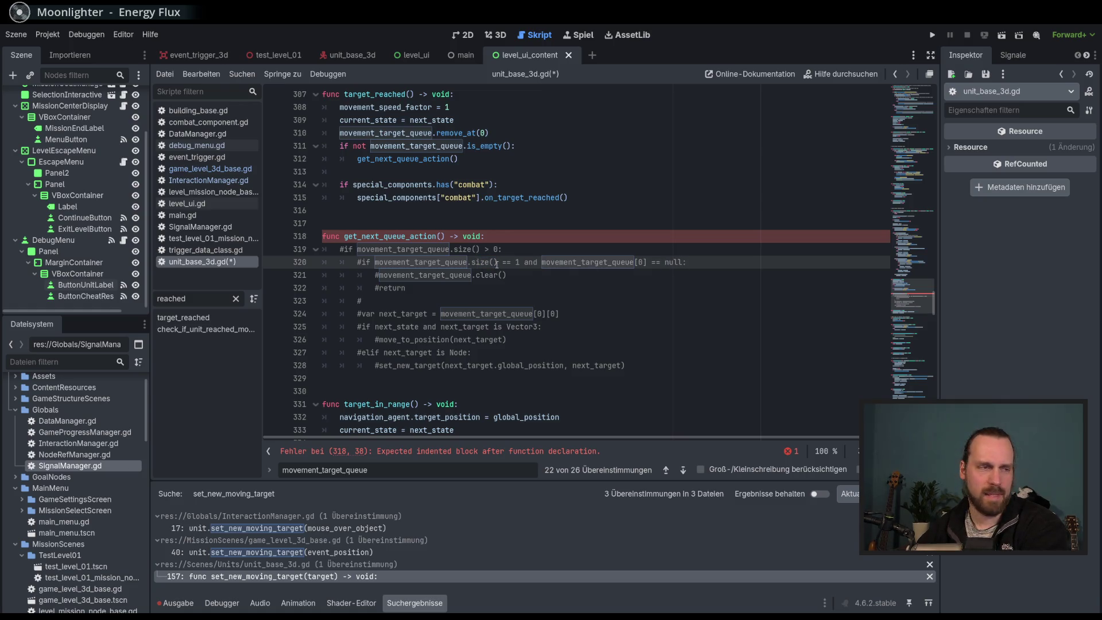
{"action": "left_click", "coordinate": [682, 262]}
{"action": "left_click", "coordinate": [670, 265]}
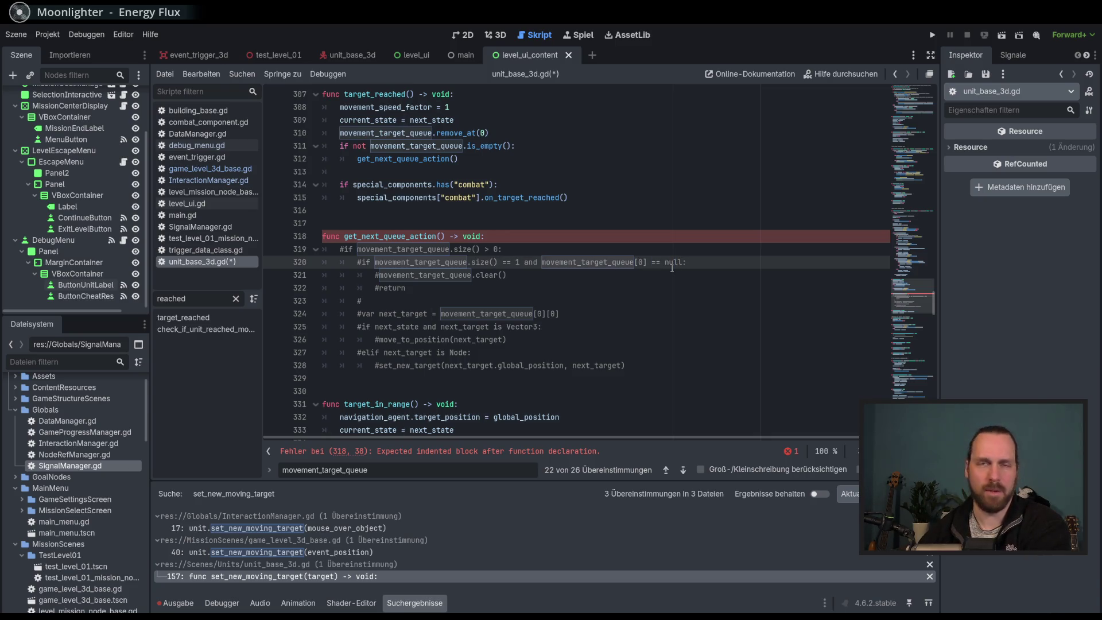
{"action": "left_click_drag", "start_coordinate": [639, 261], "coordinate": [684, 261]}
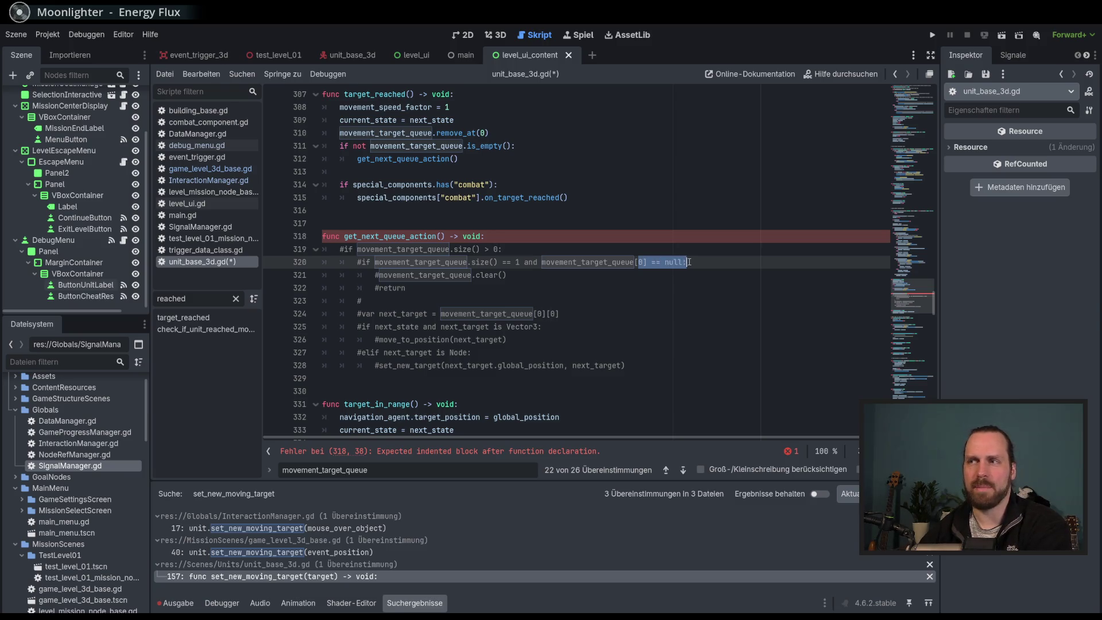
{"action": "left_click", "coordinate": [682, 262]}
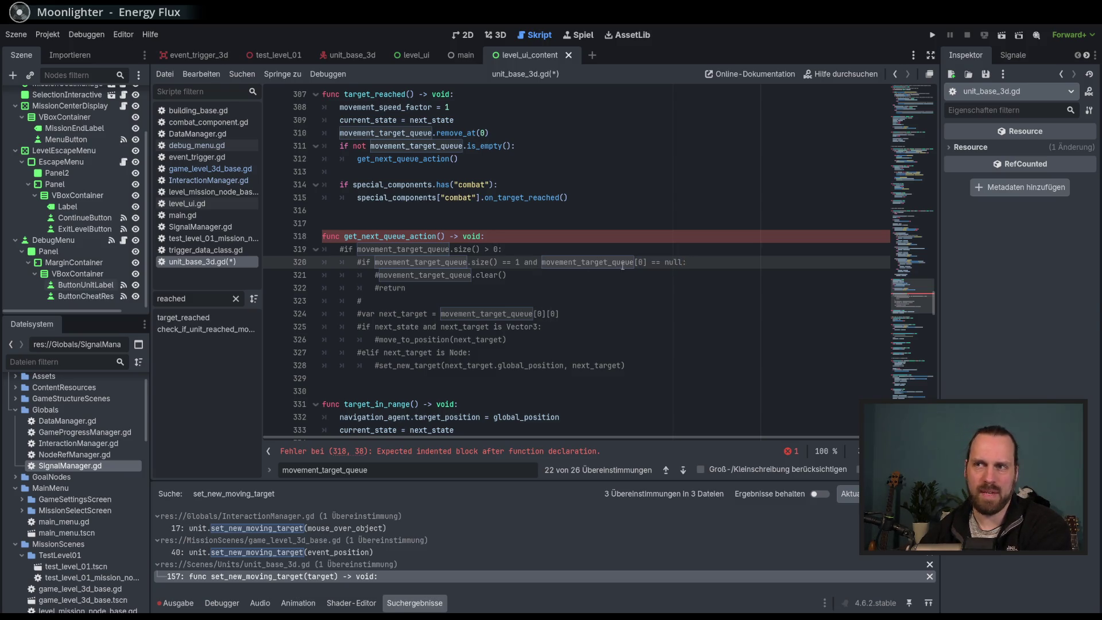
{"action": "left_click", "coordinate": [446, 275]}
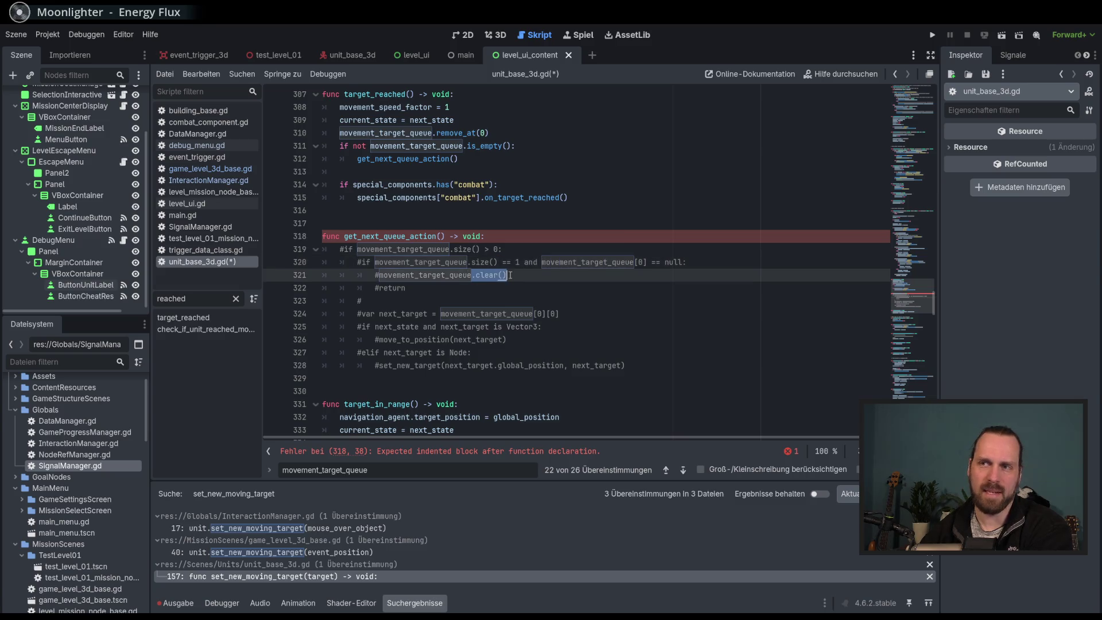
{"action": "left_click", "coordinate": [528, 279]}
{"action": "left_click_drag", "start_coordinate": [440, 256], "coordinate": [506, 278]}
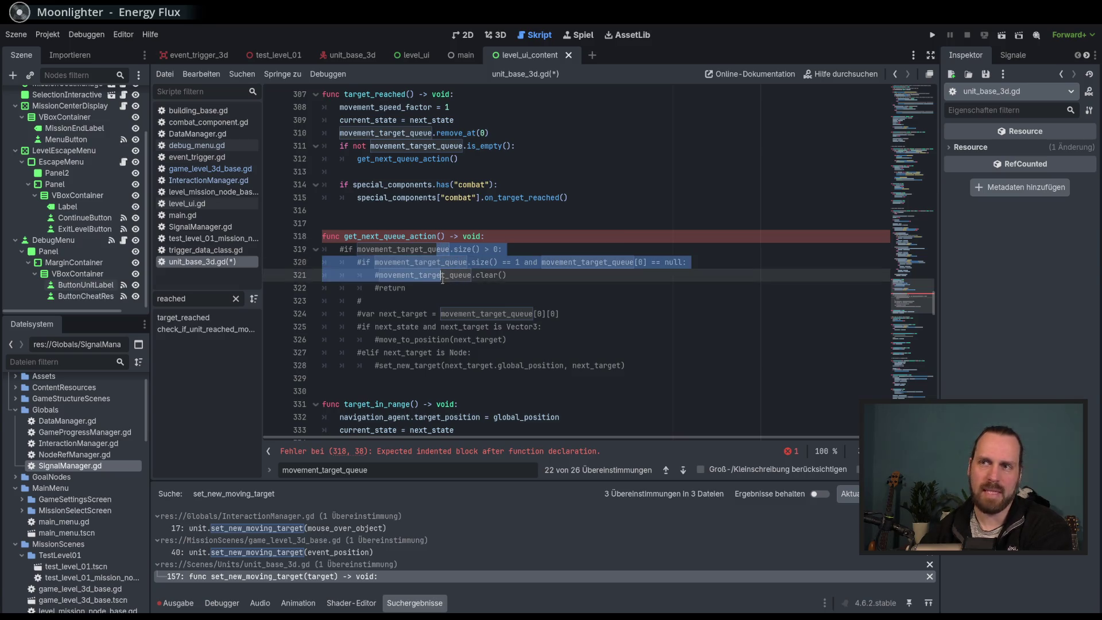
{"action": "left_click", "coordinate": [446, 283]}
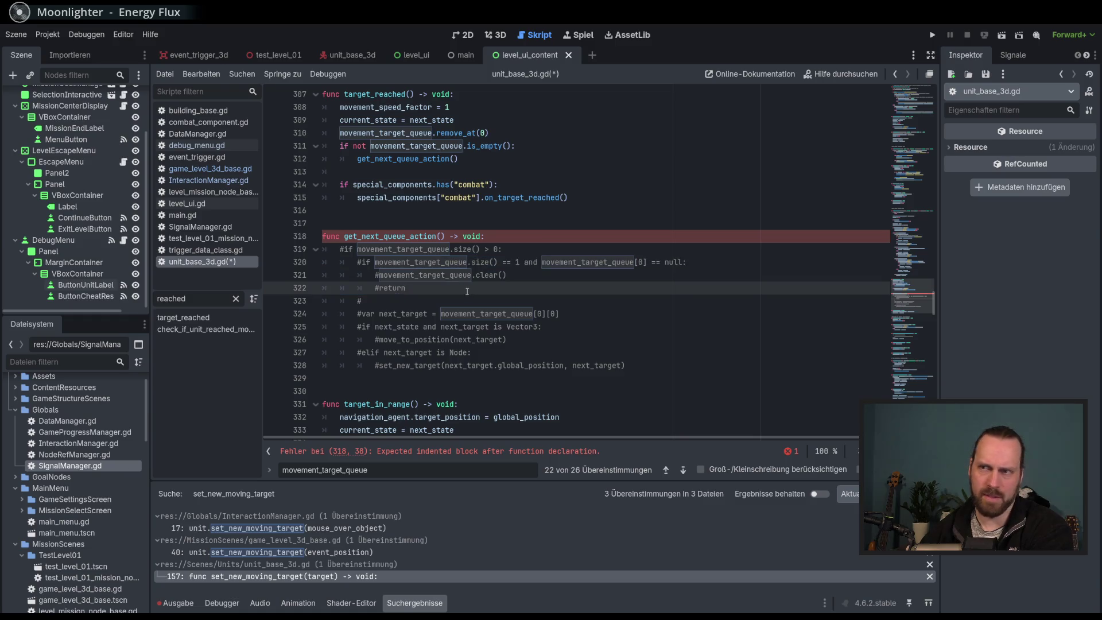
{"action": "left_click", "coordinate": [492, 235]}
{"action": "key", "text": "Return"}
Add print(movement_target_queue) at the start of get_next_queue_action.
{"action": "type", "text": "print("}
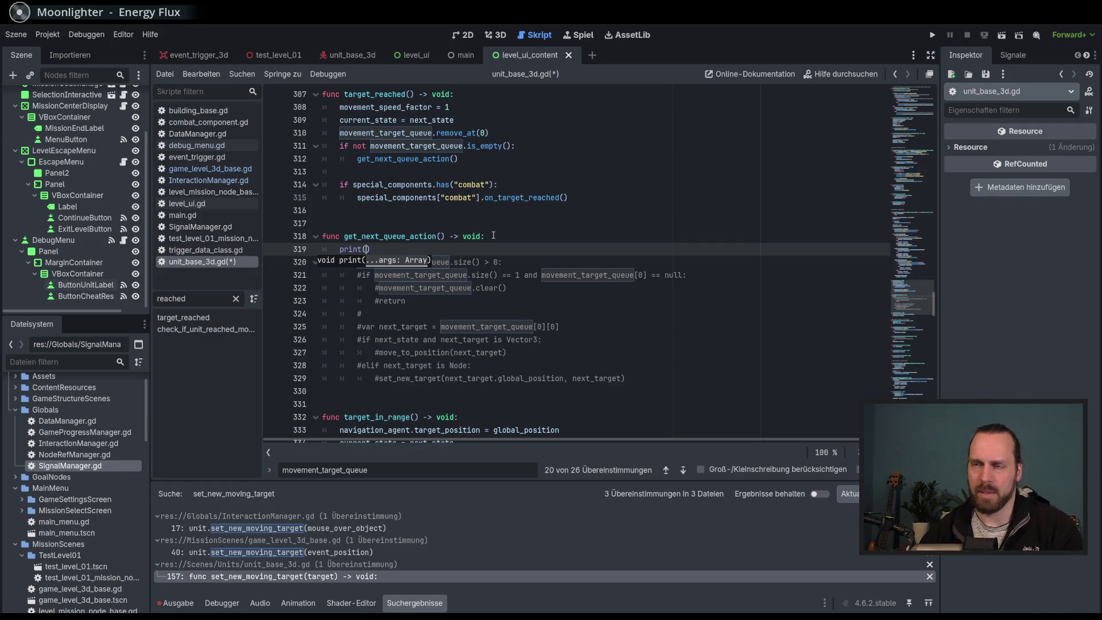
{"action": "type", "text": "movemen"}
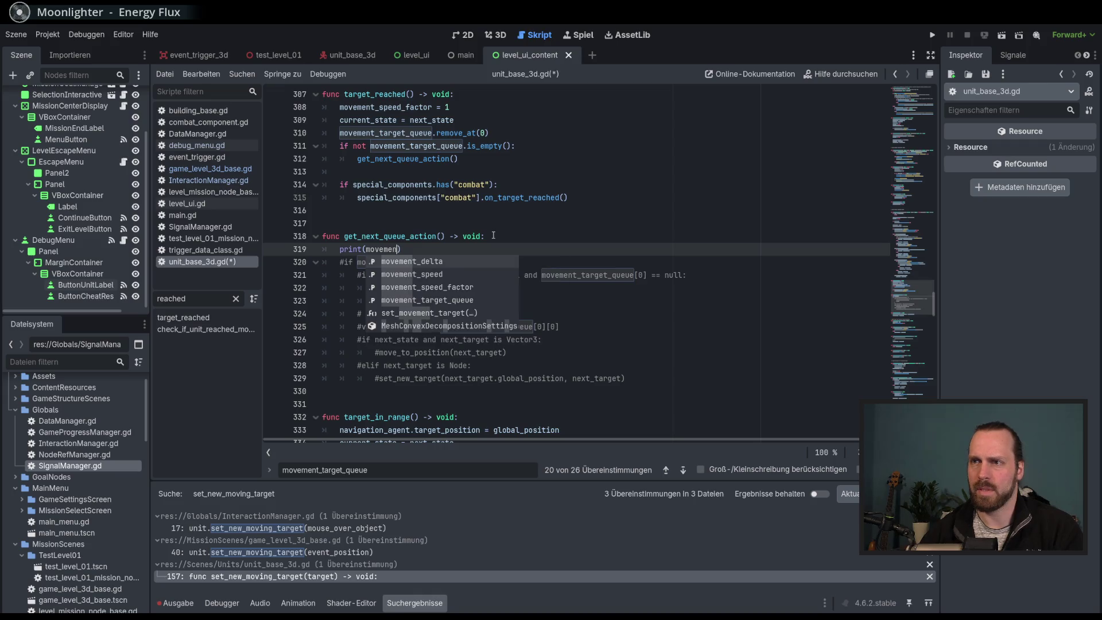
{"action": "key", "text": "Down"}
{"action": "key", "text": "Down"}
{"action": "key", "text": "Down"}
{"action": "key", "text": "Return"}
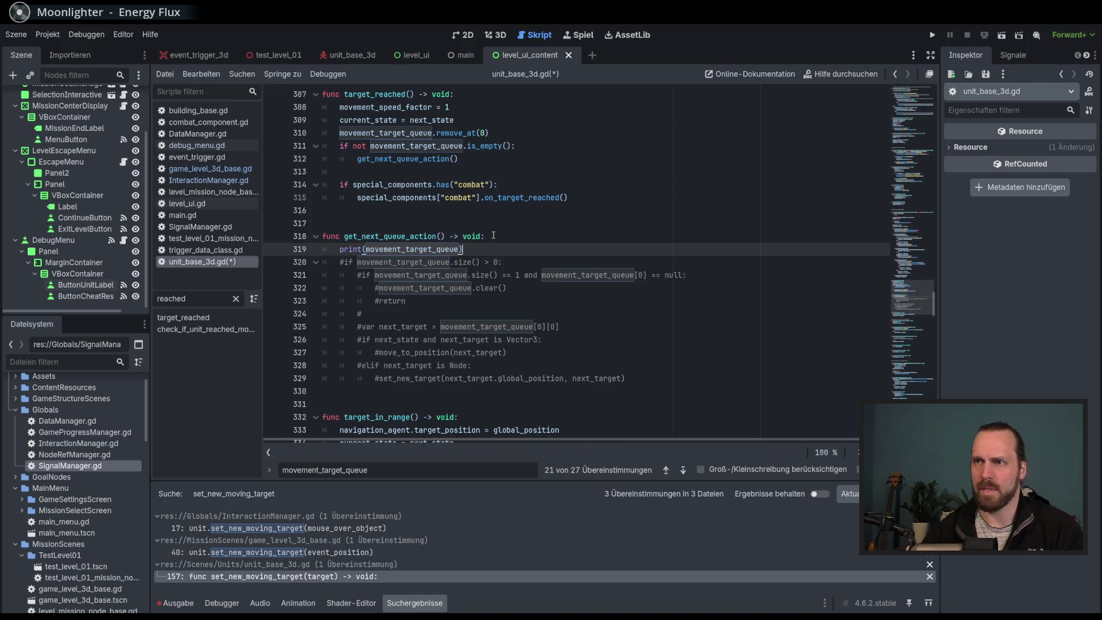
{"action": "double_click", "coordinate": [392, 236]}
{"action": "left_click", "coordinate": [516, 249]}
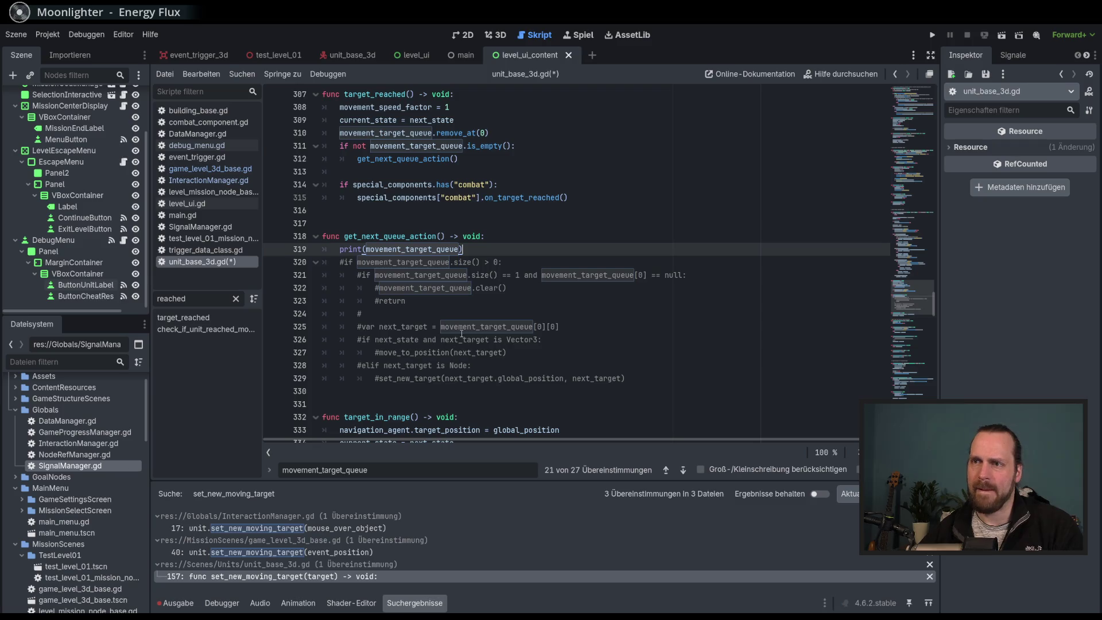
Select the commented queue-size check and clear() lines for removal.
{"action": "left_click", "coordinate": [483, 287]}
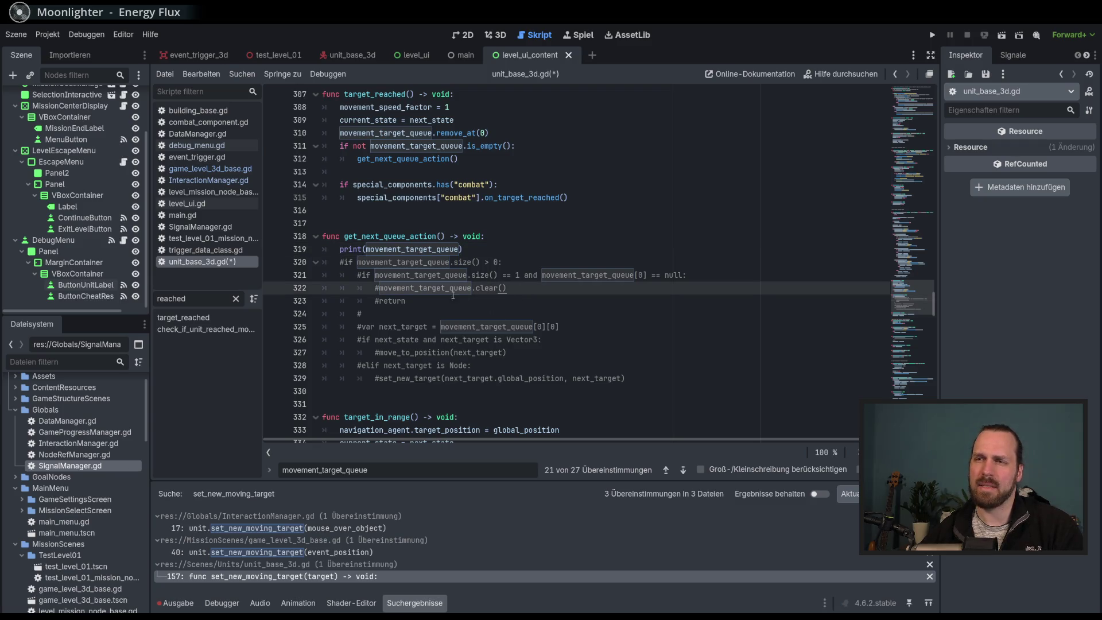
{"action": "left_click", "coordinate": [438, 275]}
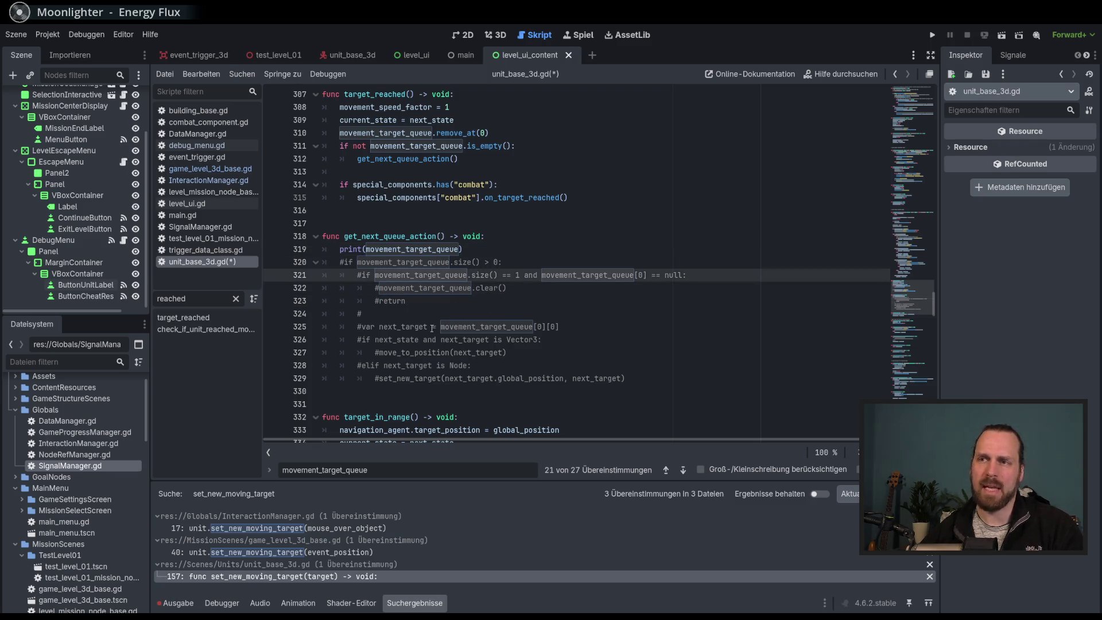
{"action": "double_click", "coordinate": [482, 326]}
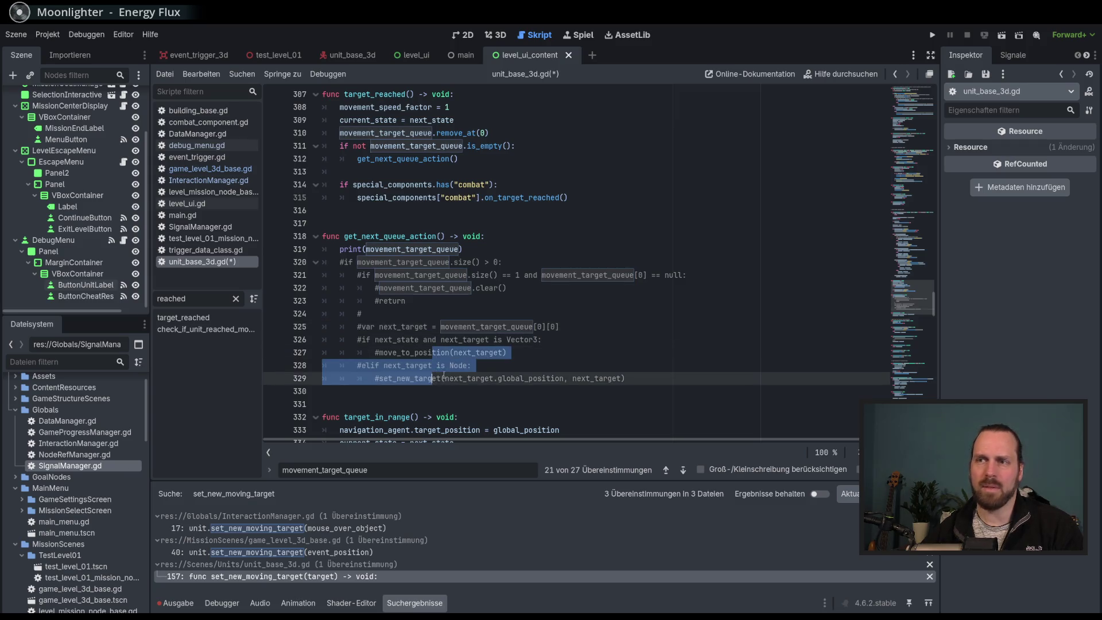
{"action": "mouse_move", "coordinate": [403, 316]}
{"action": "left_mouse_down"}
{"action": "mouse_move", "coordinate": [459, 288]}
{"action": "mouse_move", "coordinate": [493, 253]}
{"action": "left_mouse_up"}
Delete the commented queue-size check and uncomment the next_target handling lines.
{"action": "key", "text": "Delete"}
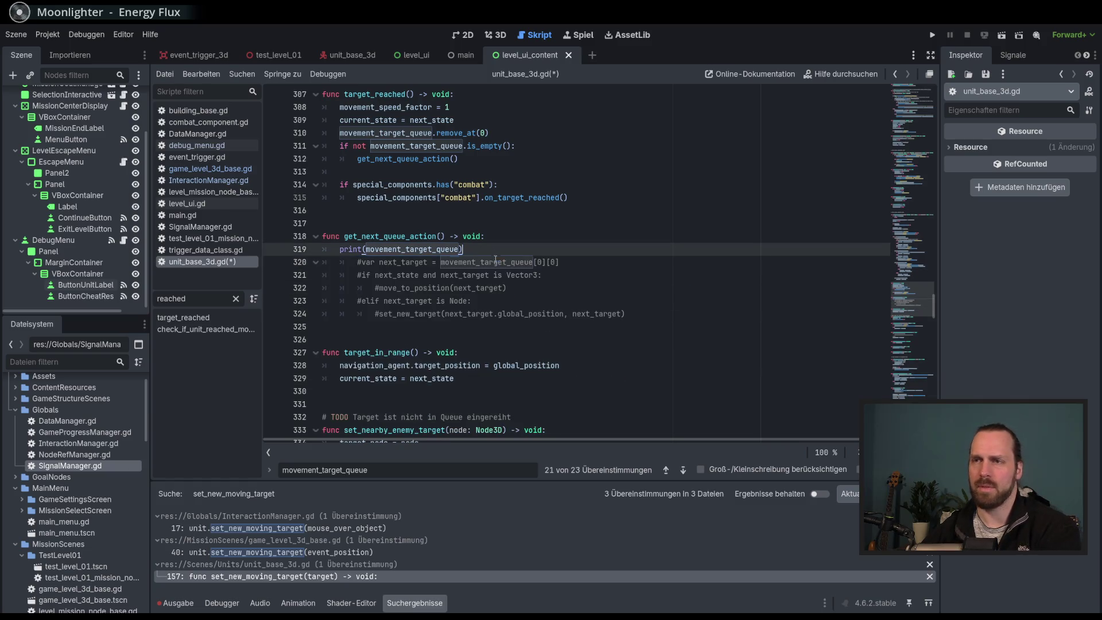
{"action": "left_click_drag", "start_coordinate": [411, 261], "coordinate": [420, 313]}
{"action": "key", "text": "ctrl+k"}
Add a blank line after the print call and inspect uses of movement_target_queue.
{"action": "left_click", "coordinate": [521, 310]}
{"action": "left_click", "coordinate": [526, 249]}
{"action": "key", "text": "Return"}
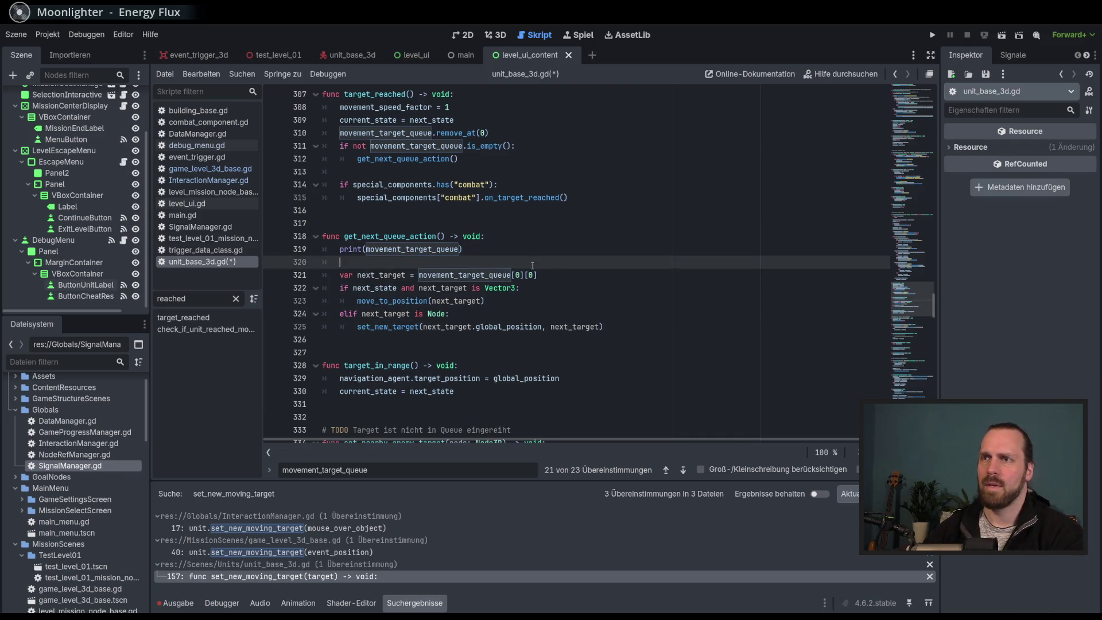
{"action": "left_click", "coordinate": [542, 275]}
{"action": "double_click", "coordinate": [470, 275]}
{"action": "left_click", "coordinate": [548, 278]}
{"action": "double_click", "coordinate": [512, 277]}
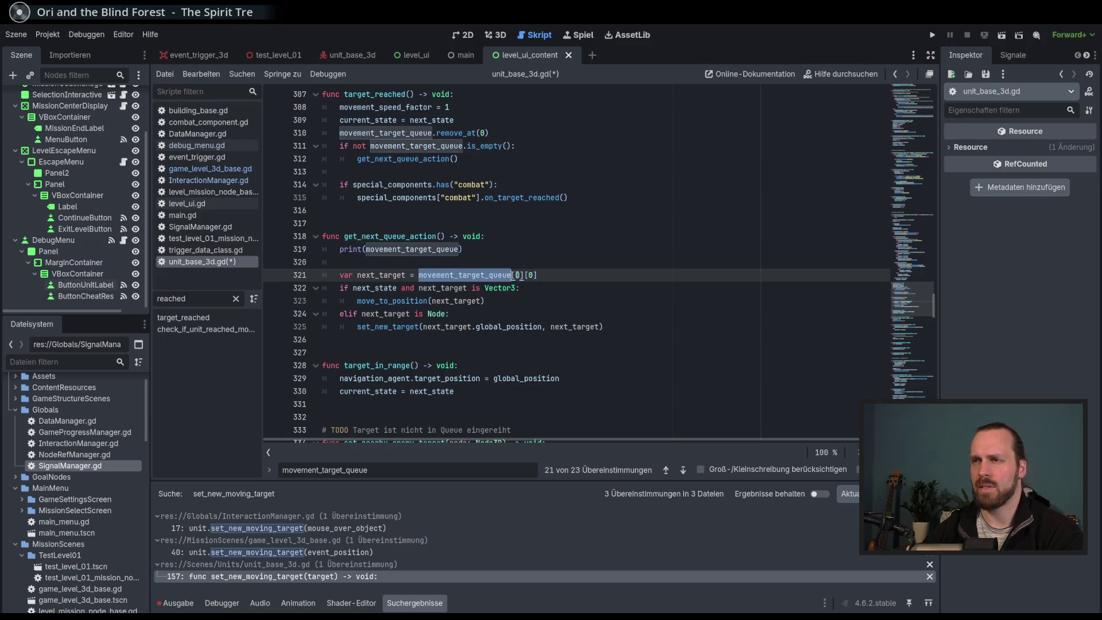
{"action": "left_click", "coordinate": [529, 275]}
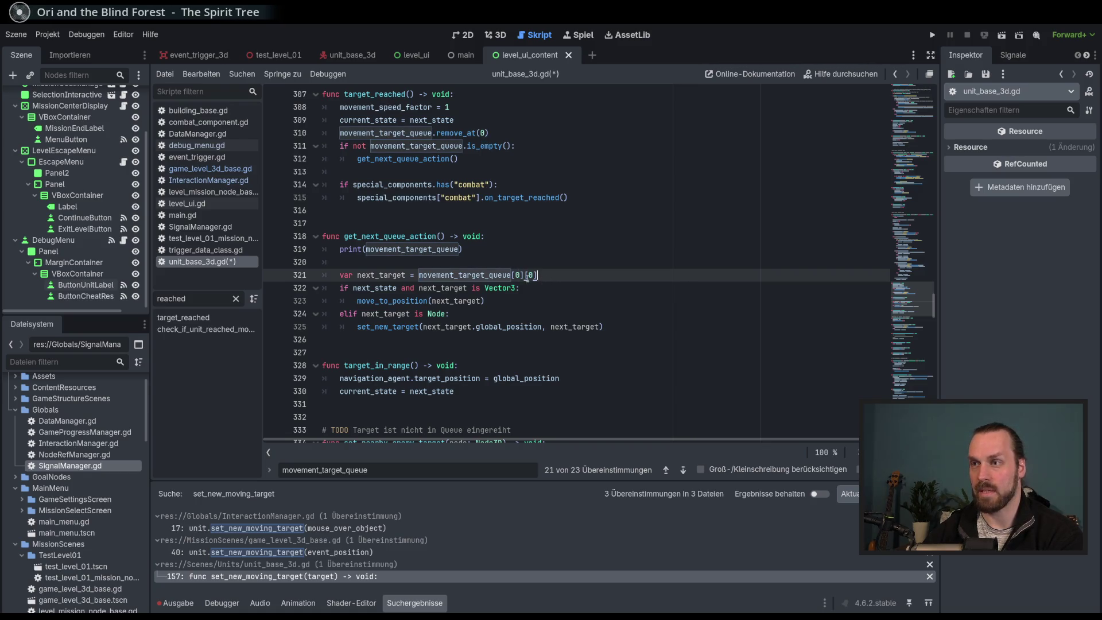
Review the Vector3 type check and the move_to_position and set_new_target calls.
{"action": "left_click_drag", "start_coordinate": [485, 288], "coordinate": [498, 288]}
{"action": "double_click", "coordinate": [375, 288]}
{"action": "double_click", "coordinate": [391, 301]}
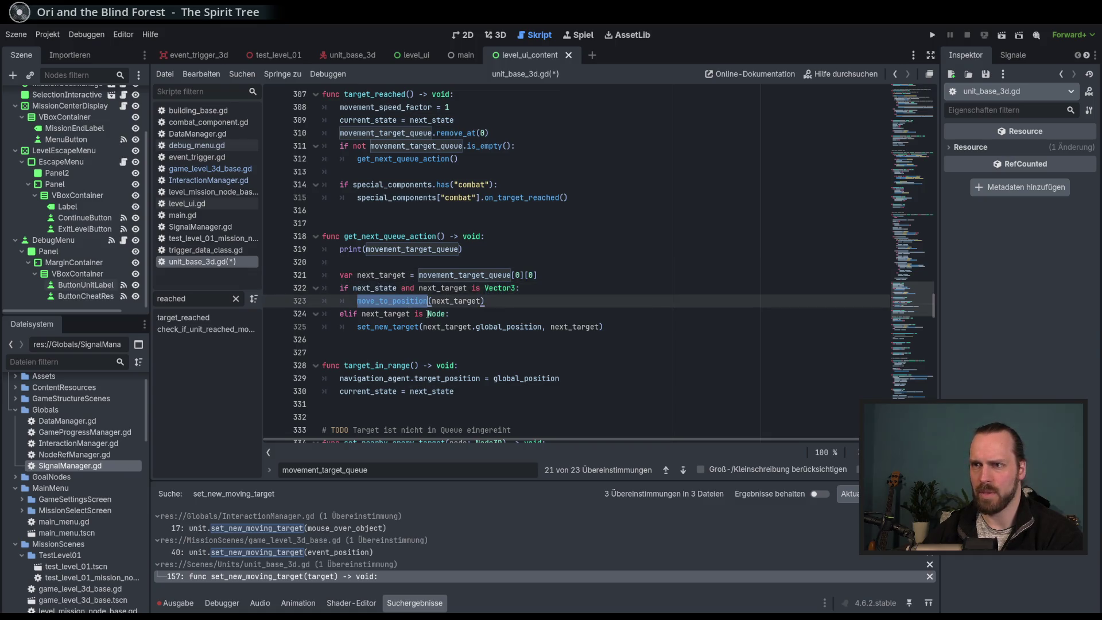
{"action": "mouse_move", "coordinate": [426, 314]}
{"action": "left_click", "coordinate": [370, 313]}
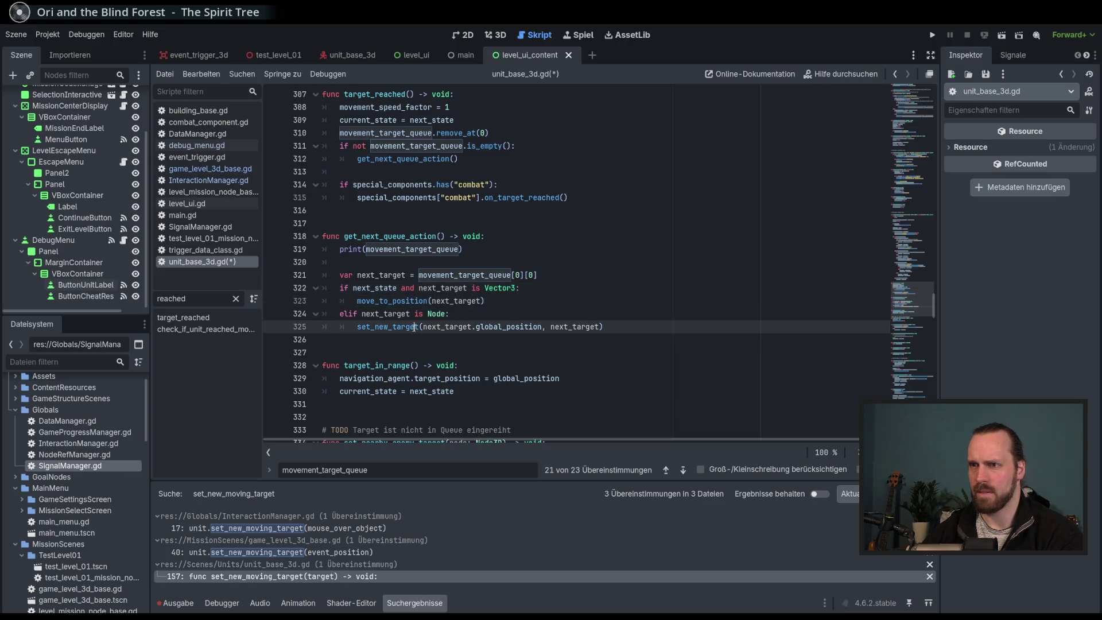
{"action": "double_click", "coordinate": [400, 326]}
{"action": "left_click", "coordinate": [584, 311]}
Save unit_base_3d.gd and launch the project.
{"action": "key", "text": "ctrl+s"}
{"action": "left_click", "coordinate": [561, 285]}
{"action": "scroll", "coordinate": [568, 281], "scroll_direction": "up", "scroll_amount": 1}
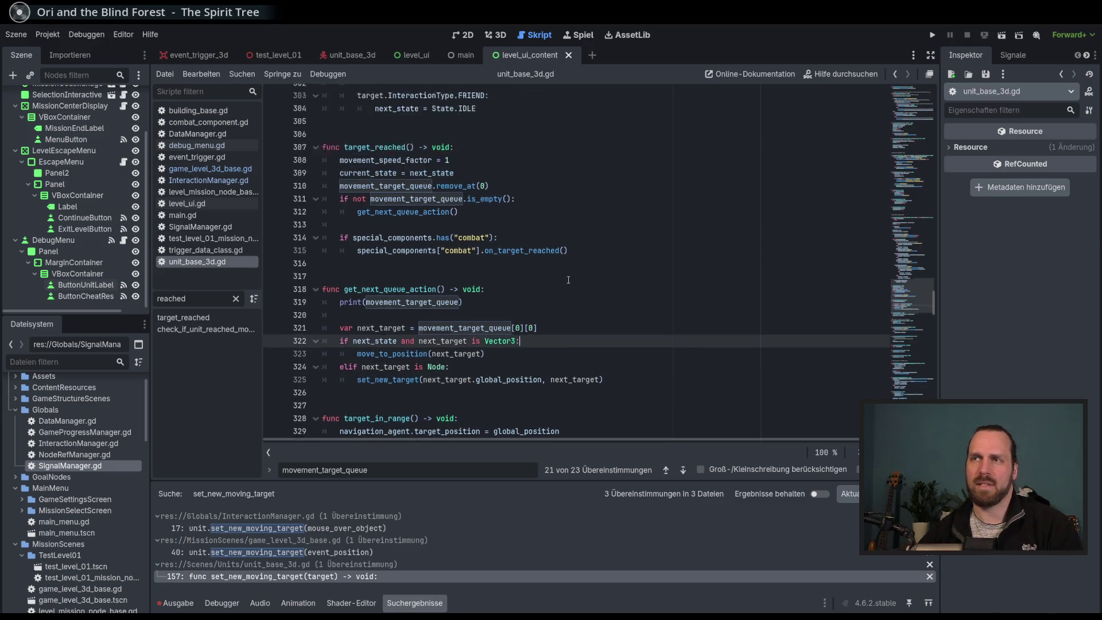
{"action": "key", "text": "F5"}
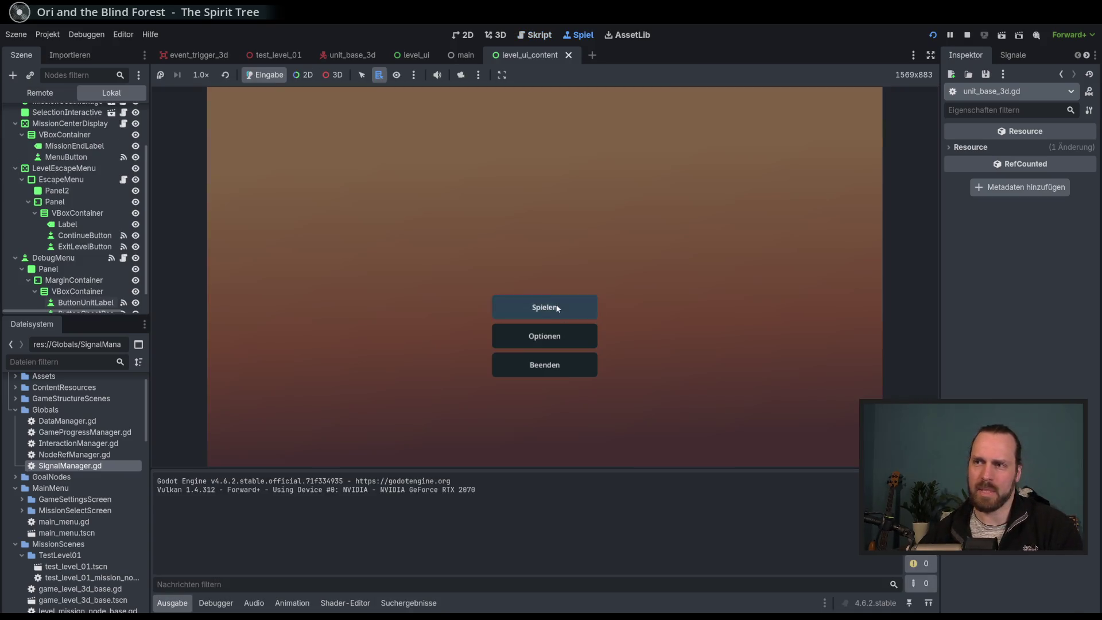
Start Test Mission 01, select Laser Dude and give it its first move orders.
{"action": "left_click", "coordinate": [546, 307]}
{"action": "left_click", "coordinate": [628, 411]}
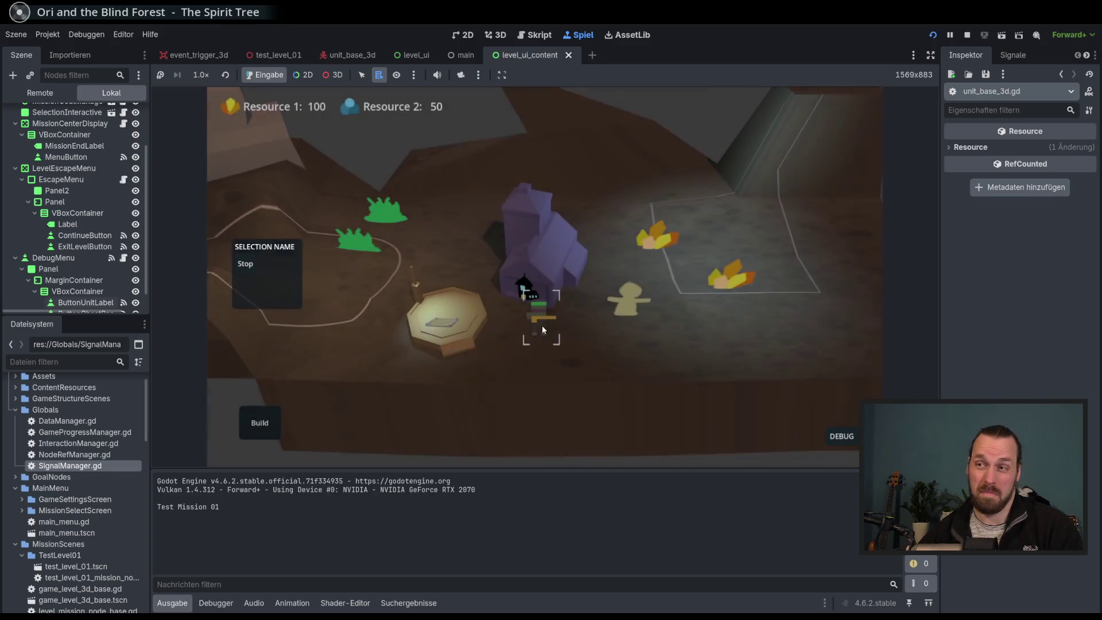
{"action": "left_click", "coordinate": [542, 325]}
{"action": "right_click", "coordinate": [685, 347]}
{"action": "right_click", "coordinate": [597, 371]}
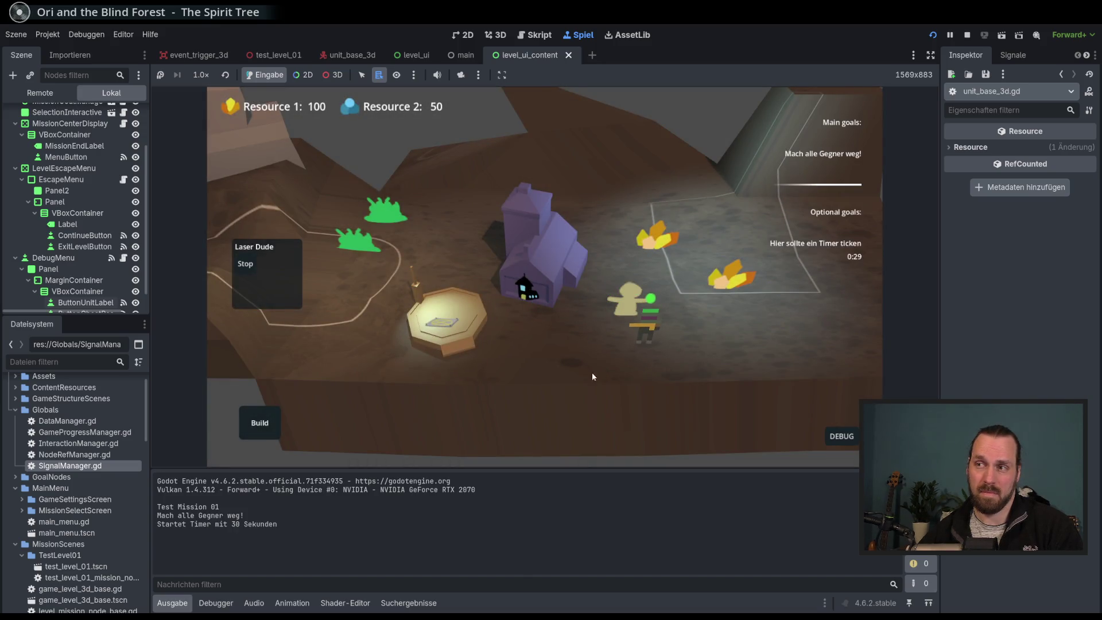
Send Laser Dude to several spots and check the printed queue line in the log.
{"action": "right_click", "coordinate": [719, 316]}
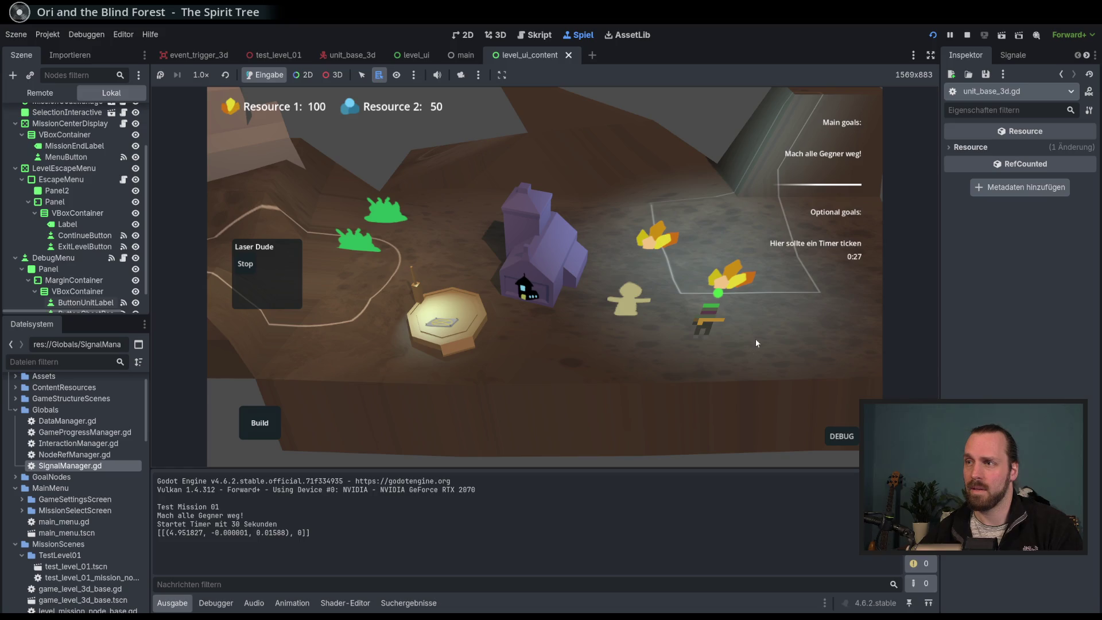
{"action": "right_click", "coordinate": [766, 350]}
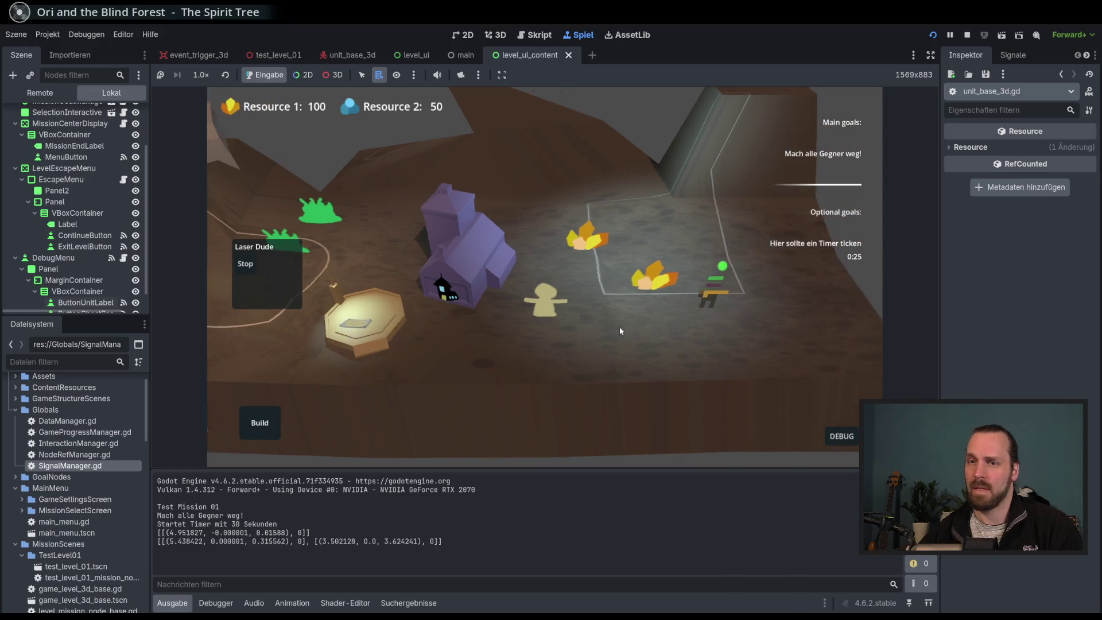
{"action": "right_click", "coordinate": [545, 237]}
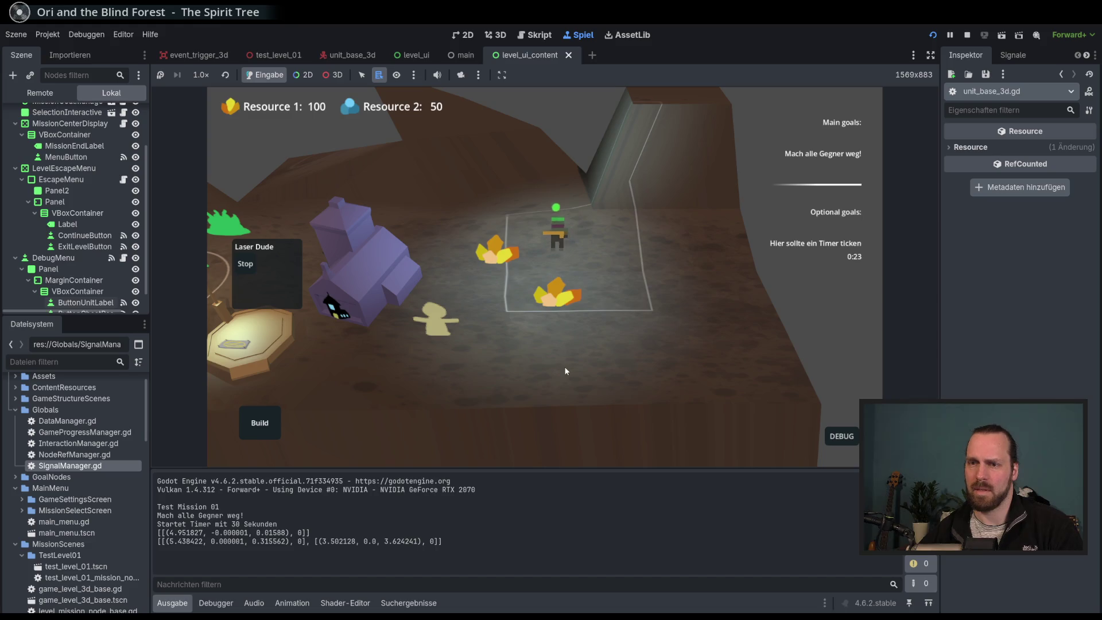
{"action": "right_click", "coordinate": [533, 394]}
{"action": "right_click", "coordinate": [704, 324]}
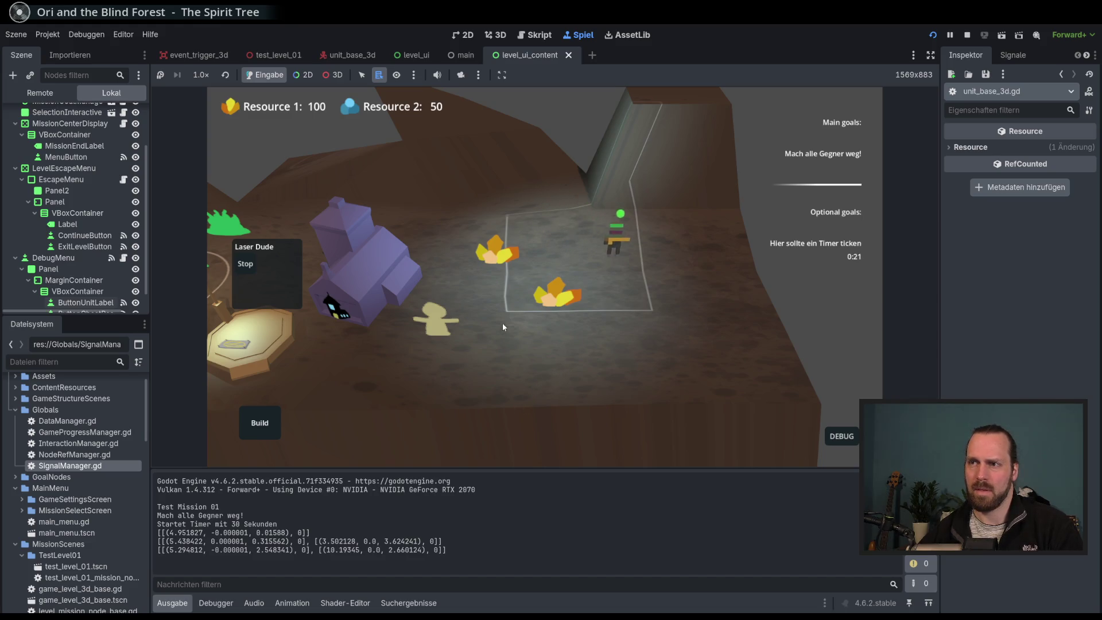
{"action": "left_click_drag", "start_coordinate": [248, 560], "coordinate": [578, 559]}
{"action": "right_click", "coordinate": [568, 239]}
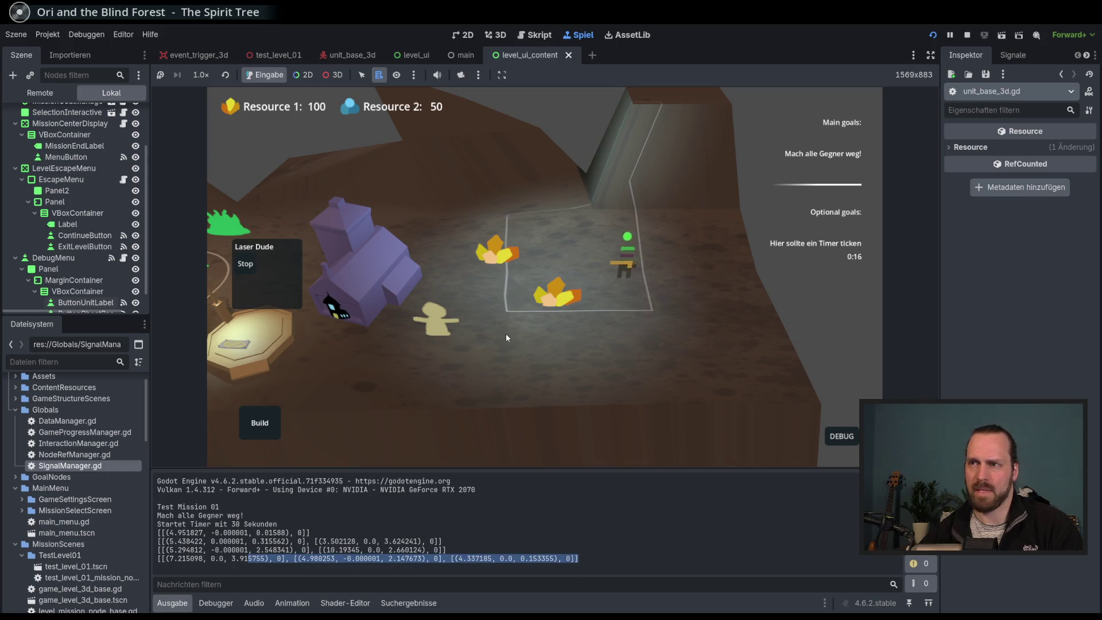
Turn on the state and queue debug labels, queue more moves, then stop the game.
{"action": "left_click", "coordinate": [841, 436]}
{"action": "left_click", "coordinate": [833, 328]}
{"action": "right_click", "coordinate": [672, 298]}
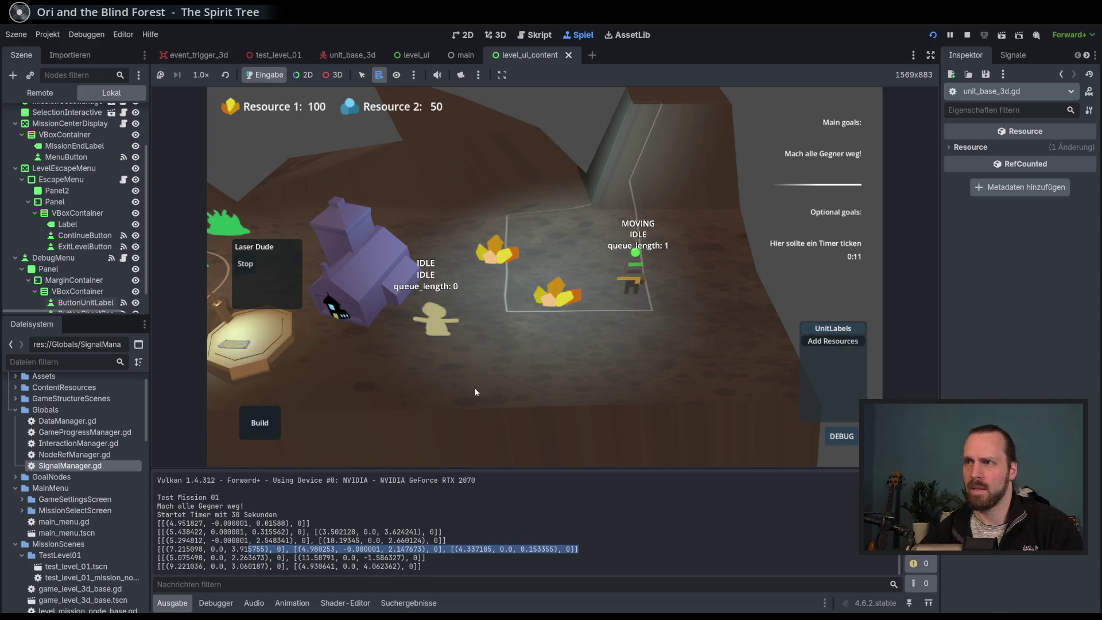
{"action": "right_click", "coordinate": [663, 251]}
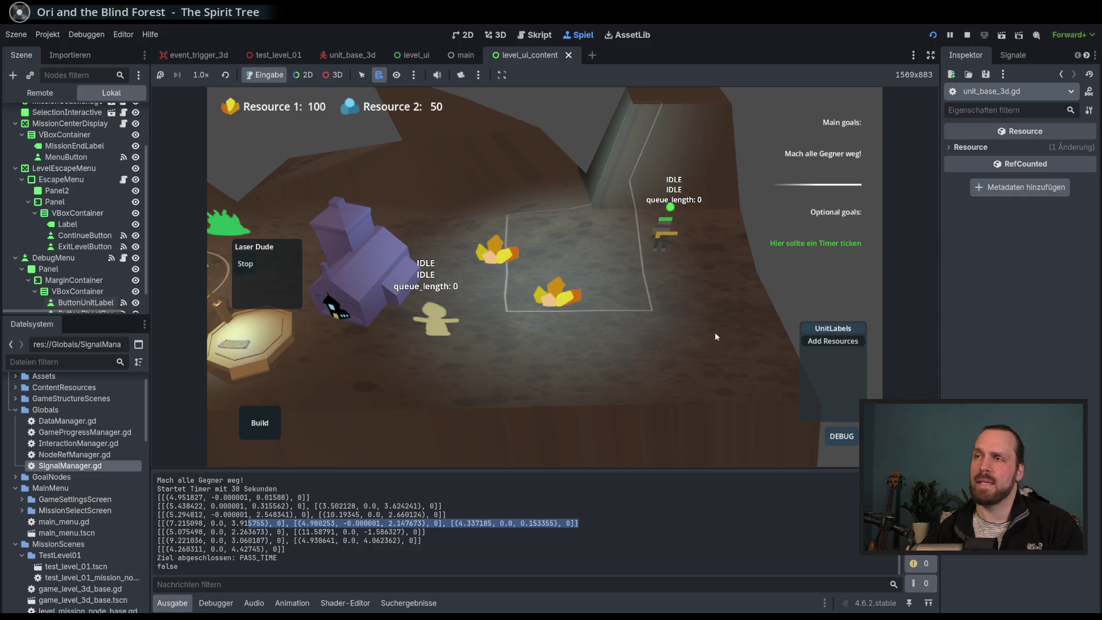
{"action": "right_click", "coordinate": [412, 377]}
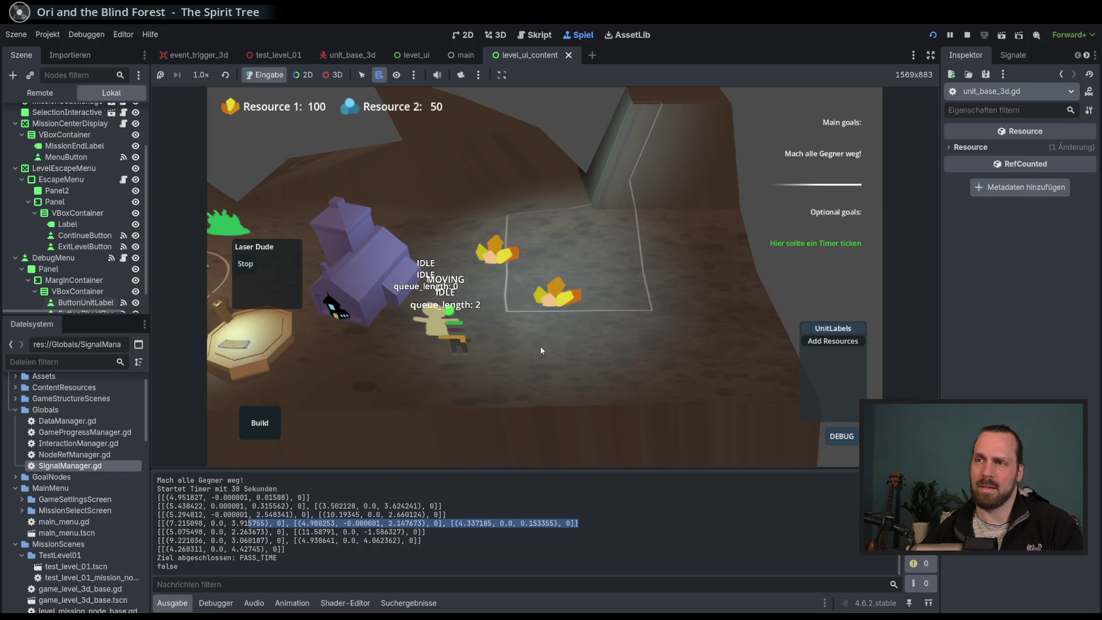
{"action": "right_click", "coordinate": [459, 344]}
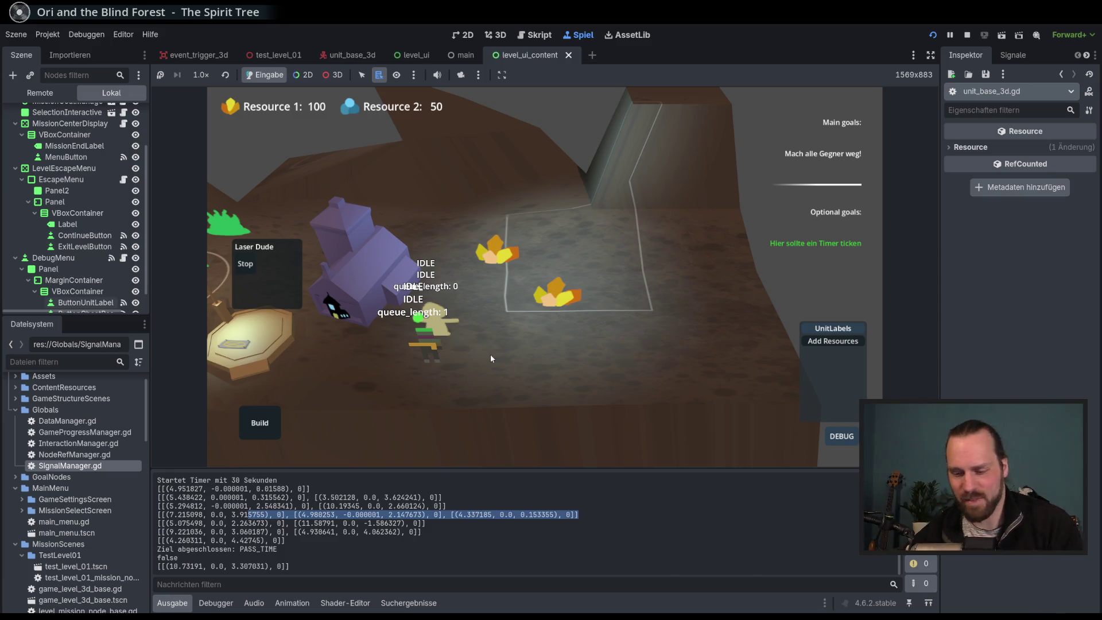
{"action": "key", "text": "F8"}
{"action": "left_click", "coordinate": [541, 338]}
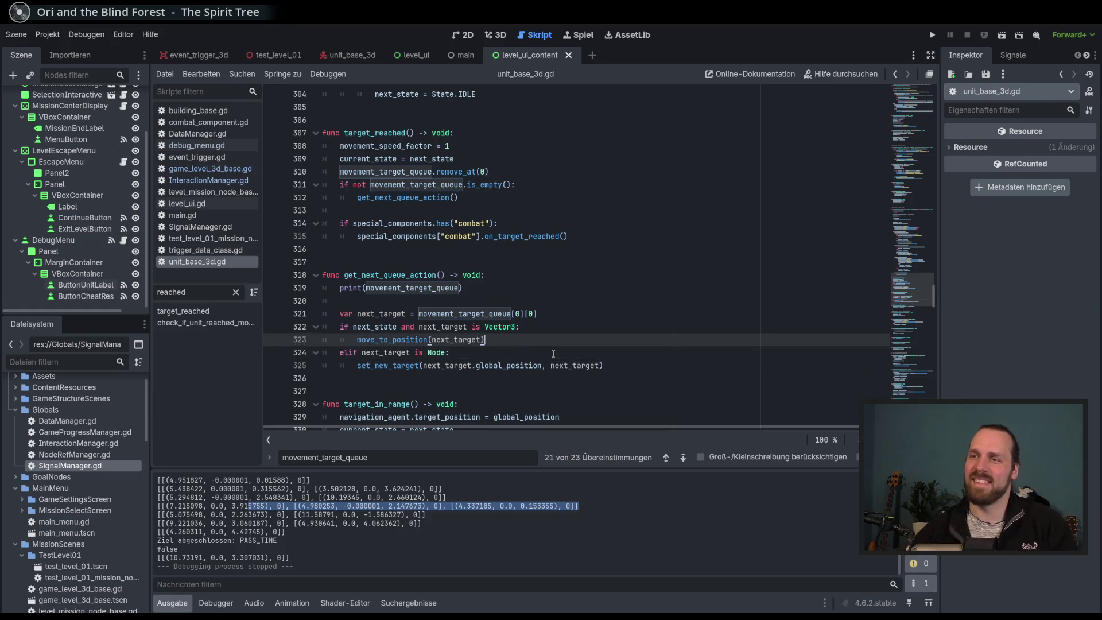
Review the get_next_queue_action function code around lines 318–324.
{"action": "left_click", "coordinate": [553, 354]}
{"action": "scroll", "coordinate": [553, 354], "scroll_direction": "down", "scroll_amount": 1}
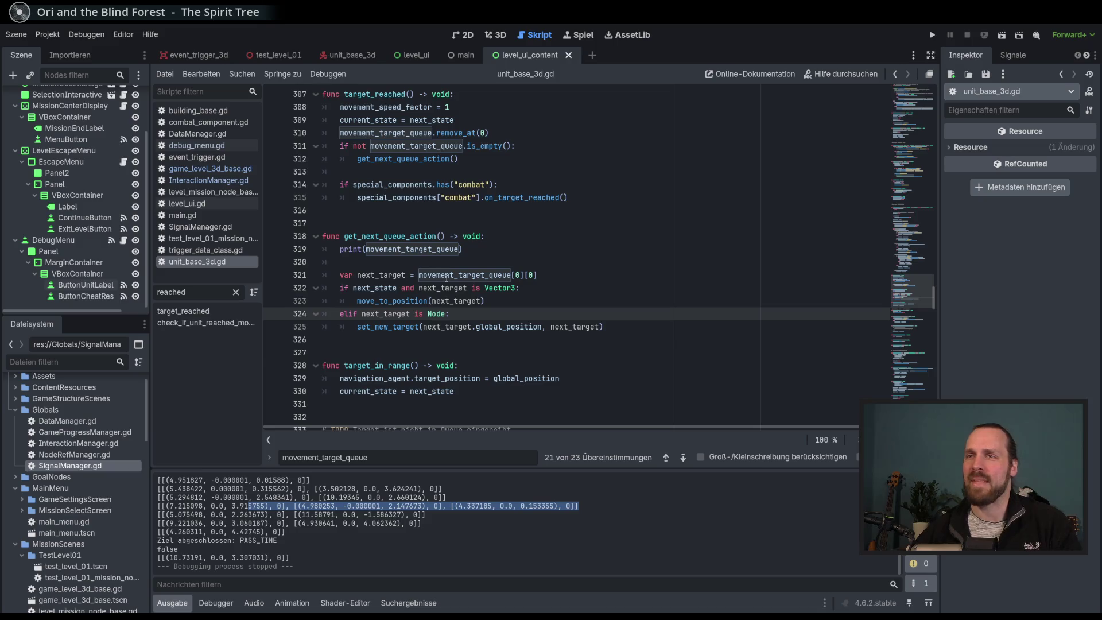
{"action": "scroll", "coordinate": [447, 278], "scroll_direction": "up", "scroll_amount": 1}
{"action": "double_click", "coordinate": [396, 276]}
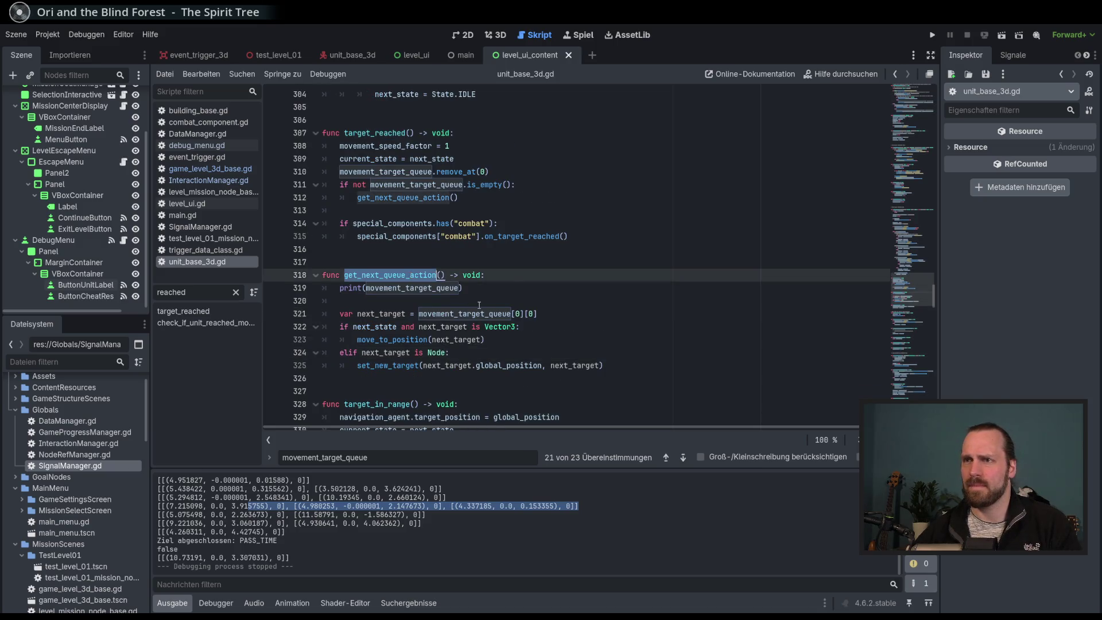
{"action": "scroll", "coordinate": [479, 305], "scroll_direction": "up", "scroll_amount": 2}
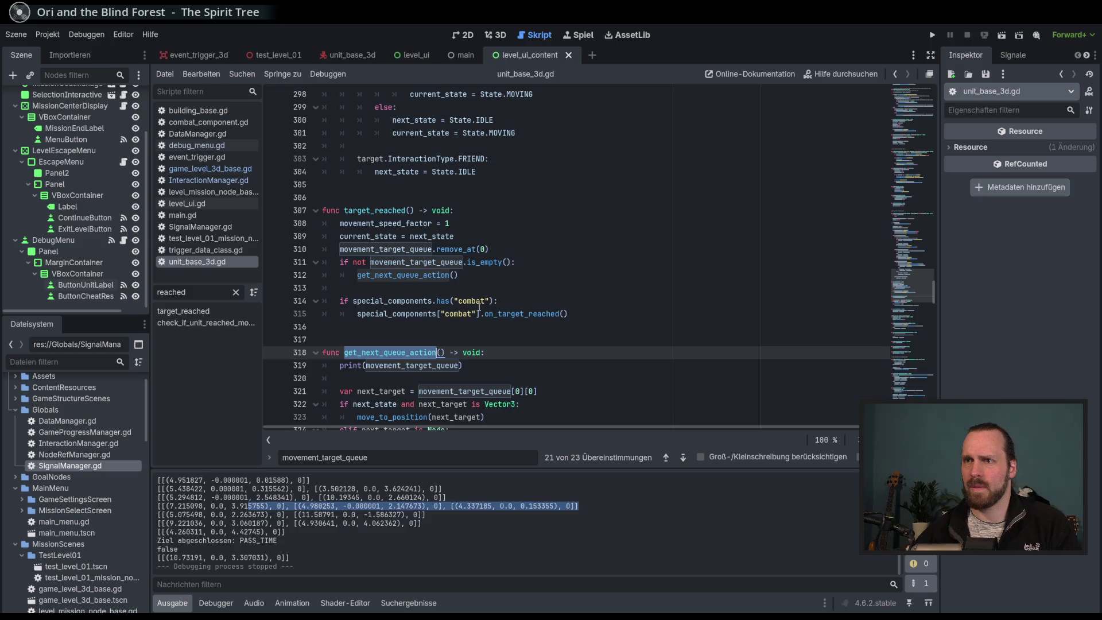
{"action": "scroll", "coordinate": [479, 307], "scroll_direction": "up", "scroll_amount": 1}
{"action": "scroll", "coordinate": [479, 307], "scroll_direction": "down", "scroll_amount": 2}
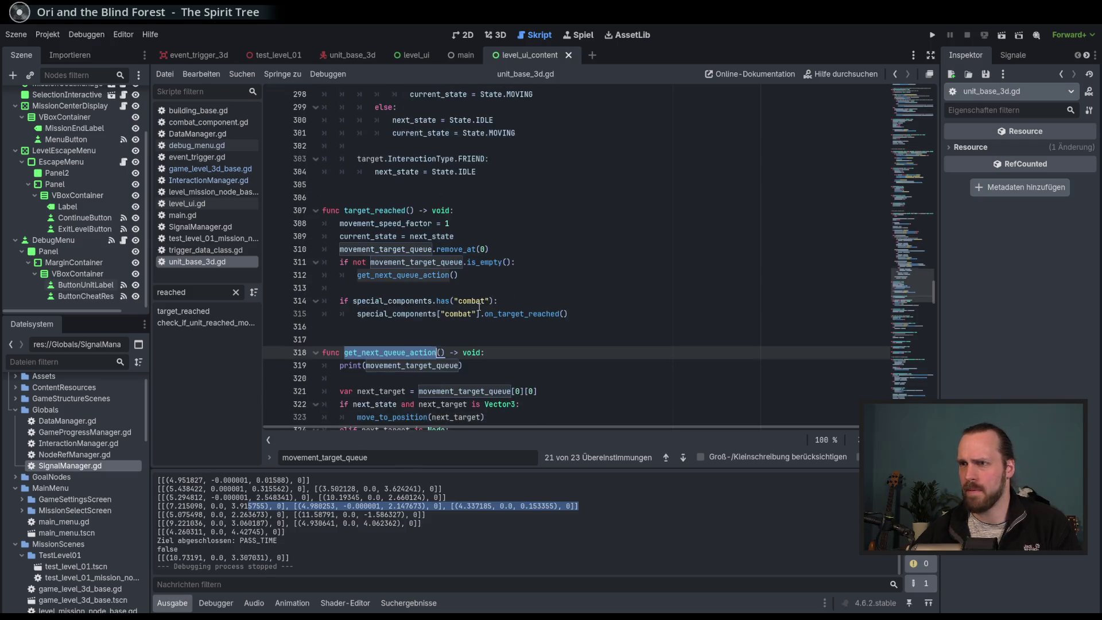
{"action": "scroll", "coordinate": [479, 307], "scroll_direction": "down", "scroll_amount": 2}
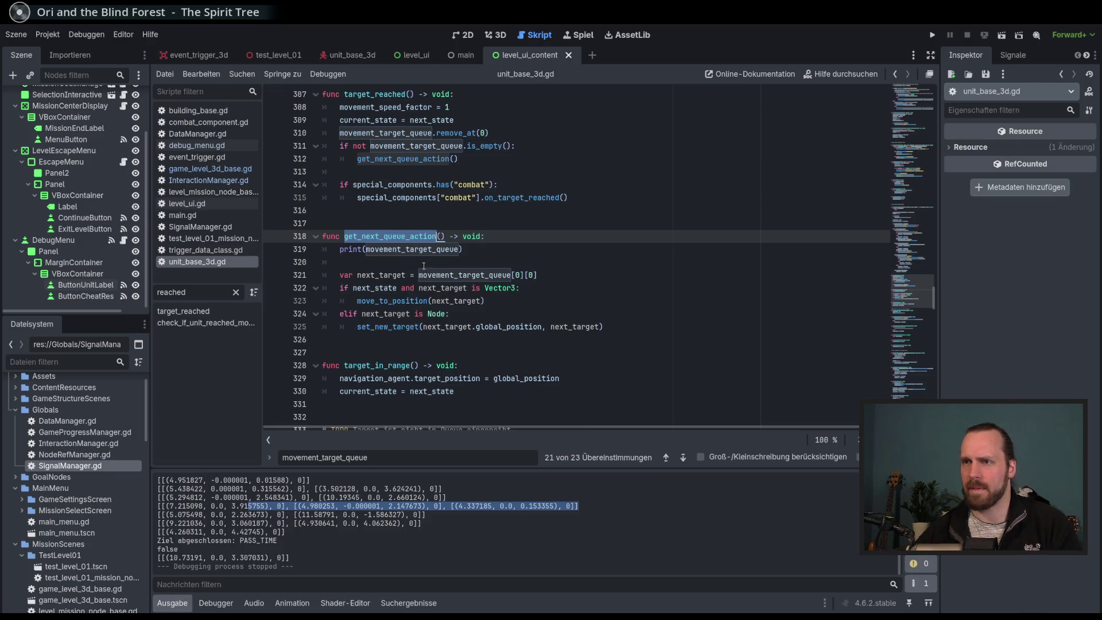
Highlight next_target to trace its uses around the function.
{"action": "double_click", "coordinate": [381, 275]}
{"action": "scroll", "coordinate": [468, 305], "scroll_direction": "up", "scroll_amount": 7}
{"action": "scroll", "coordinate": [468, 305], "scroll_direction": "up", "scroll_amount": 8}
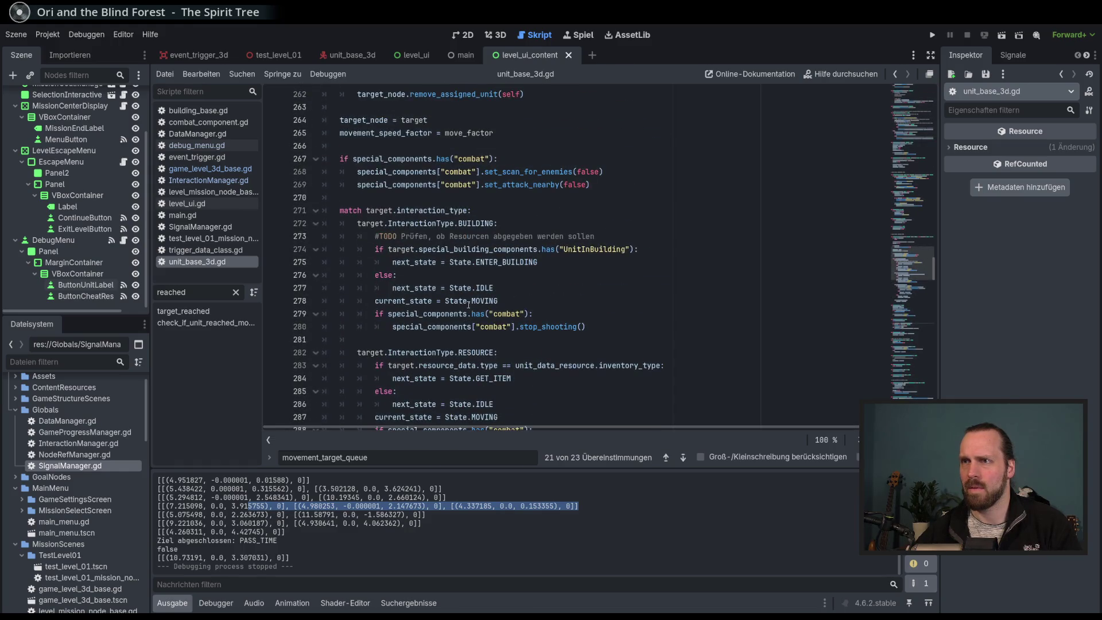
{"action": "scroll", "coordinate": [468, 304], "scroll_direction": "up", "scroll_amount": 3}
{"action": "scroll", "coordinate": [468, 305], "scroll_direction": "down", "scroll_amount": 17}
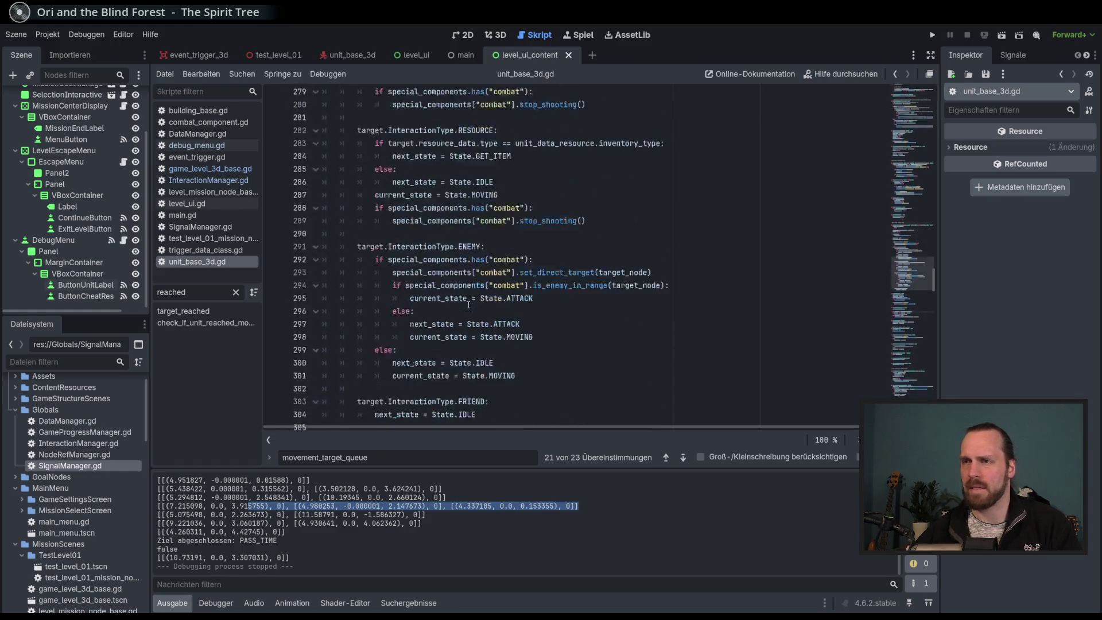
{"action": "scroll", "coordinate": [468, 305], "scroll_direction": "down", "scroll_amount": 1}
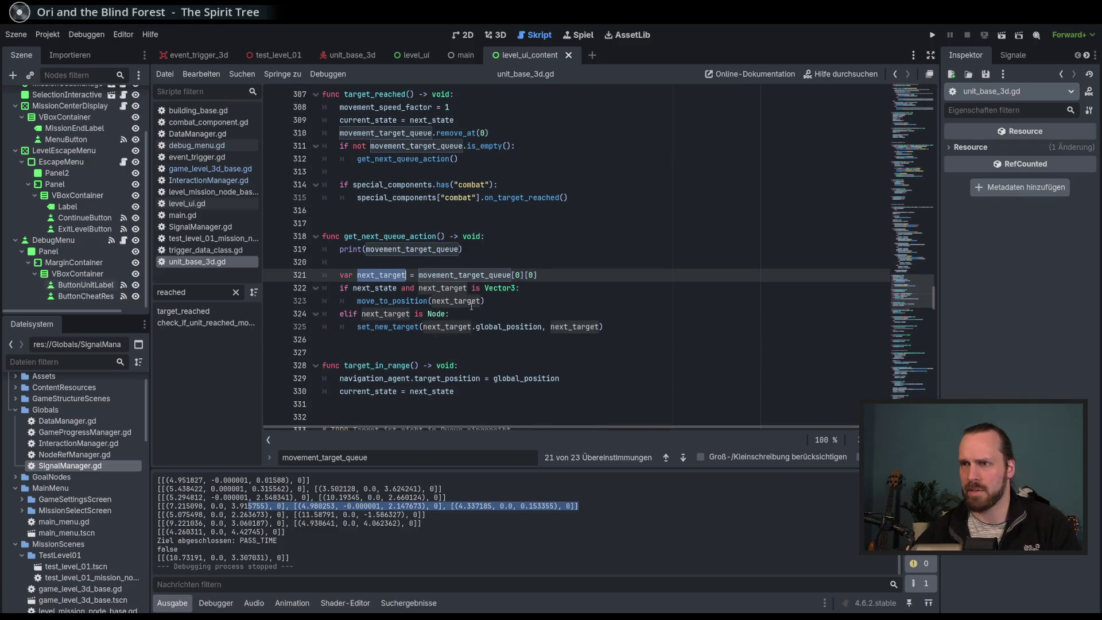
{"action": "left_click", "coordinate": [505, 301]}
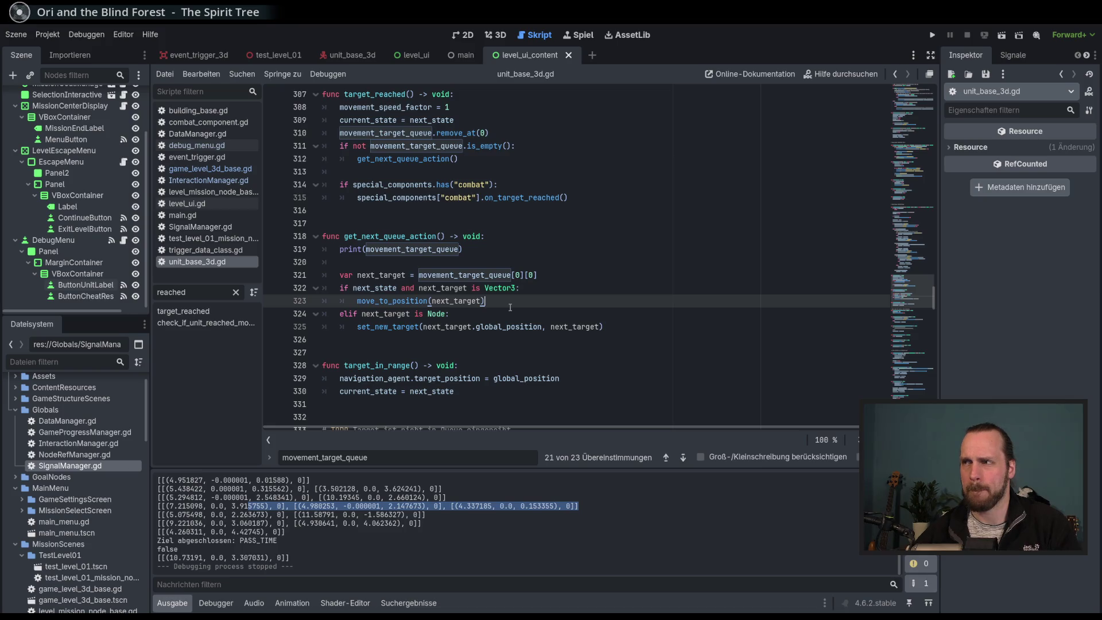
Search the script for 'next_state', then for 'state'.
{"action": "key", "text": "ctrl+f"}
{"action": "type", "text": "next_state"}
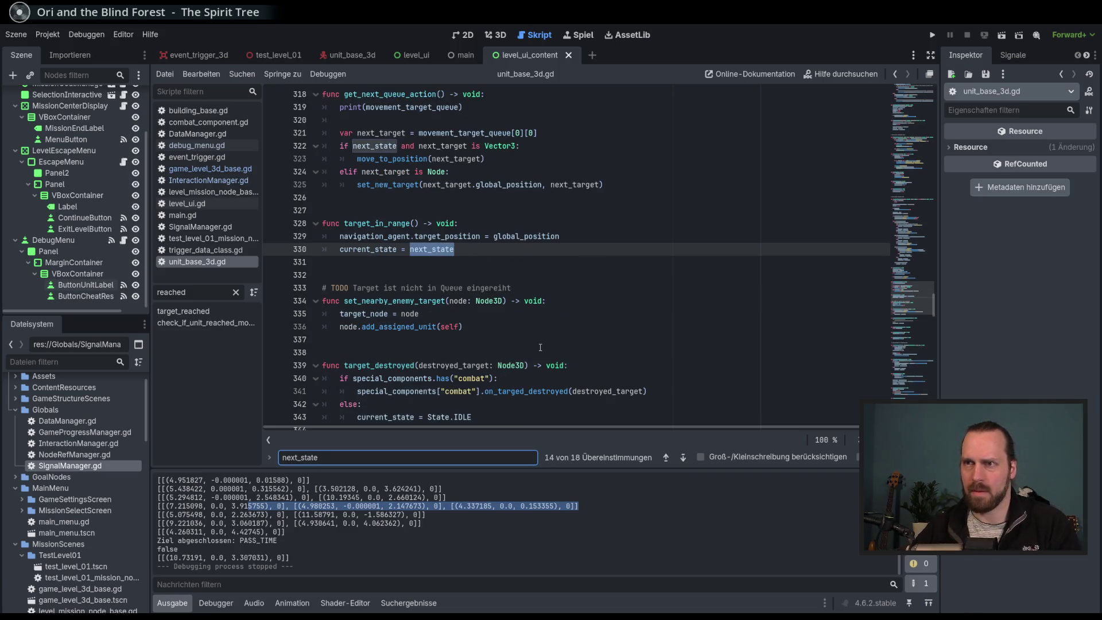
{"action": "key", "text": "ctrl+a"}
{"action": "key", "text": "BackSpace"}
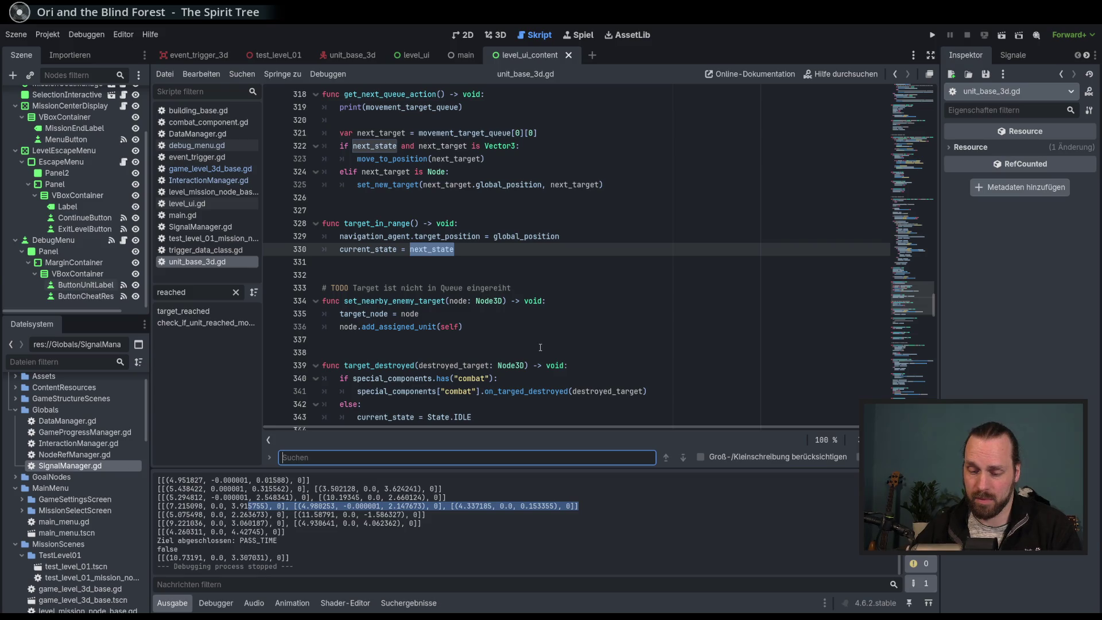
{"action": "type", "text": "state"}
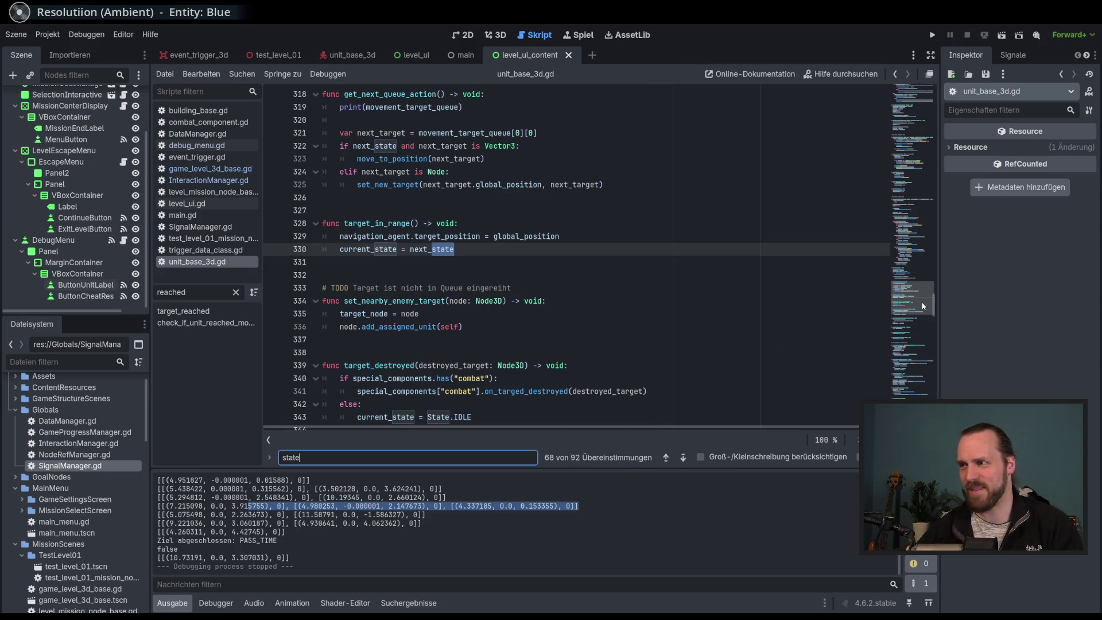
Filter the method list by 'queue' and jump to get_next_queue_action at line 318.
{"action": "left_click", "coordinate": [235, 292]}
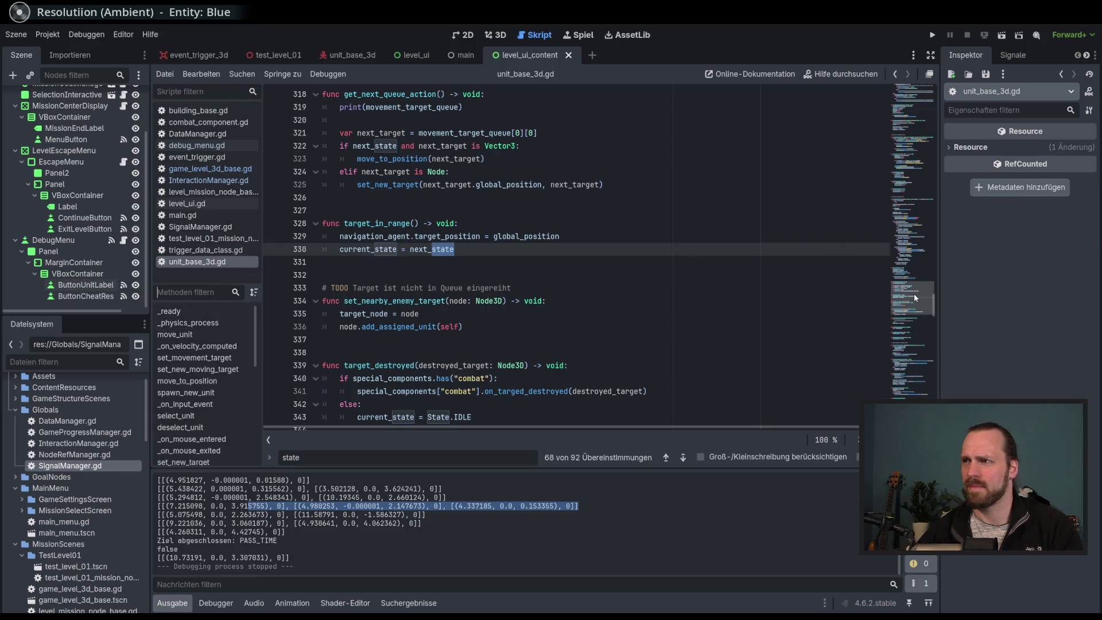
{"action": "type", "text": "queue"}
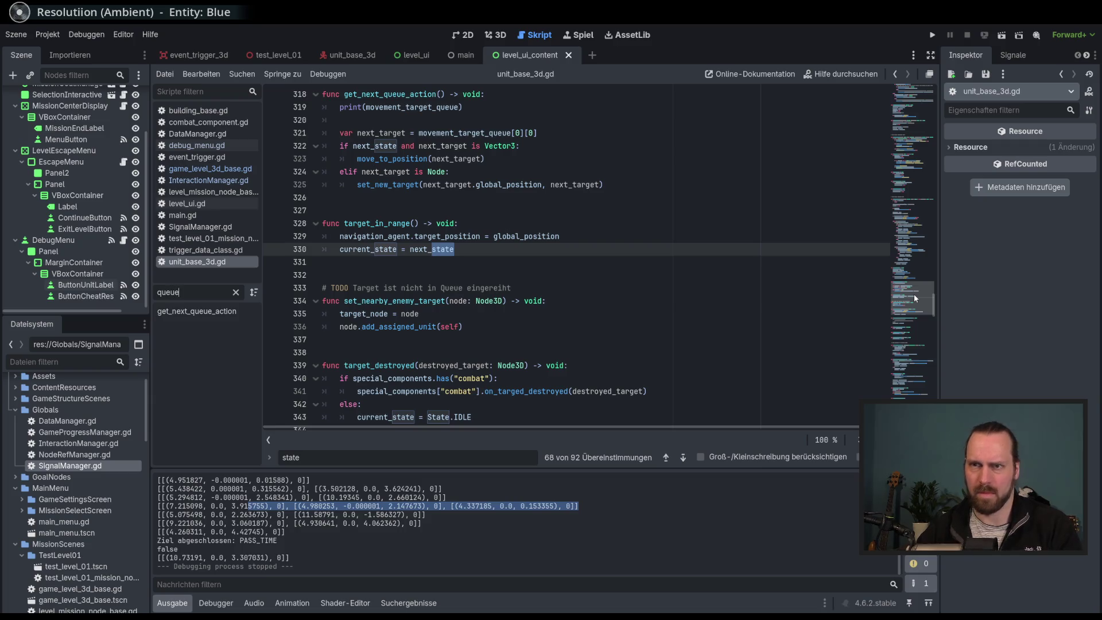
{"action": "left_click", "coordinate": [196, 311]}
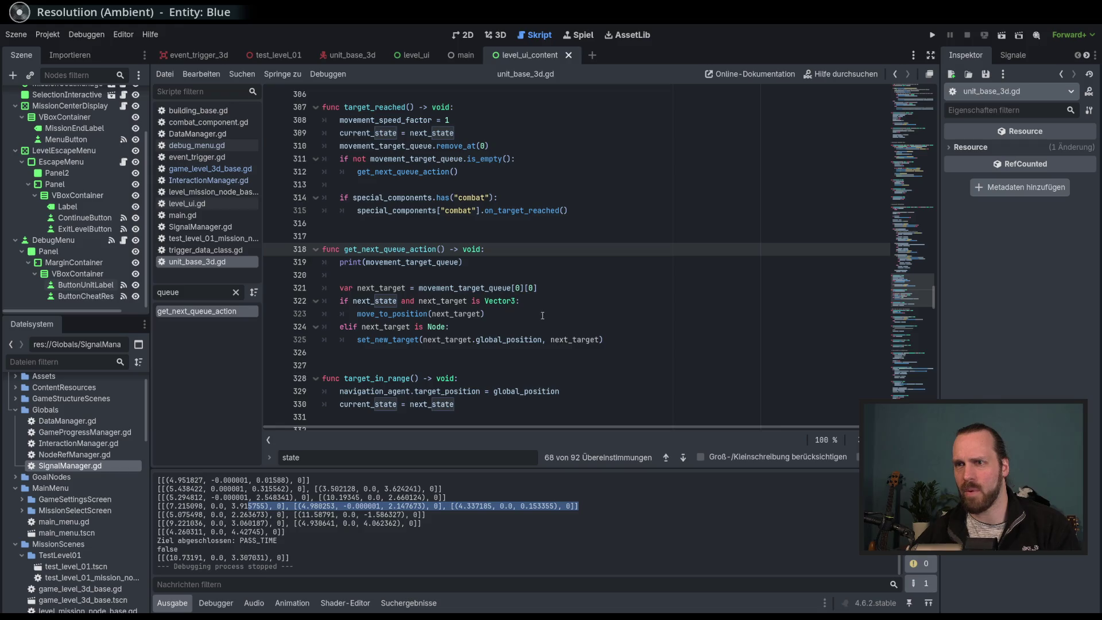
Delete the commented-out queue lines 77–88 below pass in the State.IDLE branch.
{"action": "scroll", "coordinate": [542, 315], "scroll_direction": "down", "scroll_amount": 3}
{"action": "scroll", "coordinate": [912, 304], "scroll_direction": "down", "scroll_amount": 1}
{"action": "mouse_move", "coordinate": [913, 296]}
{"action": "left_mouse_down"}
{"action": "mouse_move", "coordinate": [915, 112]}
{"action": "mouse_move", "coordinate": [914, 164]}
{"action": "mouse_move", "coordinate": [913, 149]}
{"action": "left_mouse_up"}
{"action": "left_click_drag", "start_coordinate": [689, 274], "coordinate": [569, 137]}
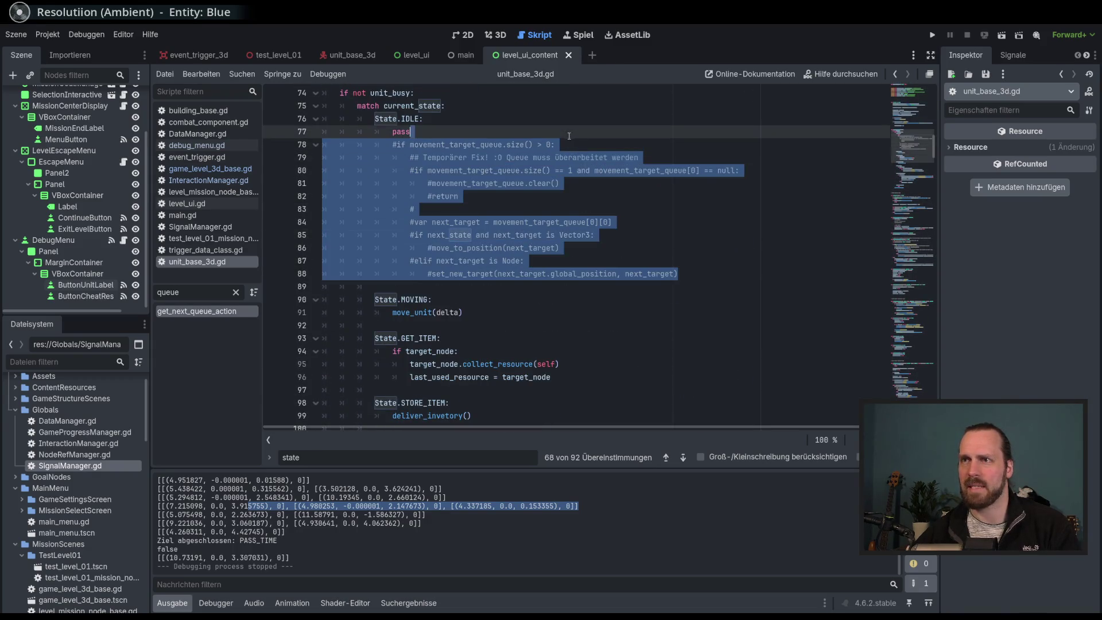
{"action": "key", "text": "Delete"}
{"action": "left_click", "coordinate": [637, 209]}
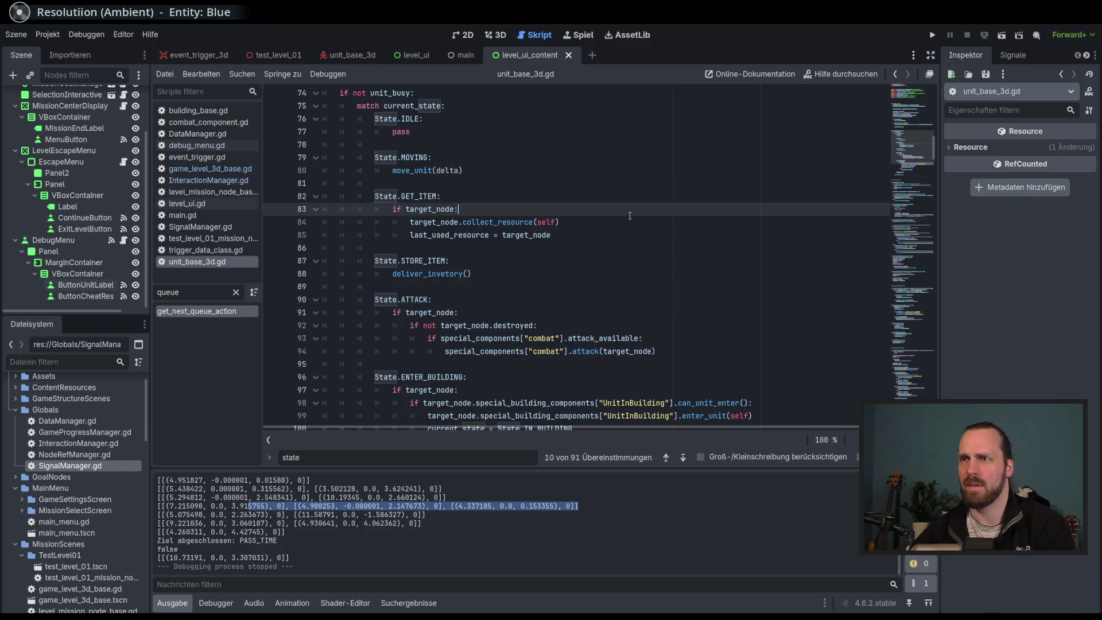
Inspect pass under State.IDLE and go to the refresh_debug_label definition.
{"action": "scroll", "coordinate": [638, 236], "scroll_direction": "up", "scroll_amount": 2}
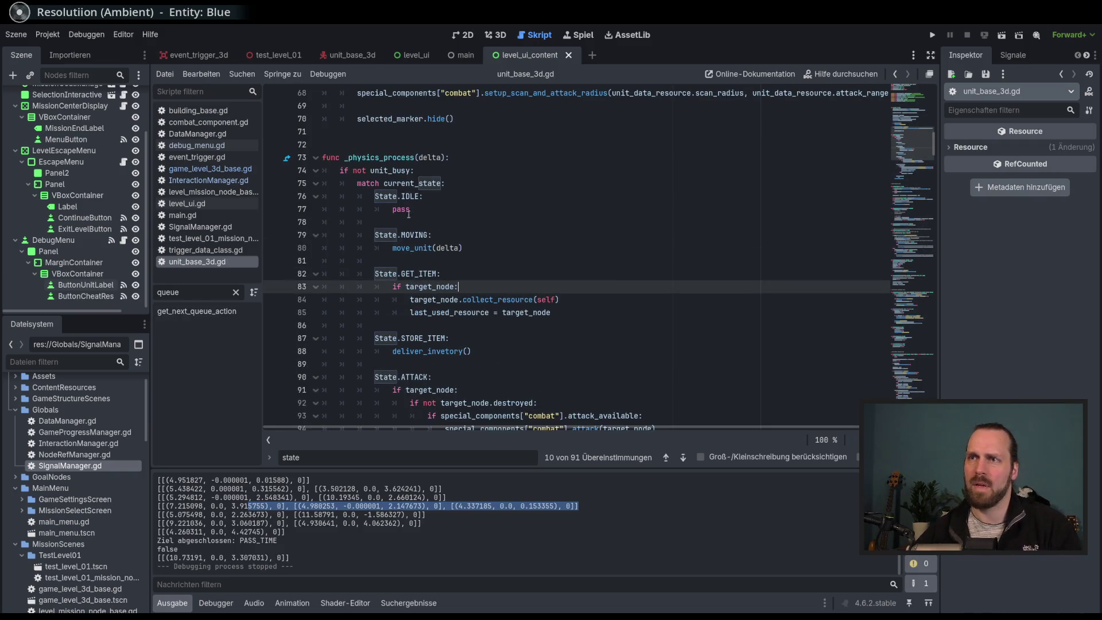
{"action": "double_click", "coordinate": [403, 211]}
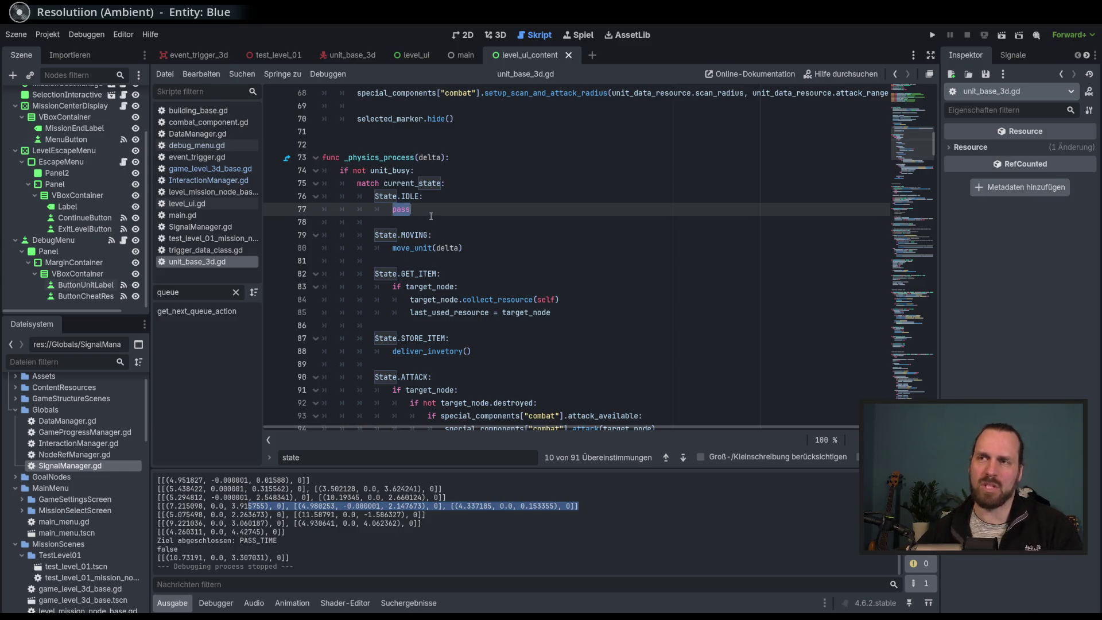
{"action": "scroll", "coordinate": [431, 216], "scroll_direction": "down", "scroll_amount": 7}
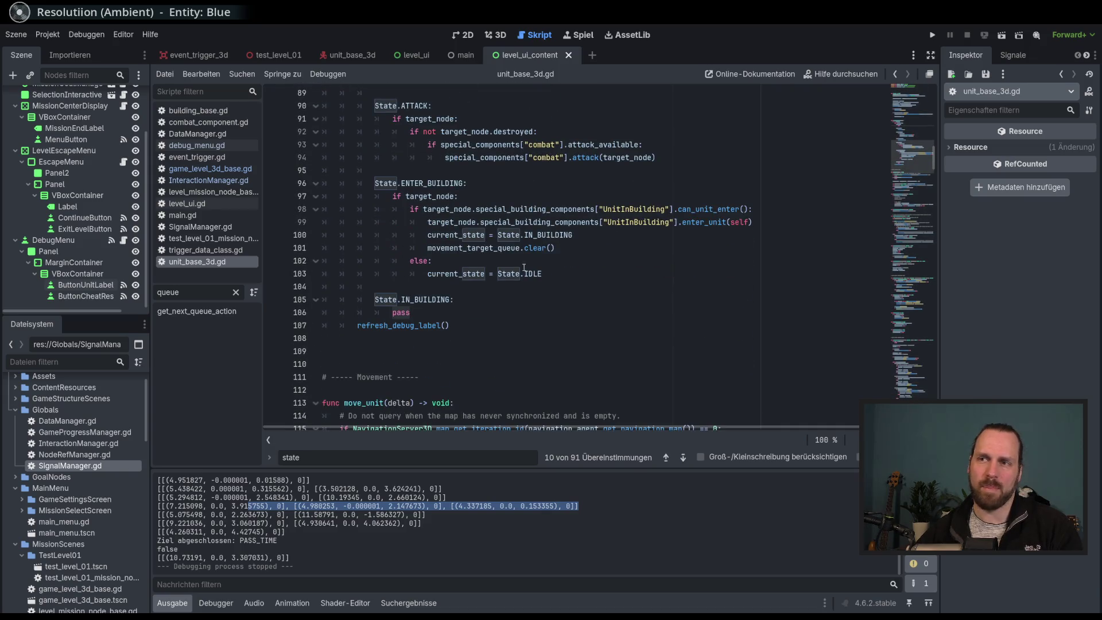
{"action": "left_click", "coordinate": [401, 326]}
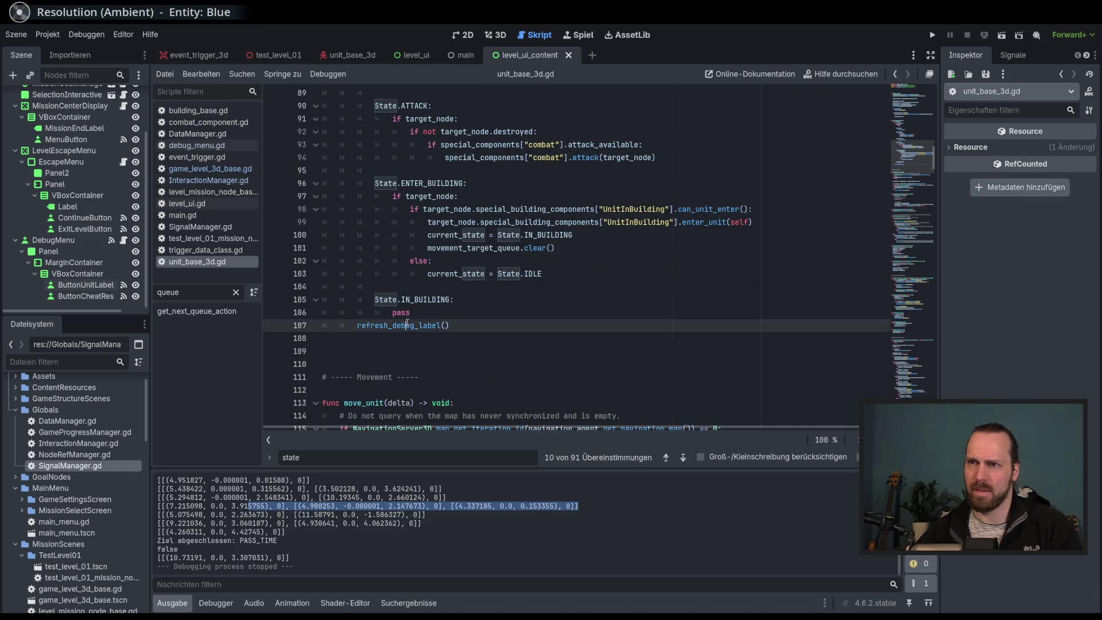
{"action": "left_click", "coordinate": [411, 326], "text": "ctrl"}
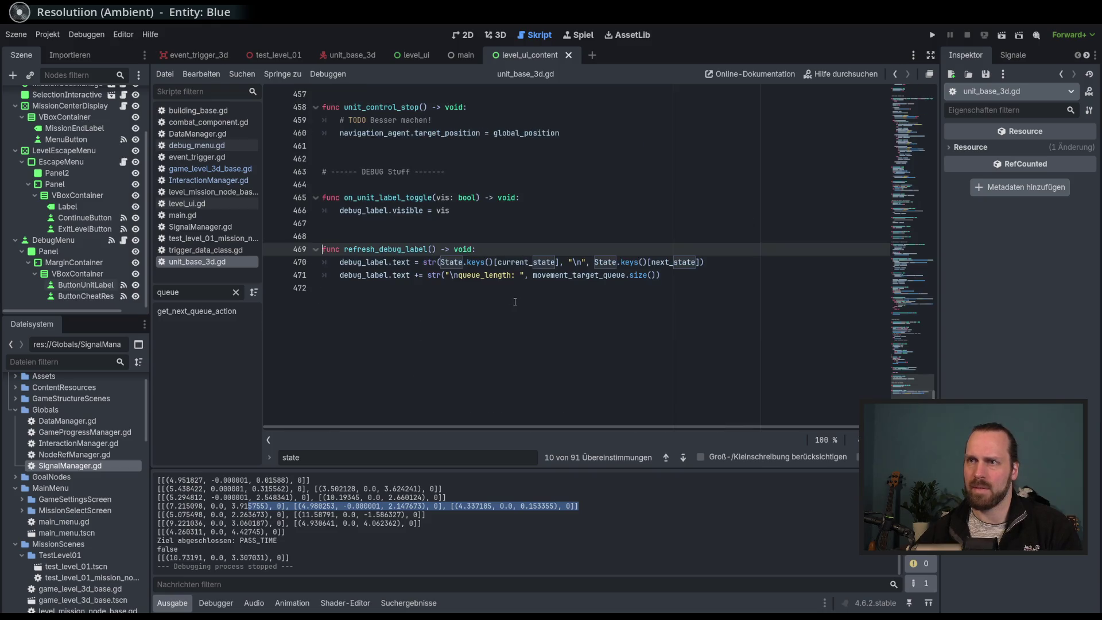
Search the script for 'state' and step through four matches.
{"action": "scroll", "coordinate": [630, 311], "scroll_direction": "up", "scroll_amount": 6}
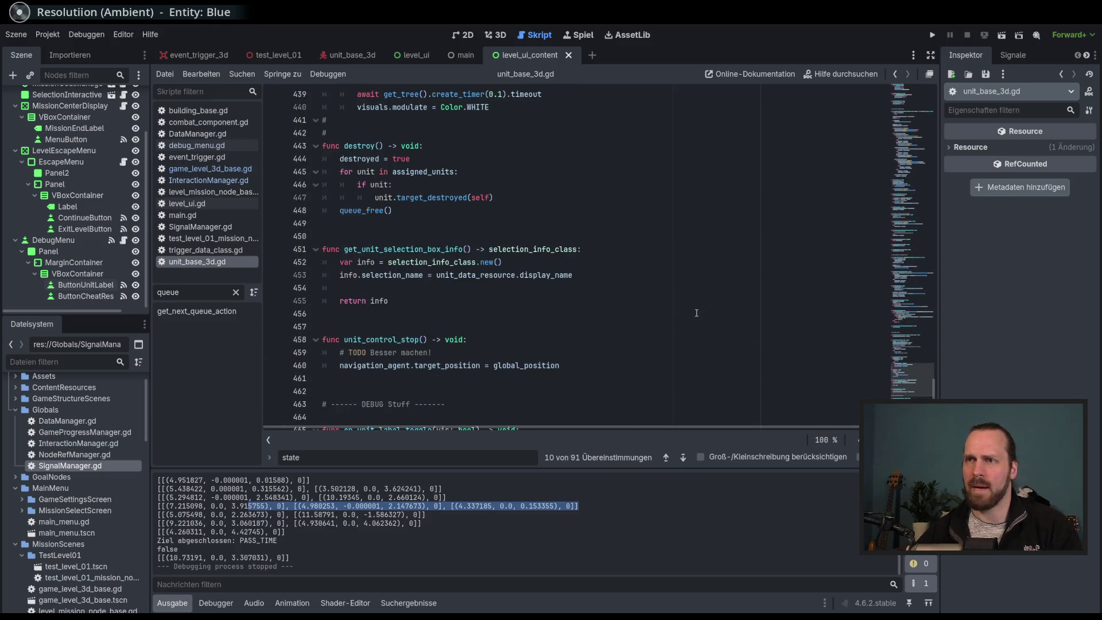
{"action": "scroll", "coordinate": [694, 312], "scroll_direction": "up", "scroll_amount": 5}
{"action": "scroll", "coordinate": [692, 311], "scroll_direction": "up", "scroll_amount": 6}
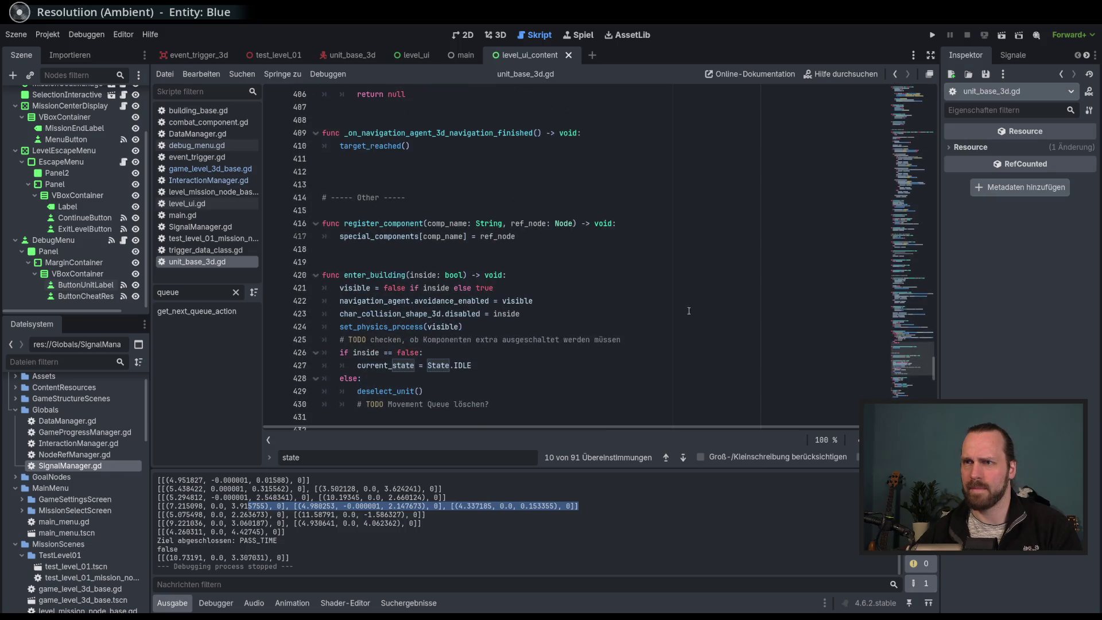
{"action": "left_click", "coordinate": [648, 300]}
{"action": "key", "text": "ctrl+f"}
{"action": "type", "text": "sate"}
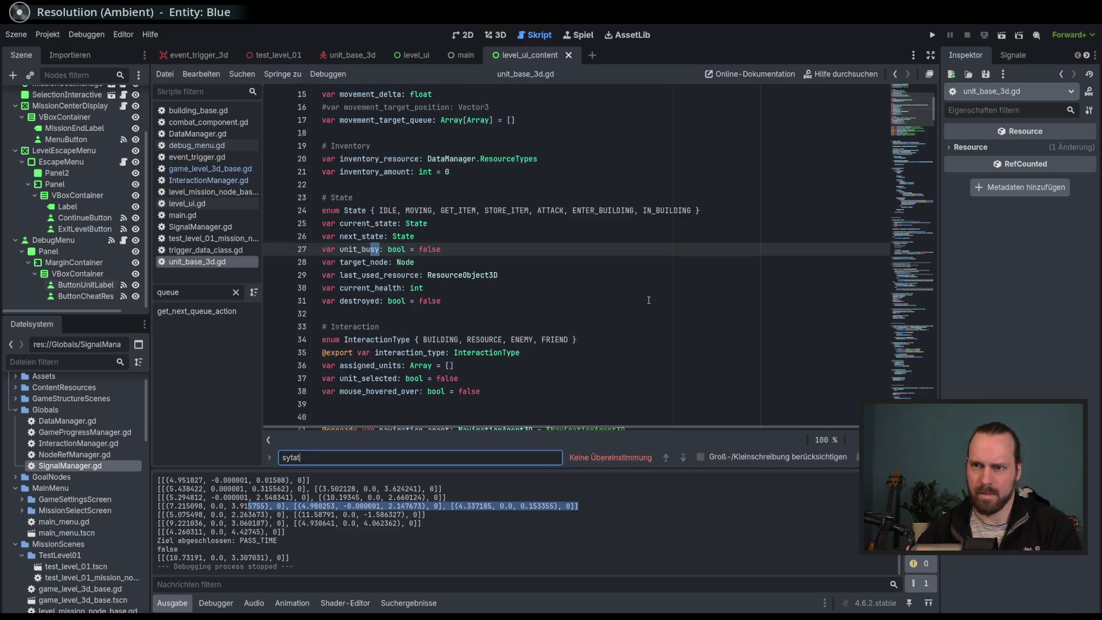
{"action": "key", "text": "BackSpace"}
{"action": "key", "text": "BackSpace"}
{"action": "key", "text": "BackSpace"}
{"action": "type", "text": "tate"}
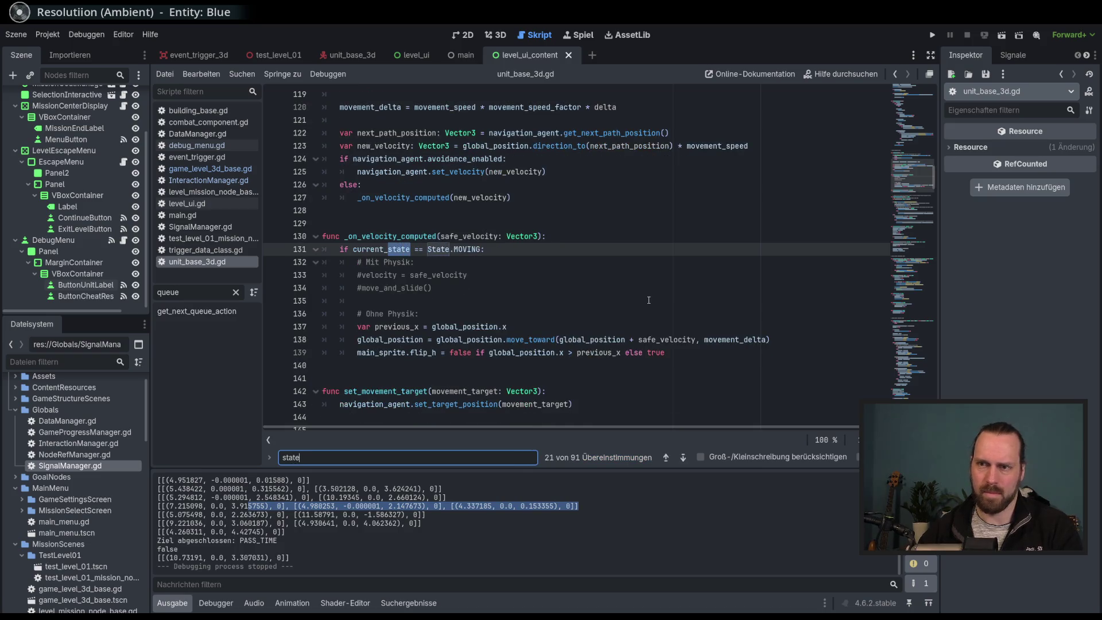
{"action": "left_click", "coordinate": [682, 457]}
{"action": "left_click", "coordinate": [683, 457]}
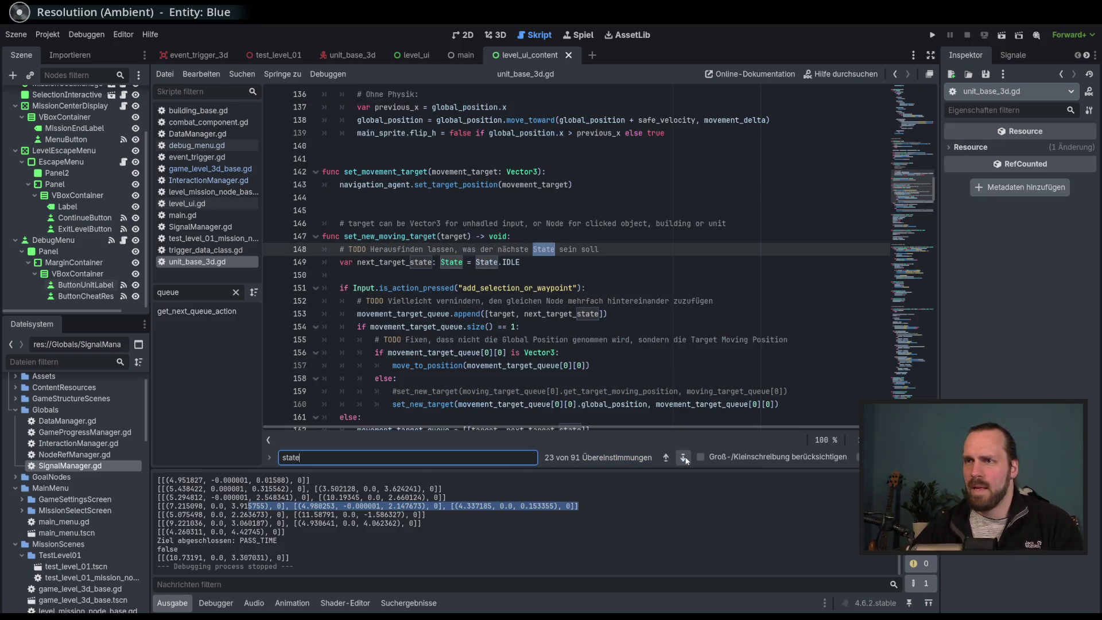
{"action": "left_click", "coordinate": [683, 457]}
{"action": "left_click", "coordinate": [683, 458]}
{"action": "left_click", "coordinate": [683, 457]}
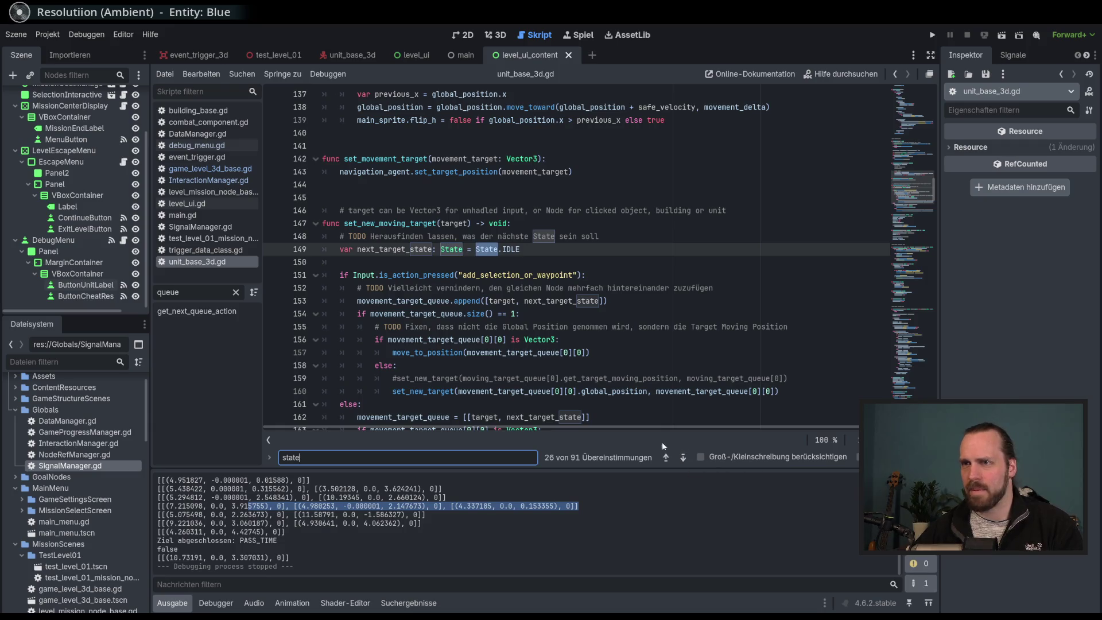
Check the next_target_state IDLE default on line 149 and run the project.
{"action": "double_click", "coordinate": [395, 249]}
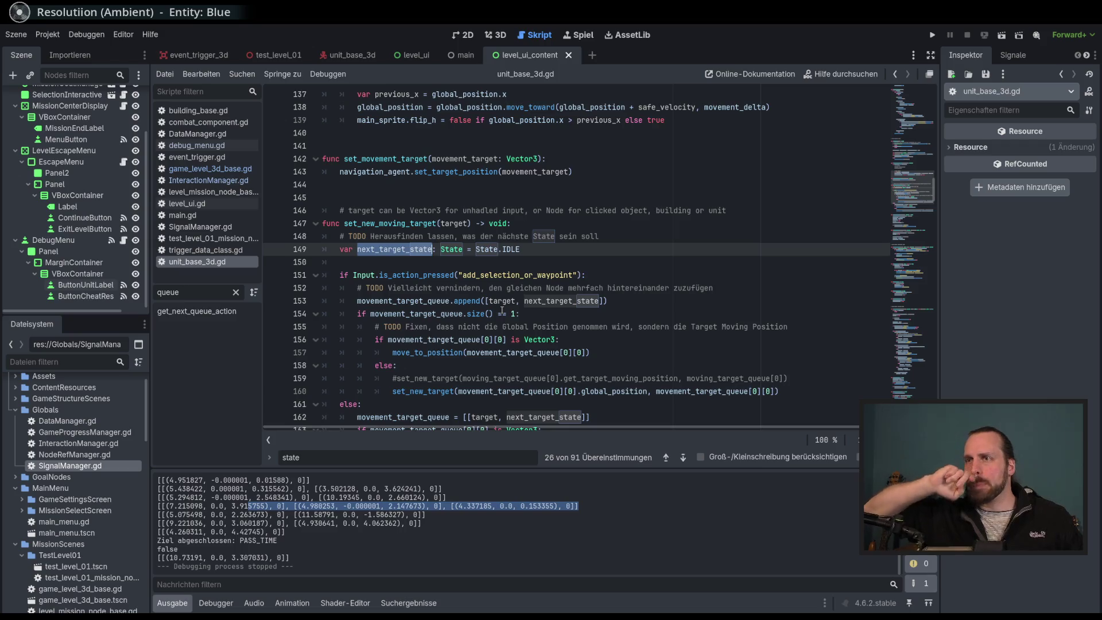
{"action": "double_click", "coordinate": [537, 249]}
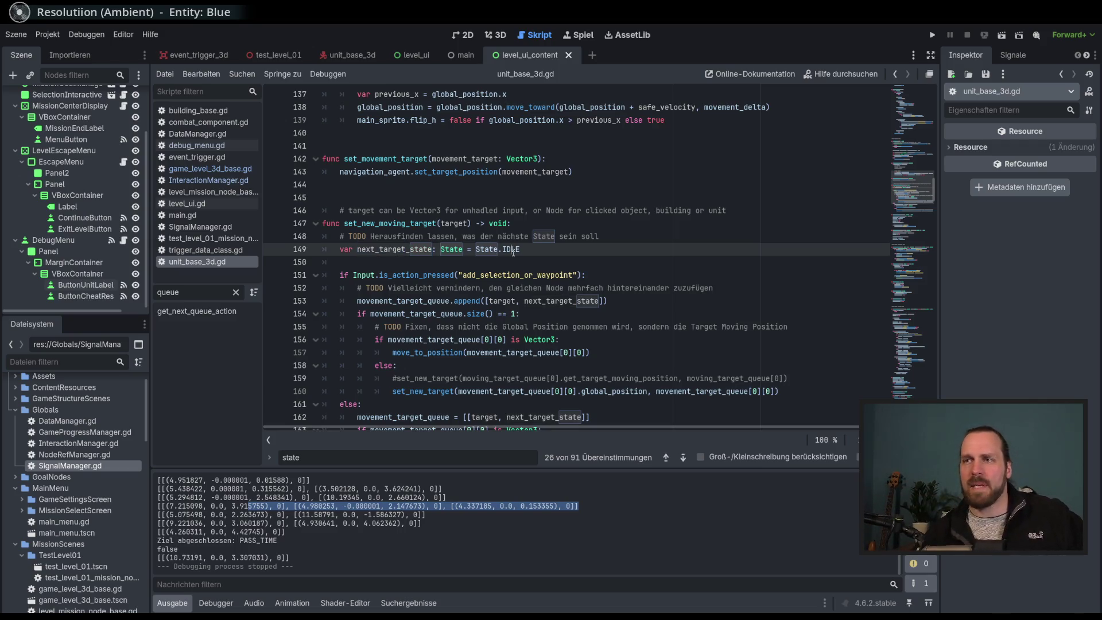
{"action": "key", "text": "F5"}
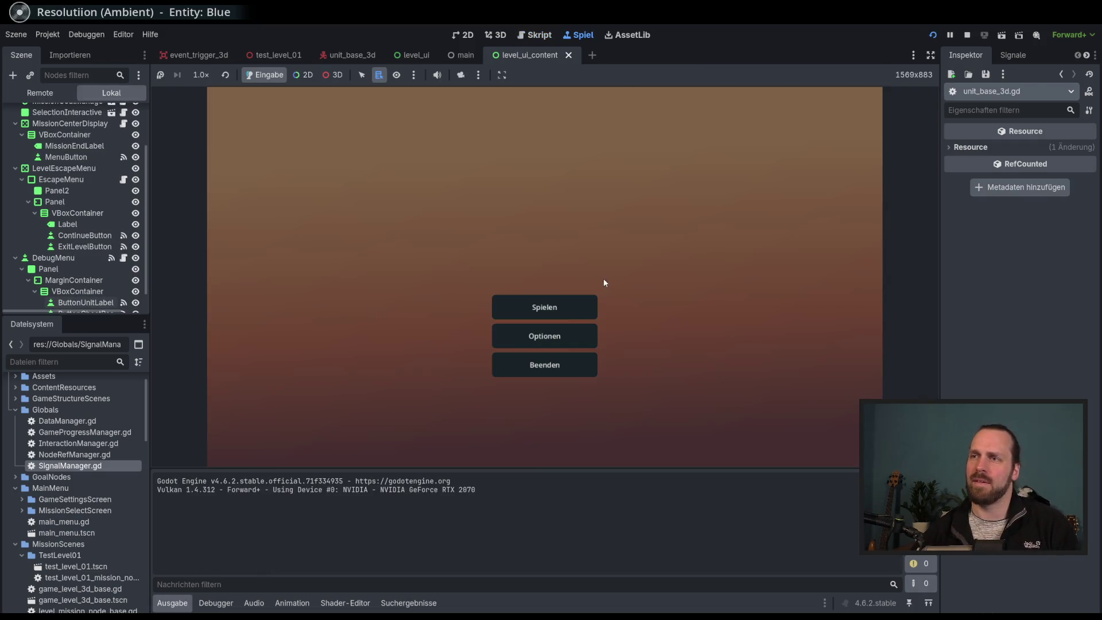
Start Test Mission 01, add debug resources and show unit labels.
{"action": "left_click", "coordinate": [565, 306]}
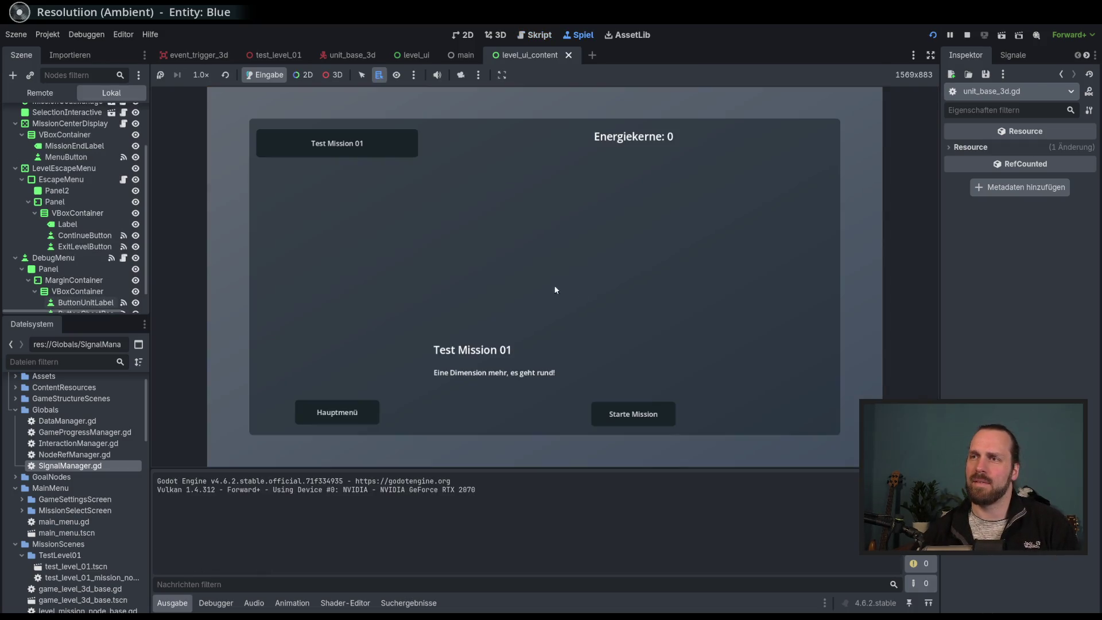
{"action": "left_click", "coordinate": [646, 407]}
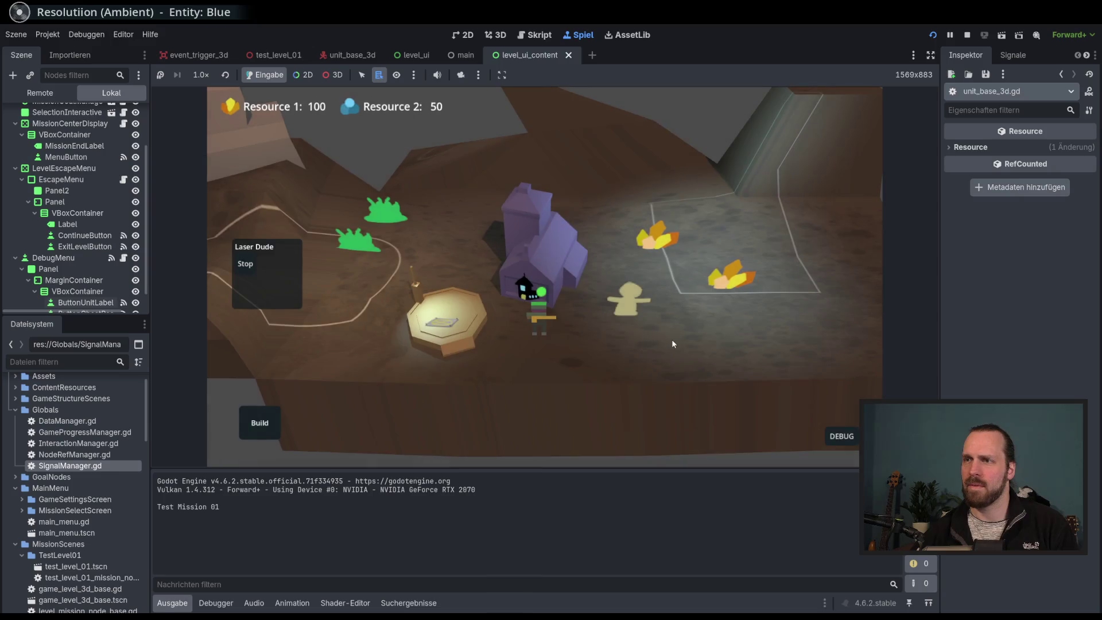
{"action": "left_click", "coordinate": [841, 436]}
{"action": "left_click", "coordinate": [846, 340]}
{"action": "left_click", "coordinate": [832, 328]}
{"action": "left_click_drag", "start_coordinate": [833, 328], "coordinate": [540, 317]}
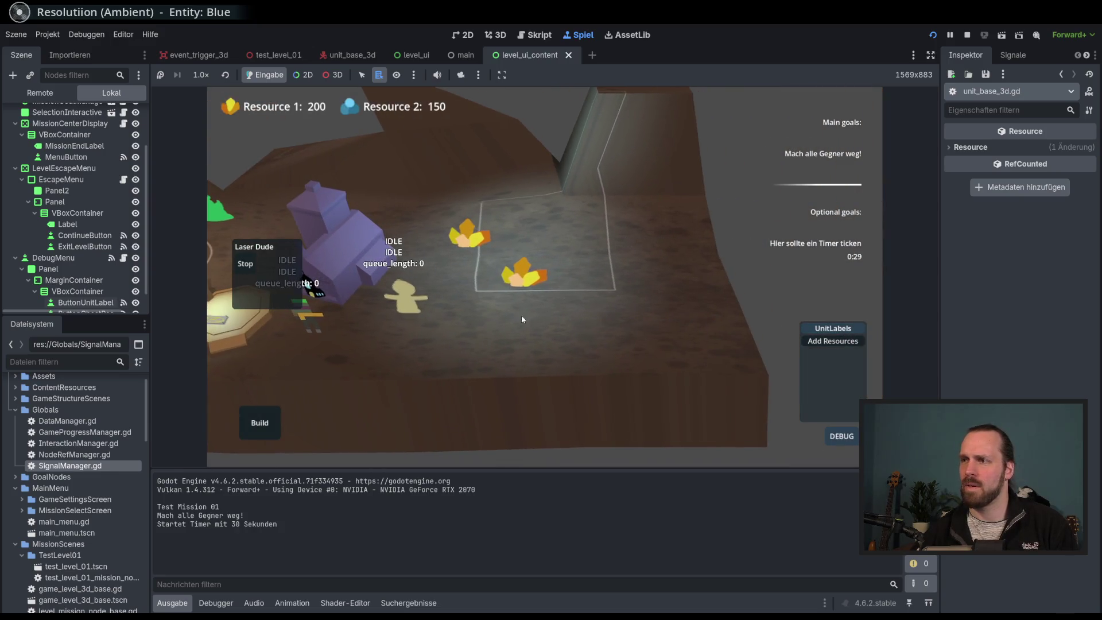
Order the unit through a series of queued waypoints left and right.
{"action": "right_click", "coordinate": [517, 350]}
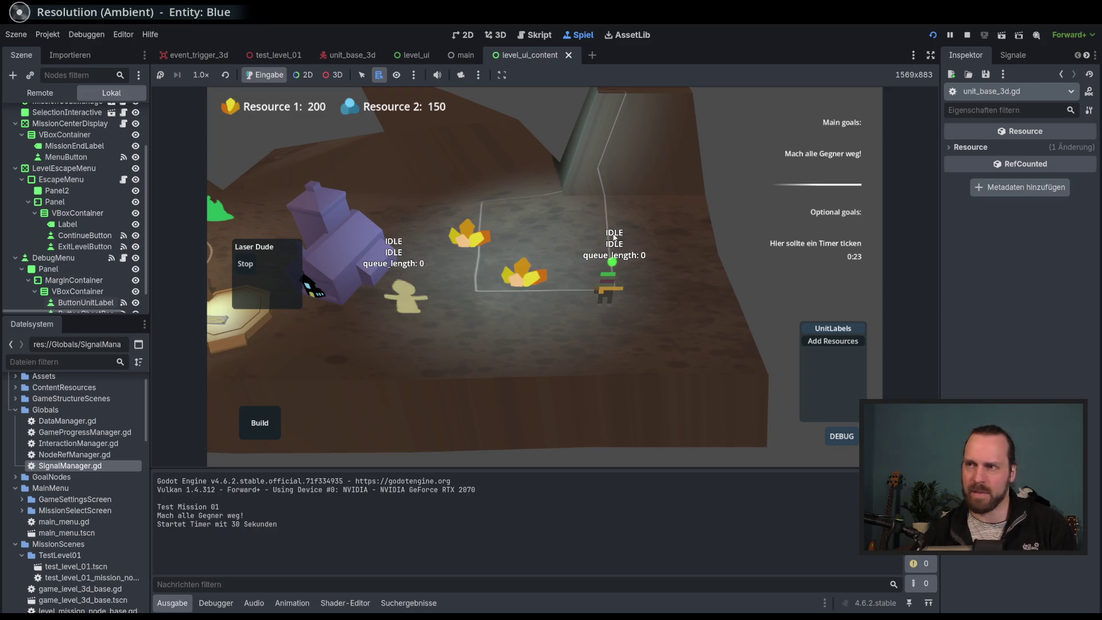
{"action": "right_click", "coordinate": [696, 334]}
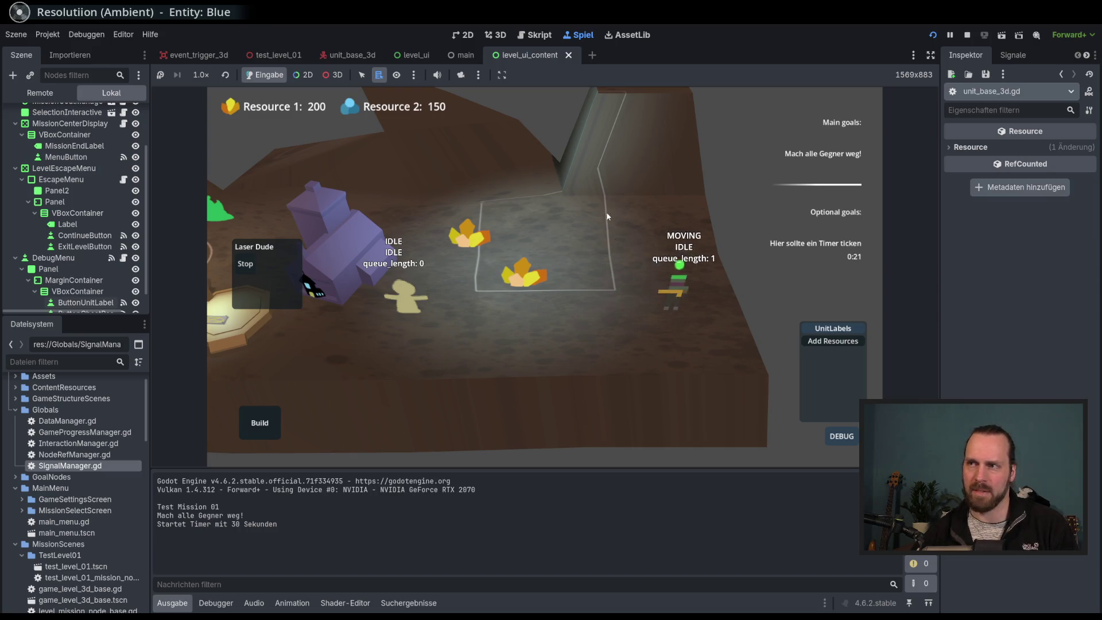
{"action": "right_click", "coordinate": [532, 343]}
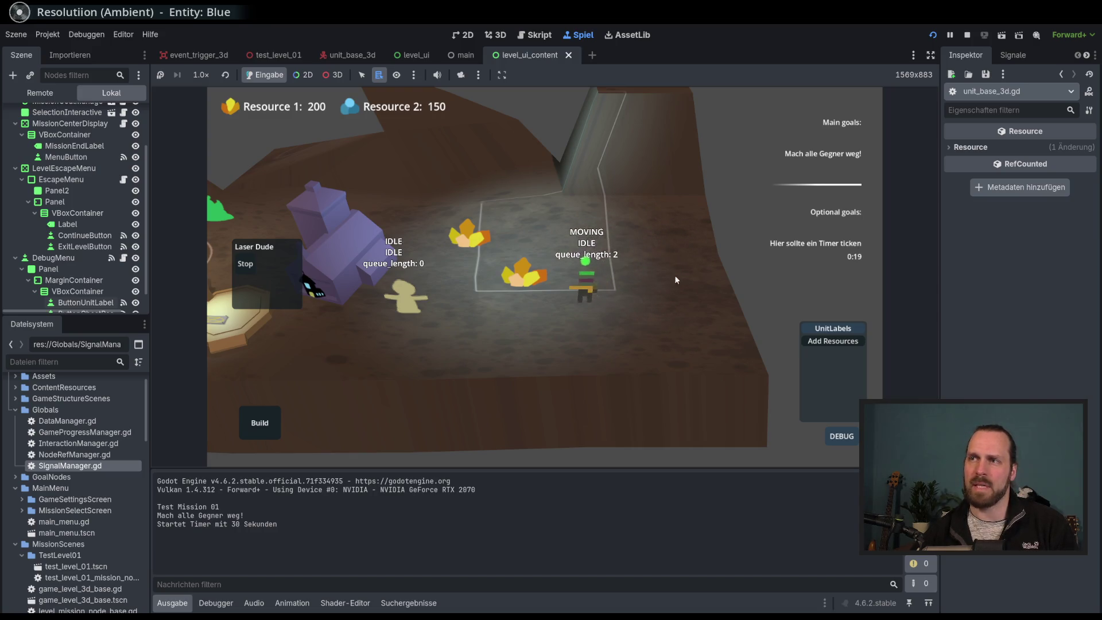
{"action": "right_click", "coordinate": [638, 299]}
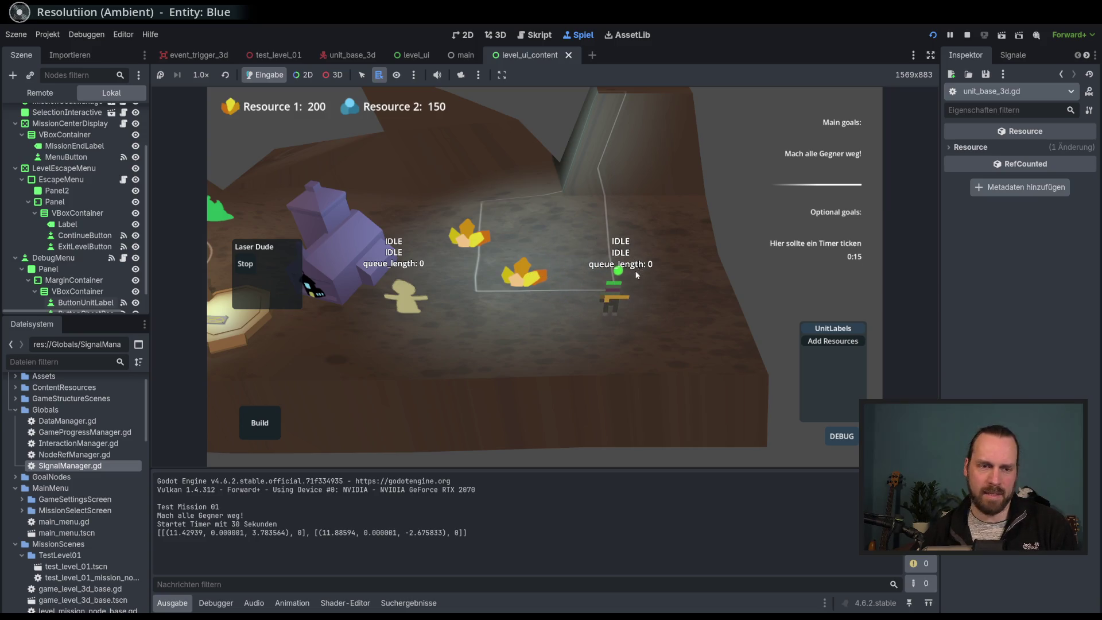
{"action": "right_click", "coordinate": [563, 209]}
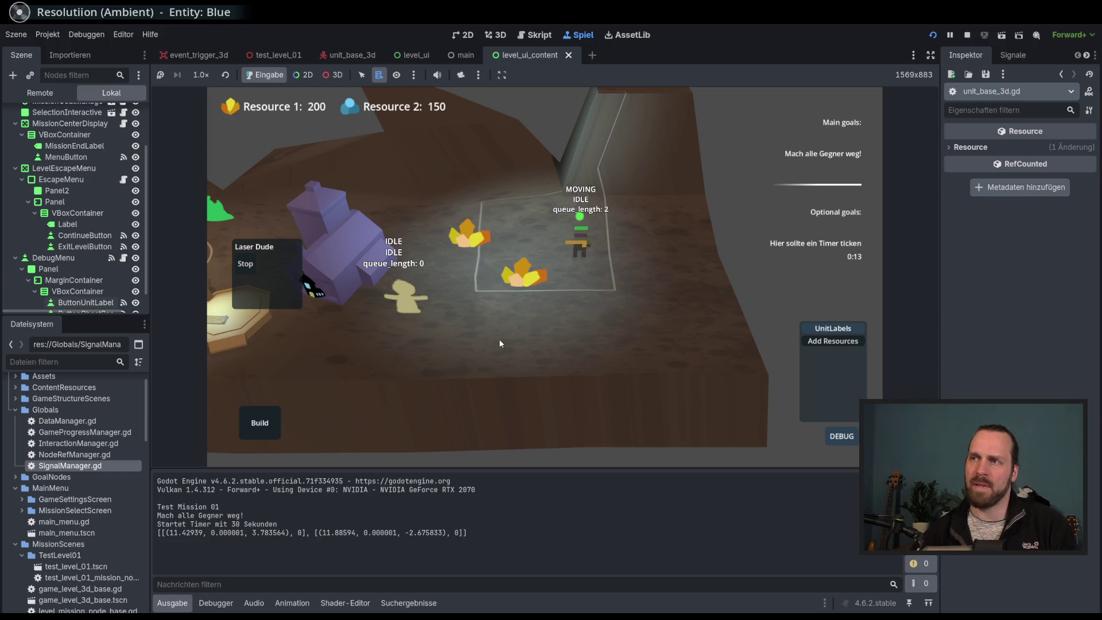
{"action": "right_click", "coordinate": [602, 258]}
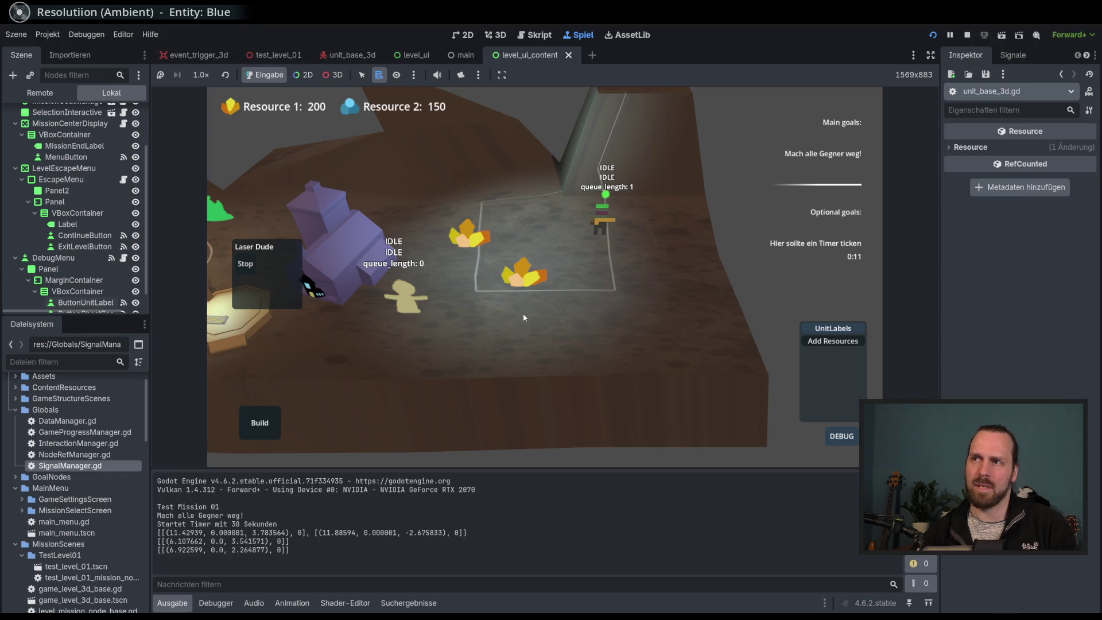
{"action": "right_click", "coordinate": [416, 222]}
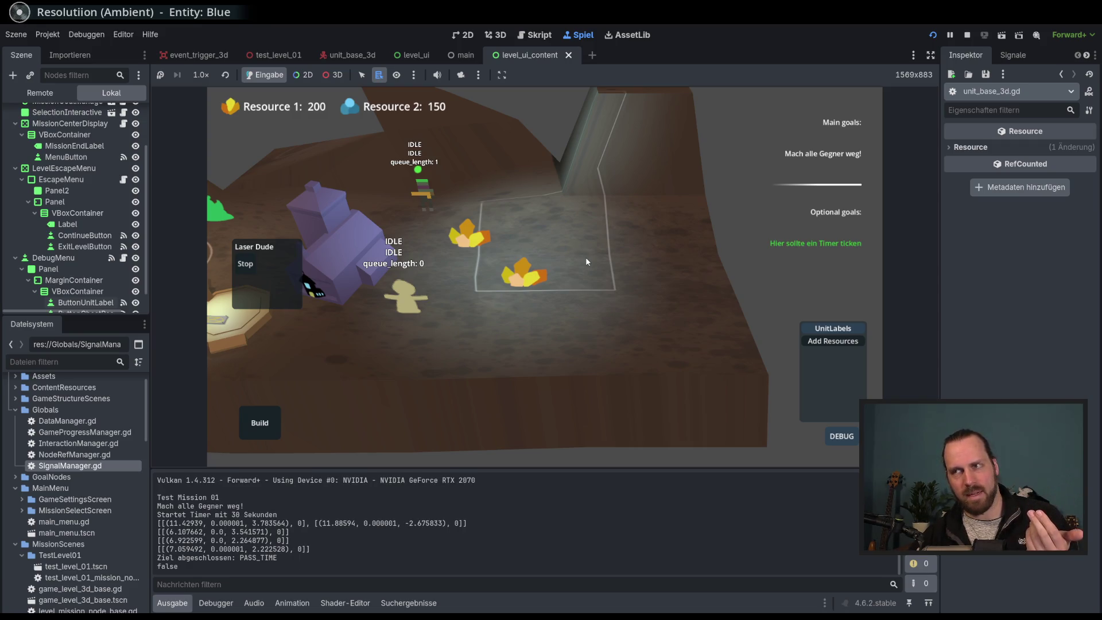
Target the resource pile, then issue more move orders up-right and back down-left.
{"action": "right_click", "coordinate": [520, 274]}
{"action": "right_click", "coordinate": [565, 189]}
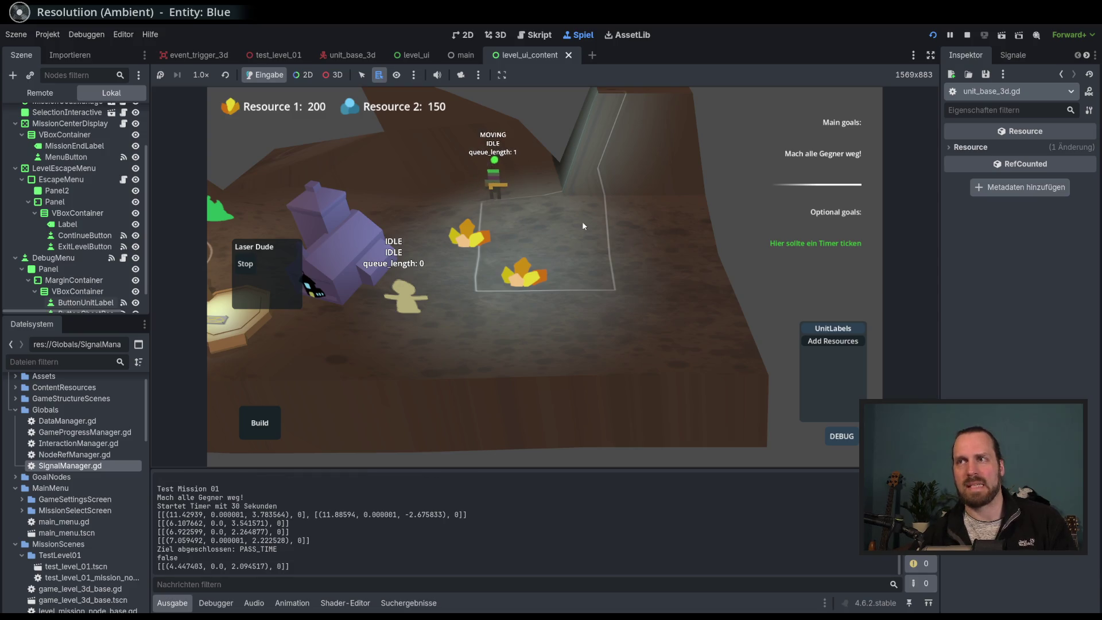
{"action": "right_click", "coordinate": [582, 148]}
{"action": "right_click", "coordinate": [533, 303]}
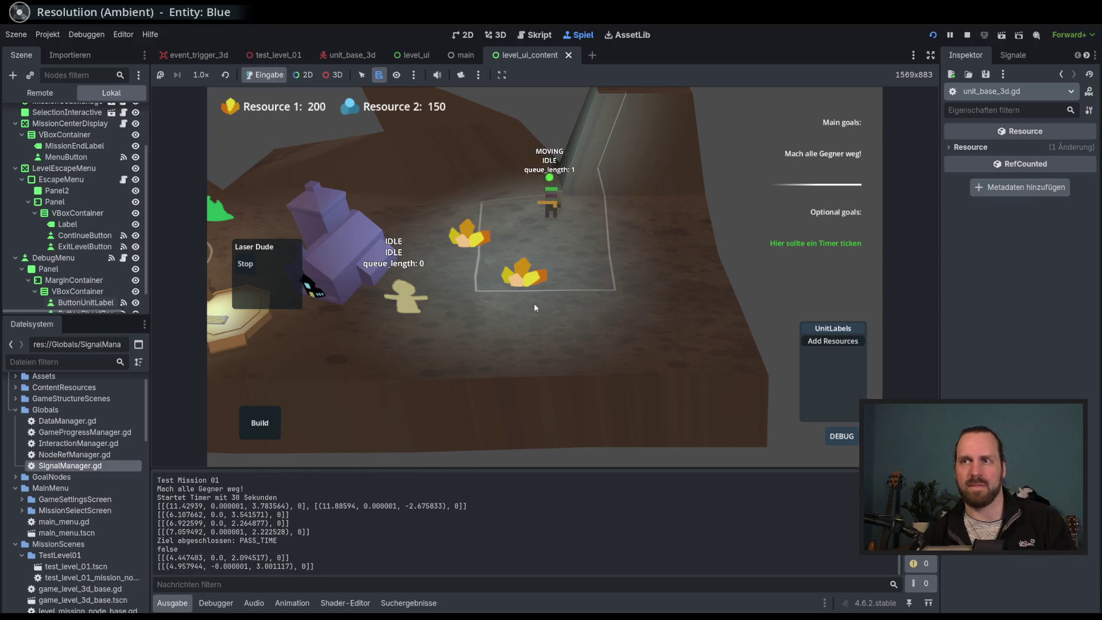
{"action": "key", "text": "a"}
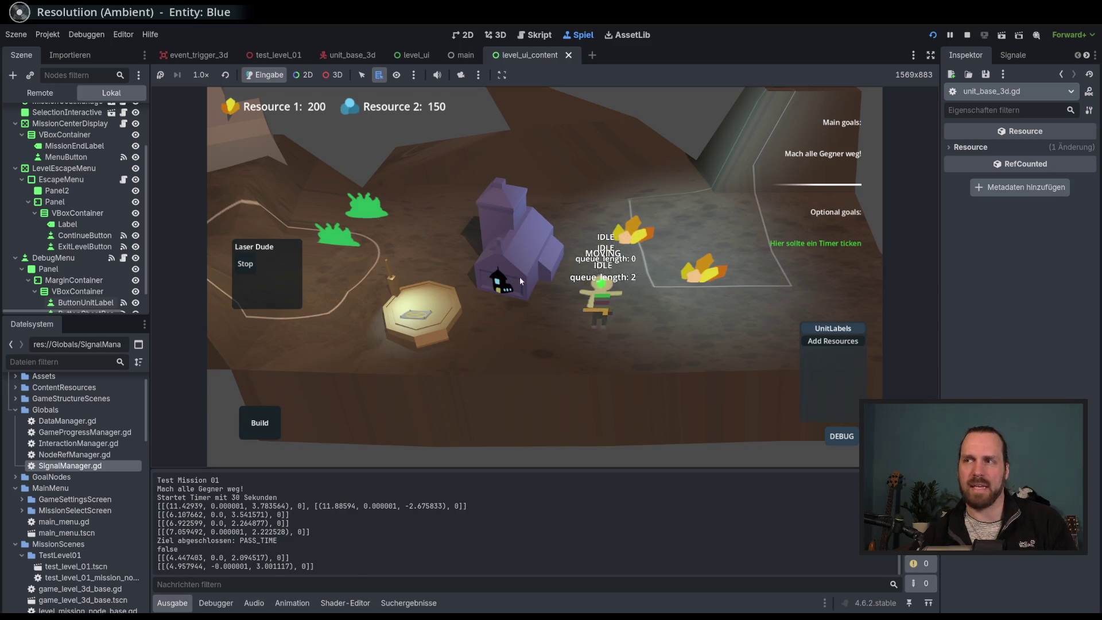
Queue attacks on the purple enemy building and green bush, then stop the game.
{"action": "right_click", "coordinate": [502, 273]}
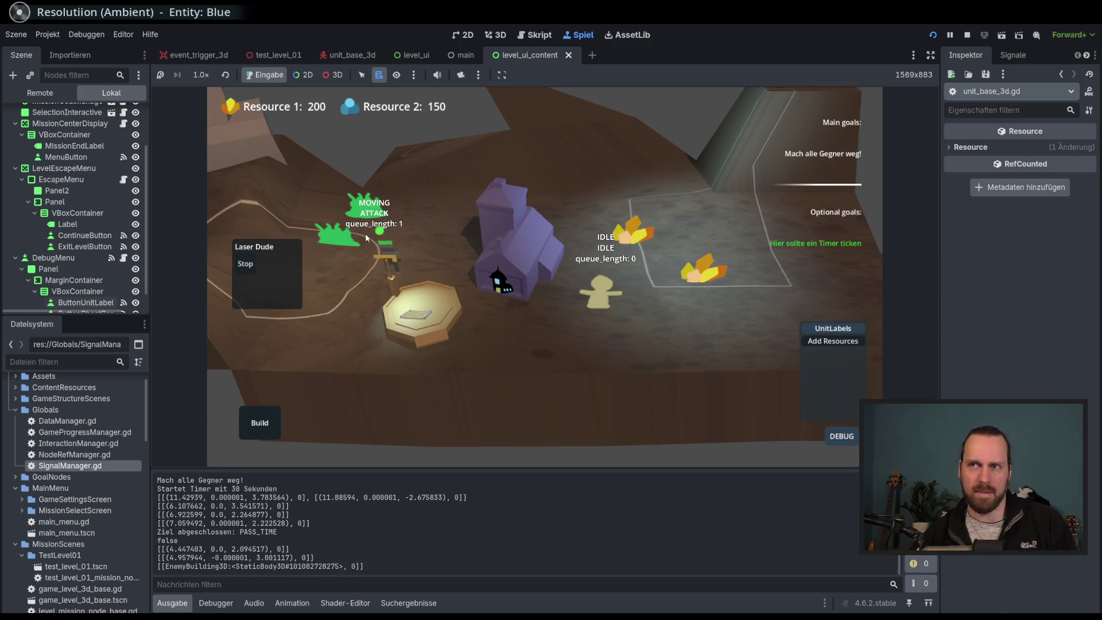
{"action": "right_click", "coordinate": [502, 277]}
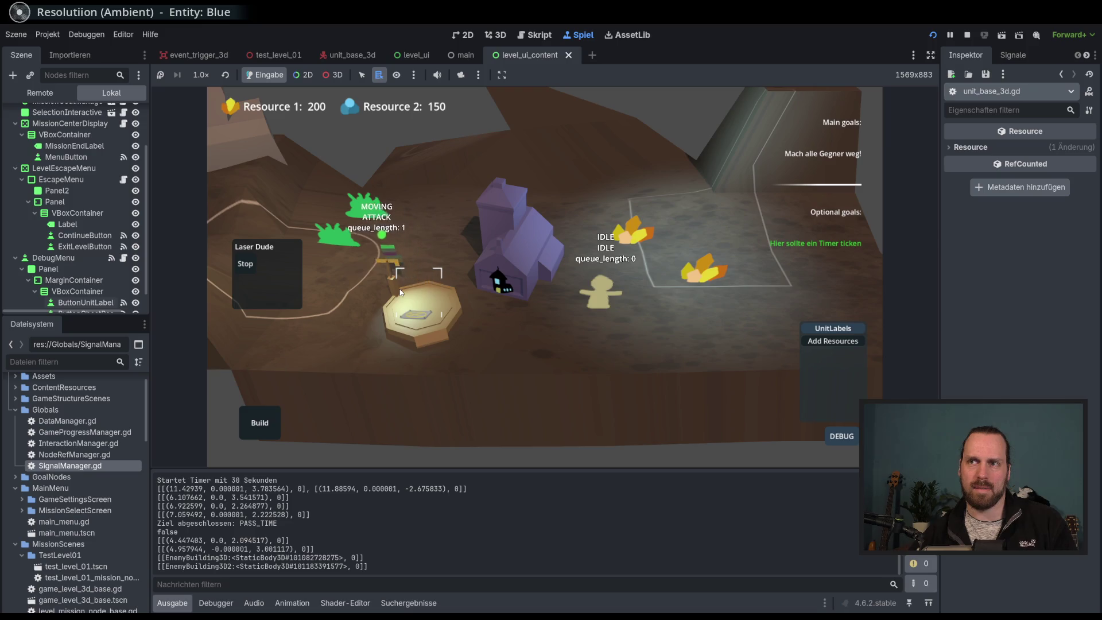
{"action": "left_click_drag", "start_coordinate": [593, 360], "coordinate": [701, 365]}
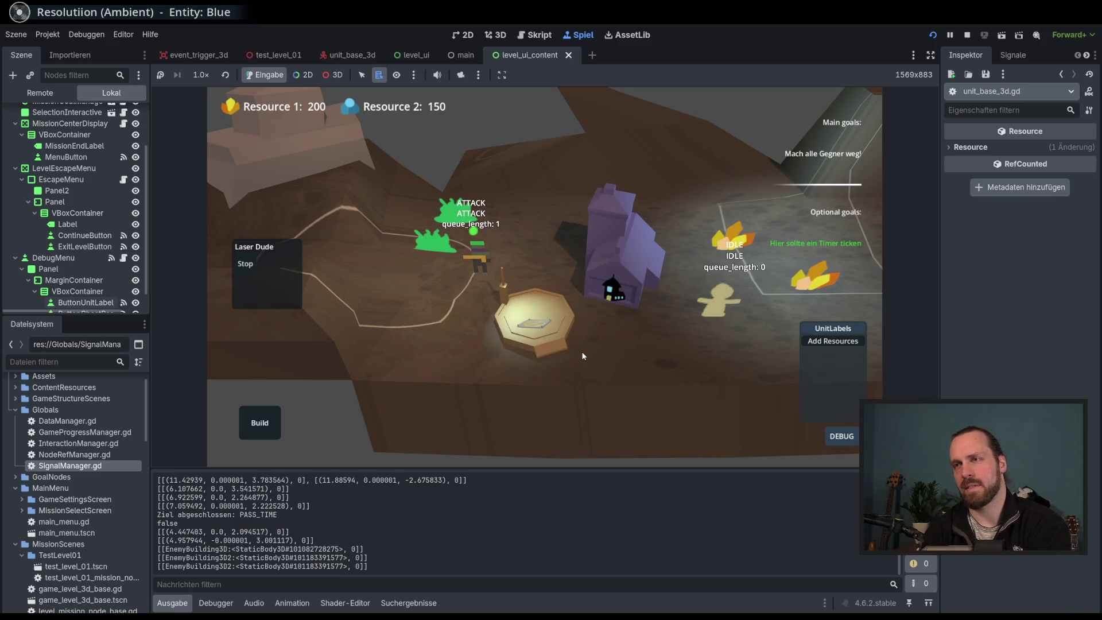
{"action": "key", "text": "d"}
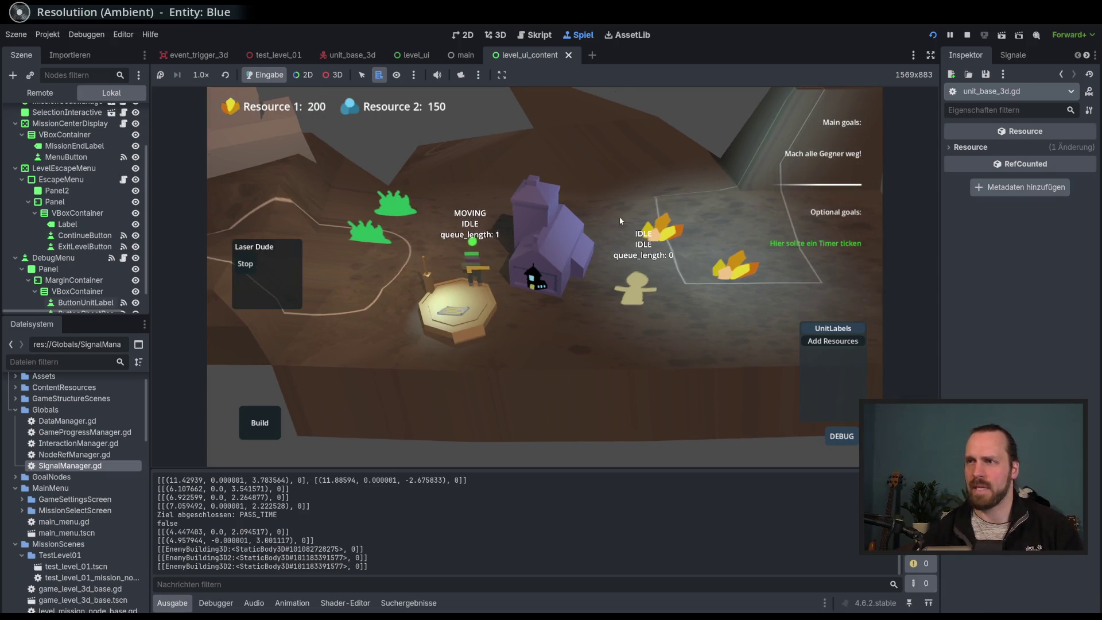
{"action": "right_click", "coordinate": [729, 215]}
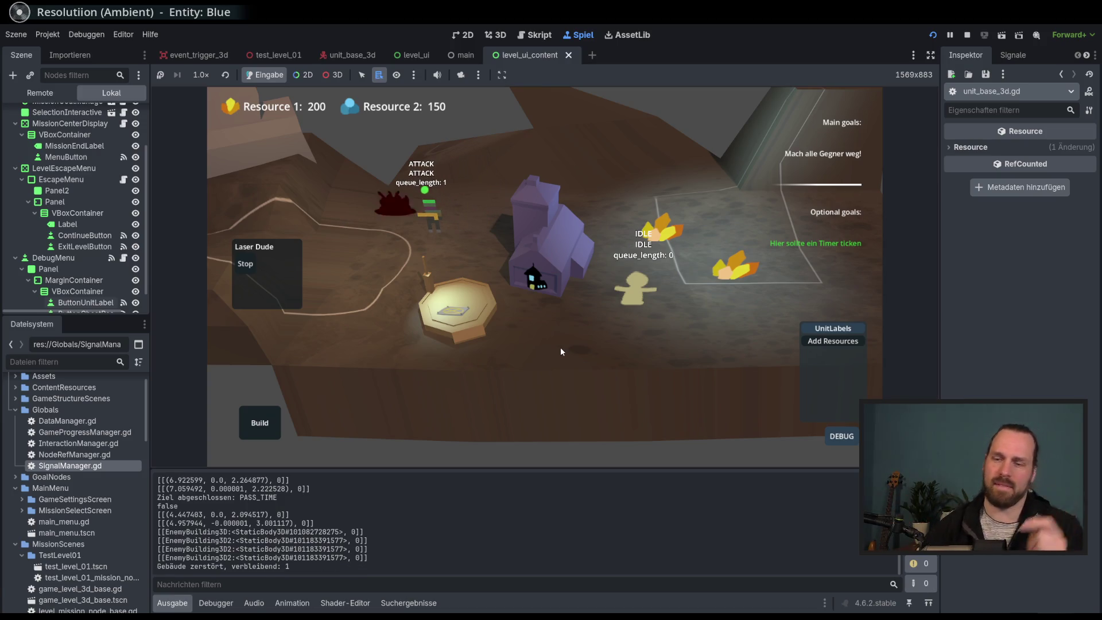
{"action": "key", "text": "F8"}
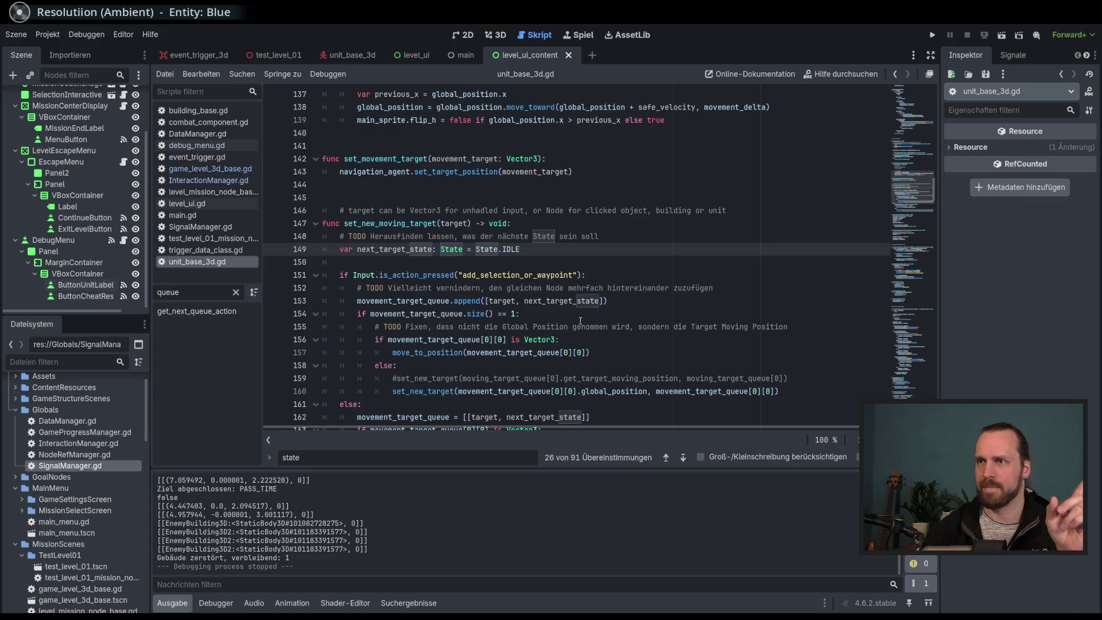
Jump from the set_new_target call on line 160 to its definition at line 243.
{"action": "scroll", "coordinate": [580, 324], "scroll_direction": "down", "scroll_amount": 1}
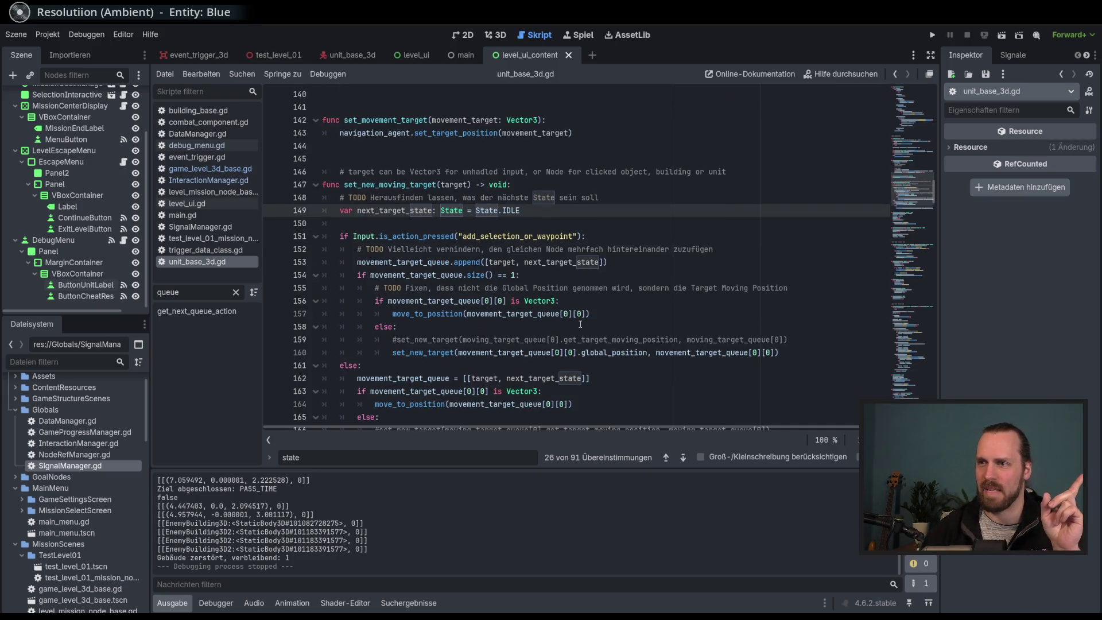
{"action": "left_click", "coordinate": [433, 315]}
{"action": "left_click", "coordinate": [436, 353]}
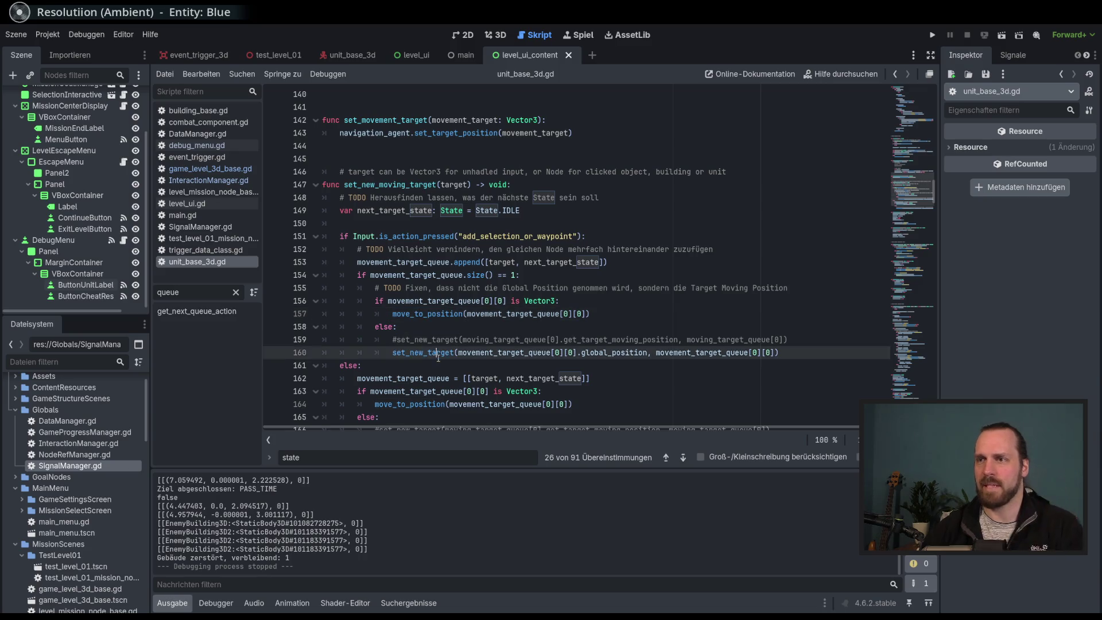
{"action": "left_click", "coordinate": [424, 355], "text": "ctrl"}
Scroll through set_new_target's match block and inspect its opening lines 244–245.
{"action": "scroll", "coordinate": [499, 319], "scroll_direction": "down", "scroll_amount": 2}
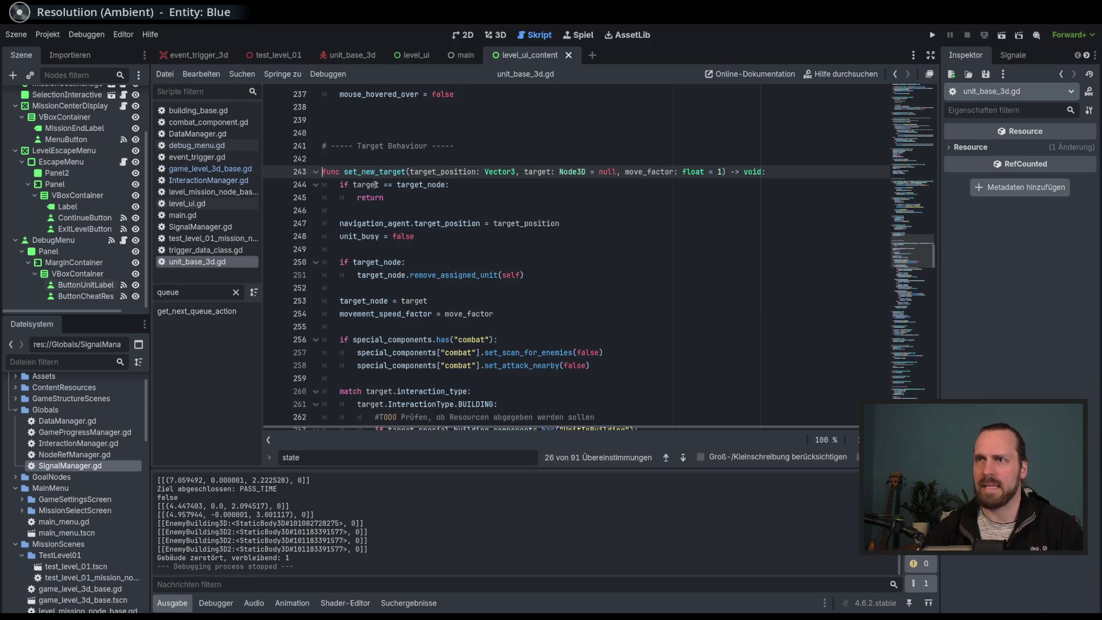
{"action": "scroll", "coordinate": [401, 252], "scroll_direction": "down", "scroll_amount": 2}
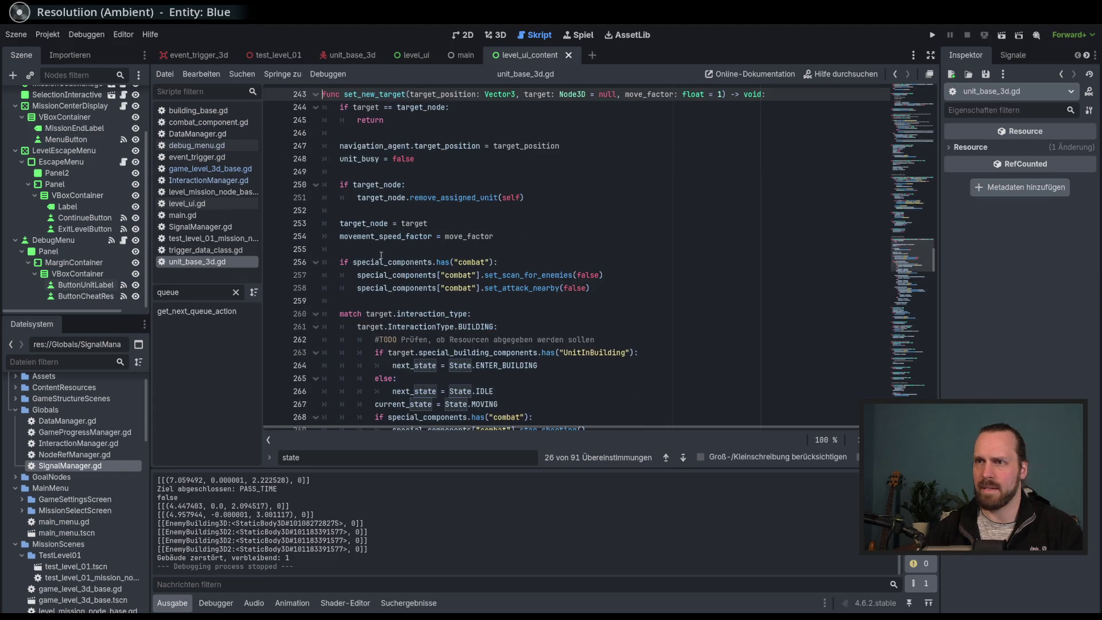
{"action": "scroll", "coordinate": [409, 242], "scroll_direction": "down", "scroll_amount": 6}
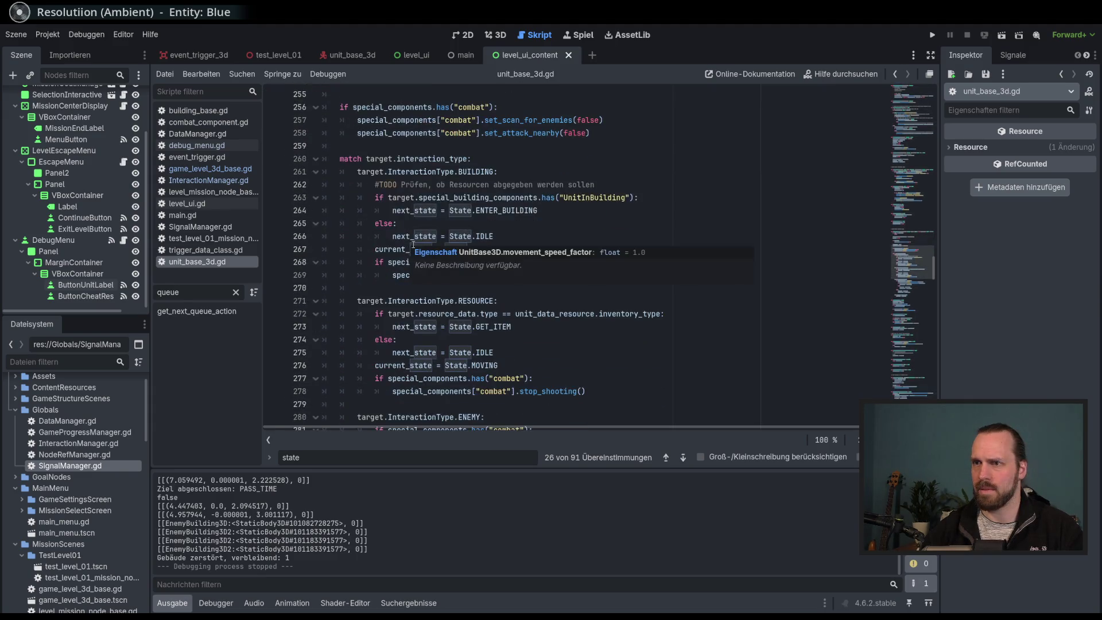
{"action": "scroll", "coordinate": [439, 301], "scroll_direction": "down", "scroll_amount": 5}
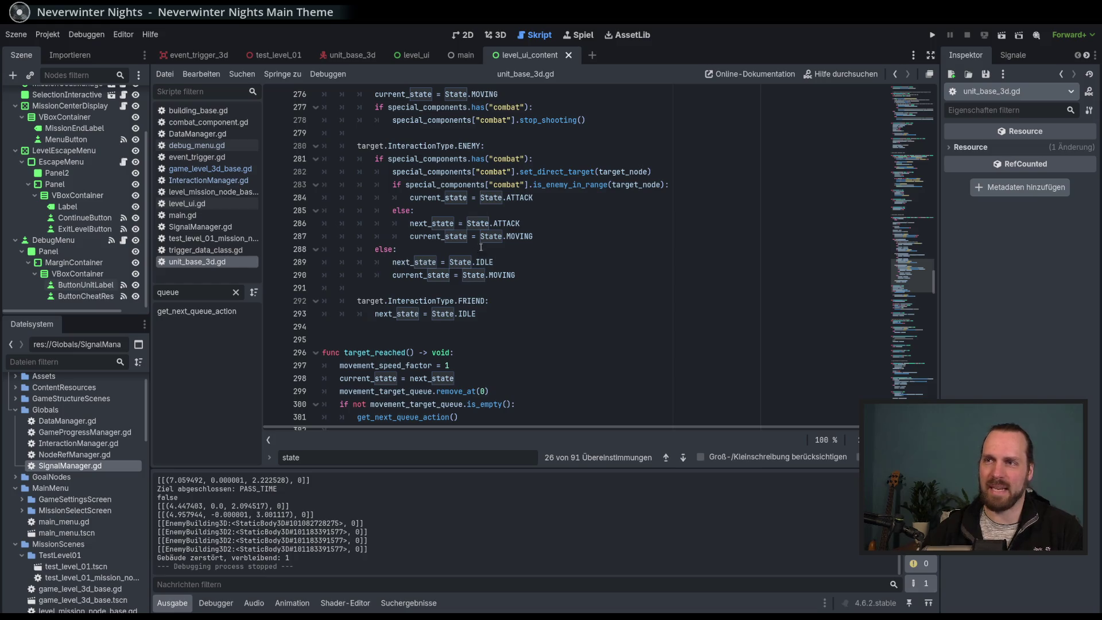
{"action": "scroll", "coordinate": [482, 278], "scroll_direction": "up", "scroll_amount": 7}
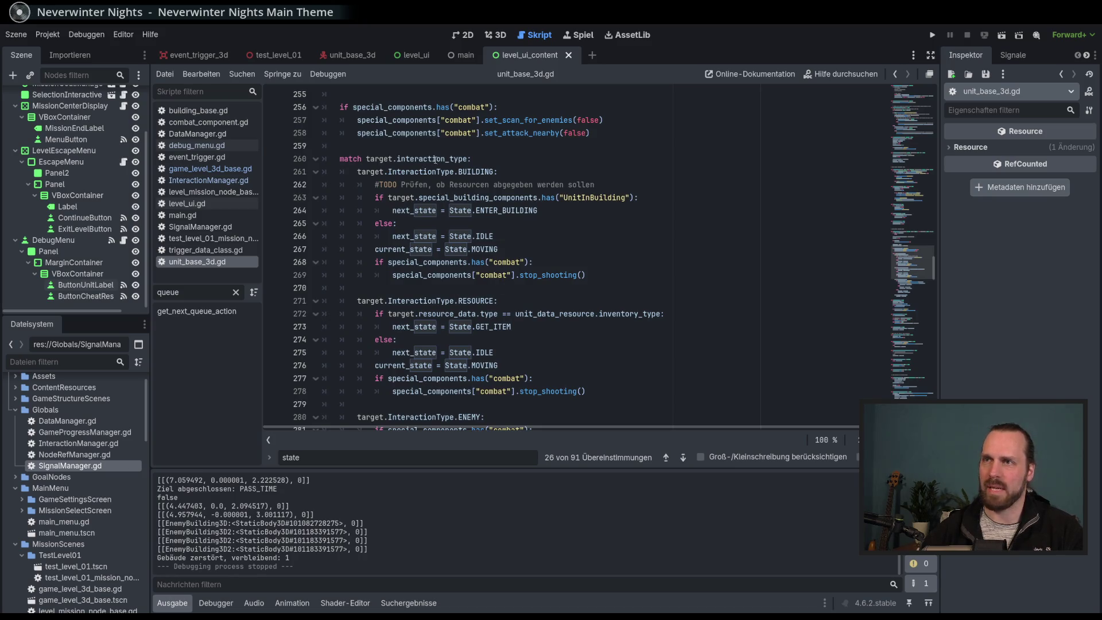
{"action": "scroll", "coordinate": [444, 222], "scroll_direction": "up", "scroll_amount": 7}
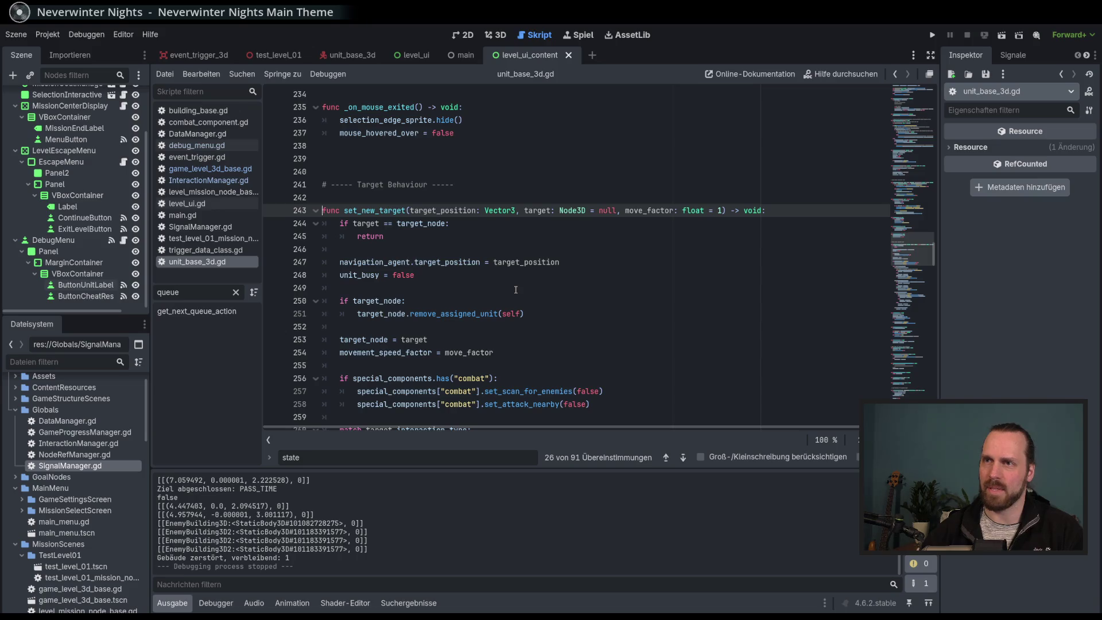
{"action": "left_click_drag", "start_coordinate": [385, 212], "coordinate": [523, 321]}
{"action": "left_click", "coordinate": [524, 324]}
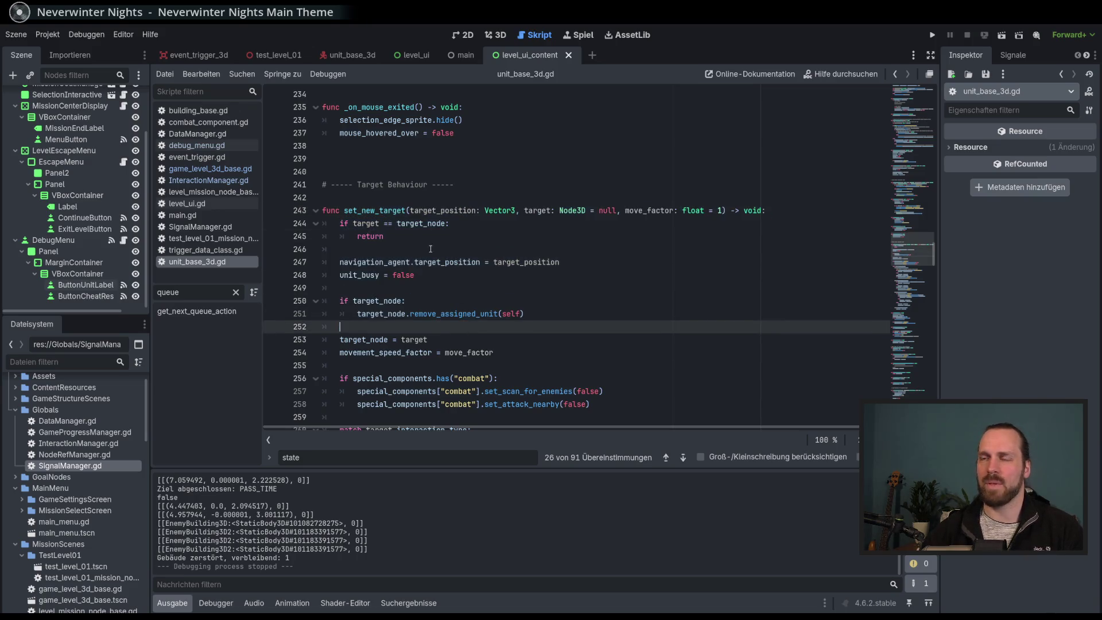
{"action": "left_click", "coordinate": [477, 225]}
{"action": "left_click", "coordinate": [478, 236]}
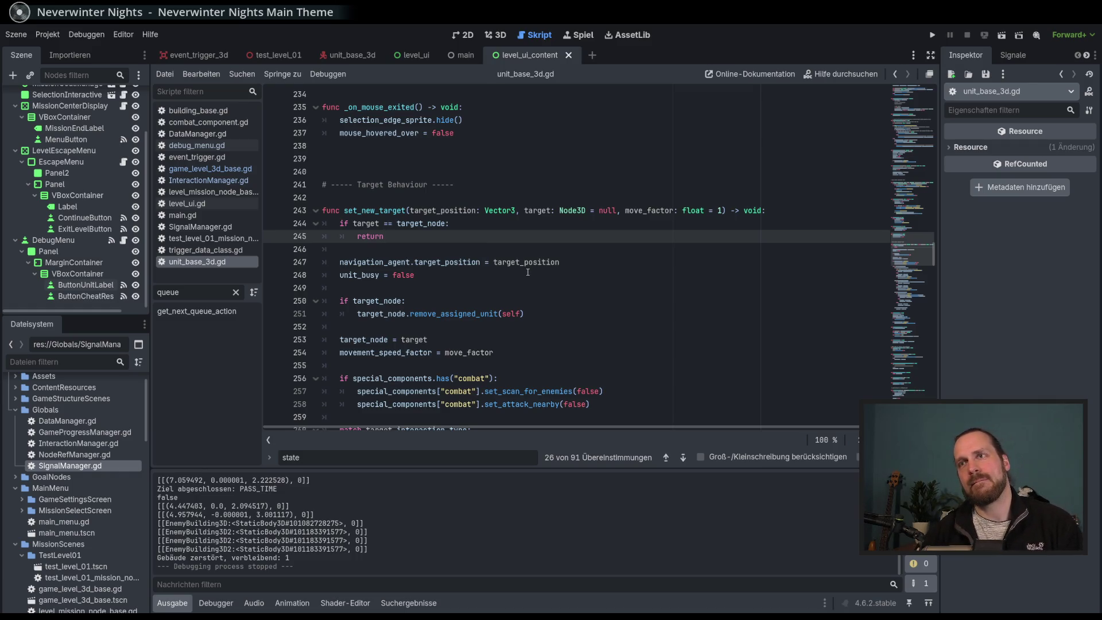
Inspect the move_to_position and set_new_target calls on lines 311–314, then run the game.
{"action": "left_click", "coordinate": [199, 311]}
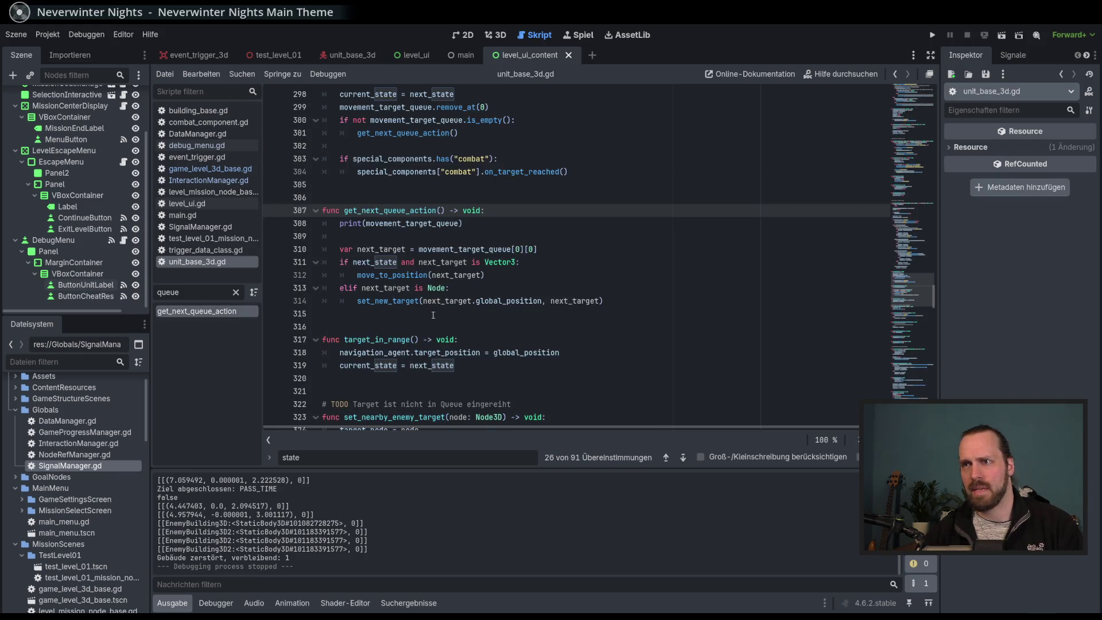
{"action": "double_click", "coordinate": [374, 303]}
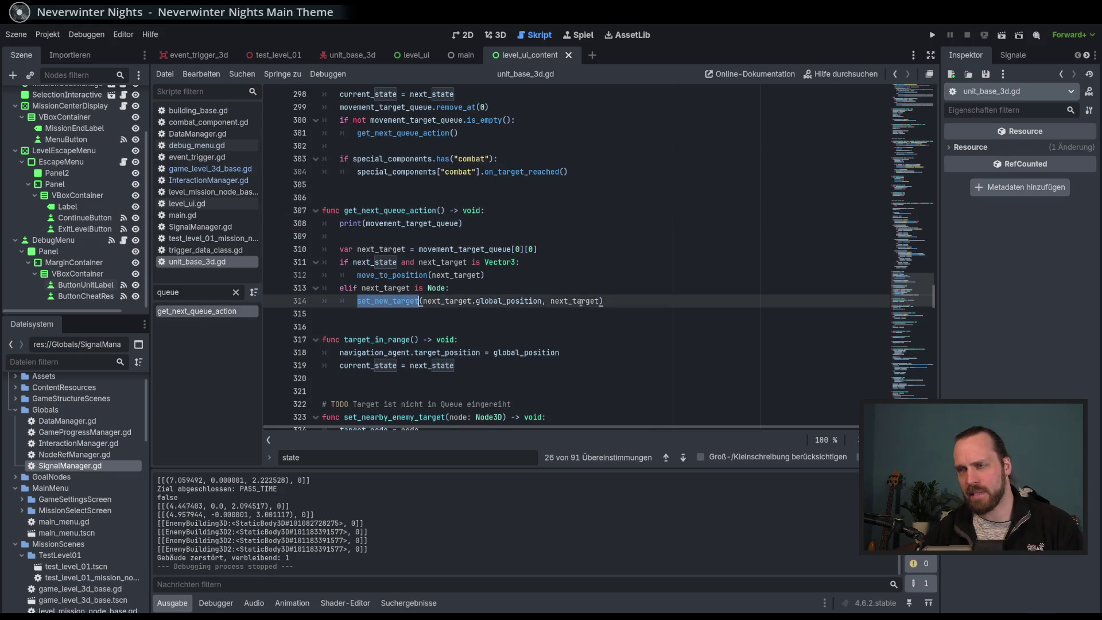
{"action": "double_click", "coordinate": [427, 276]}
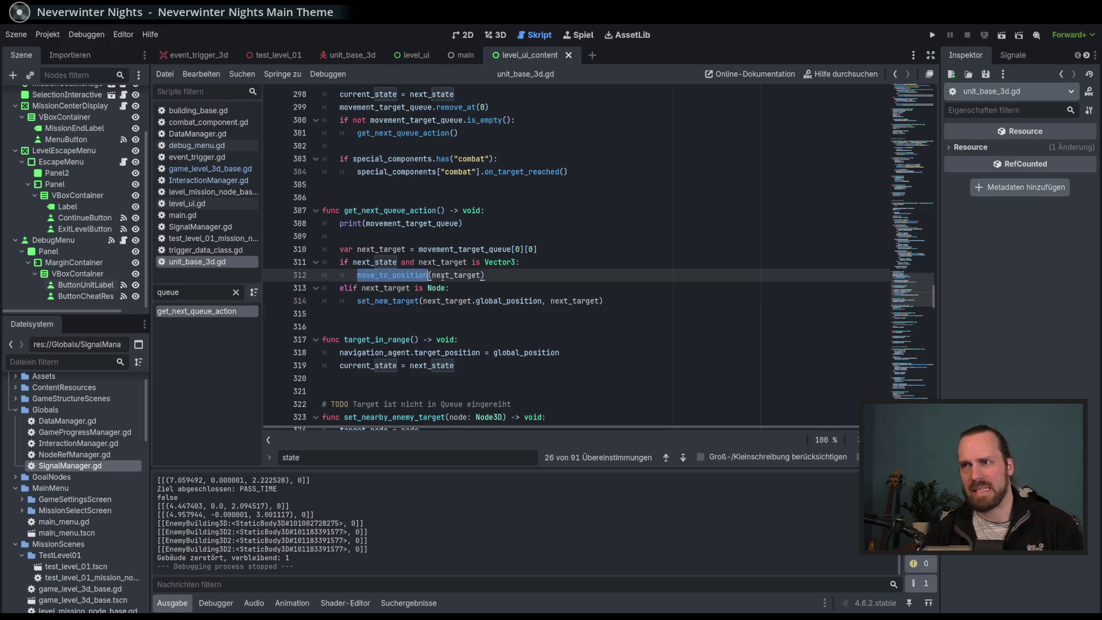
{"action": "left_click", "coordinate": [514, 281]}
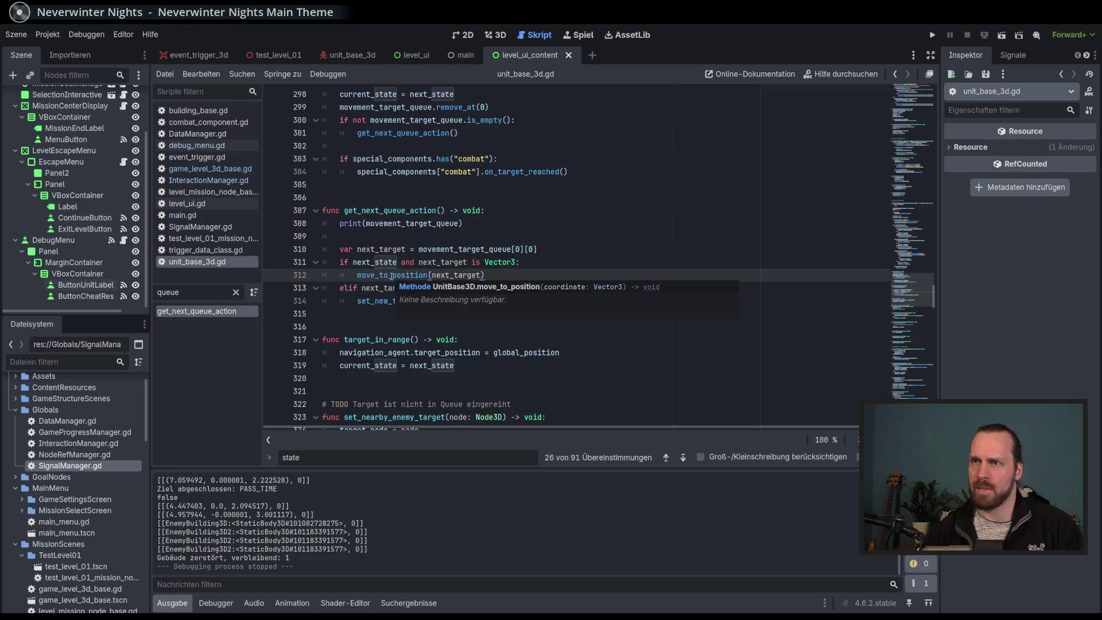
{"action": "left_click", "coordinate": [546, 265]}
{"action": "left_click", "coordinate": [547, 279]}
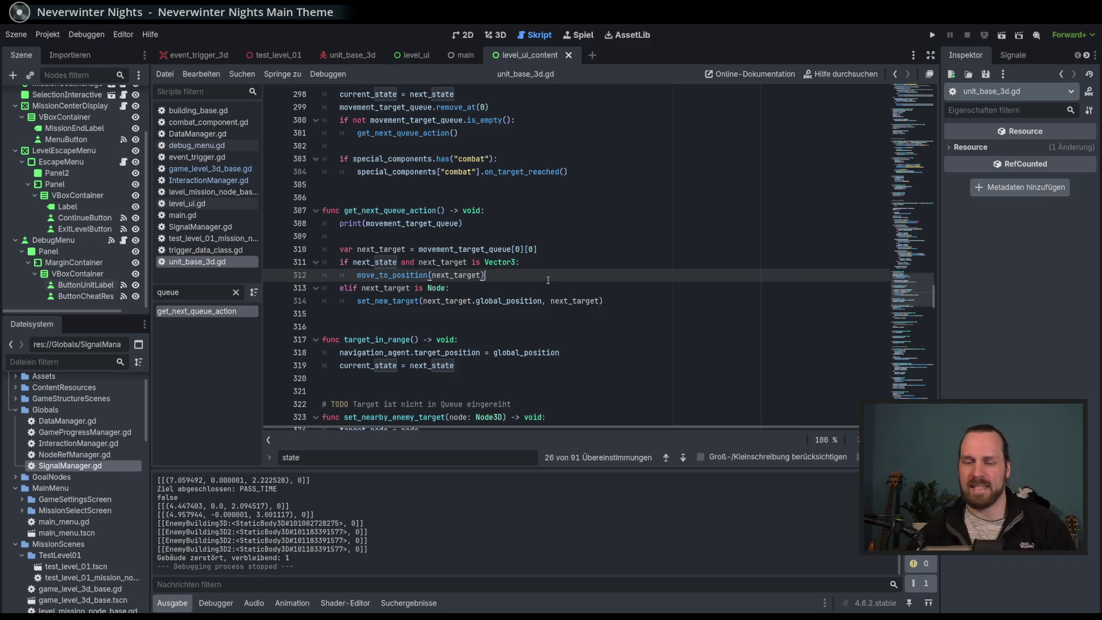
{"action": "key", "text": "F5"}
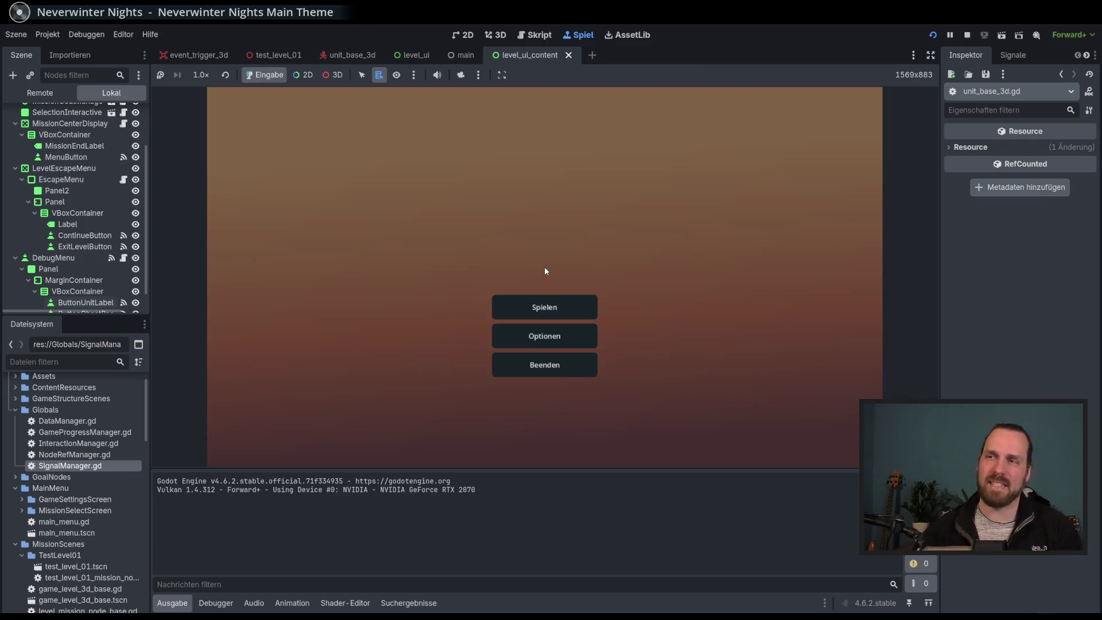
Start the test mission and send Laser Dude toward the crystals.
{"action": "left_click", "coordinate": [544, 307]}
{"action": "left_click", "coordinate": [614, 409]}
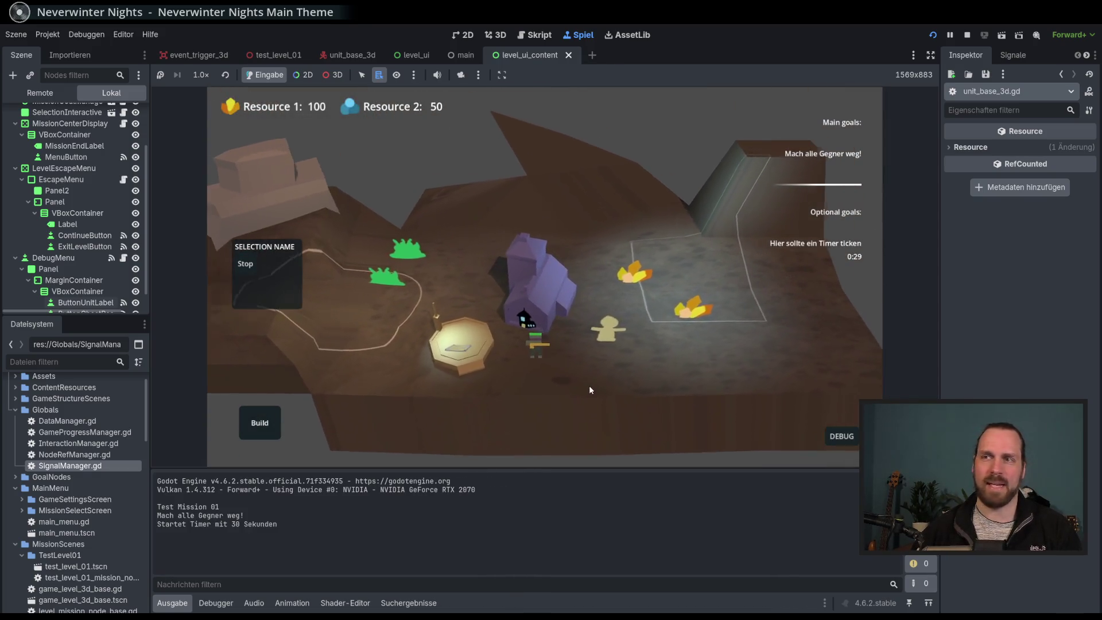
{"action": "left_click", "coordinate": [487, 332]}
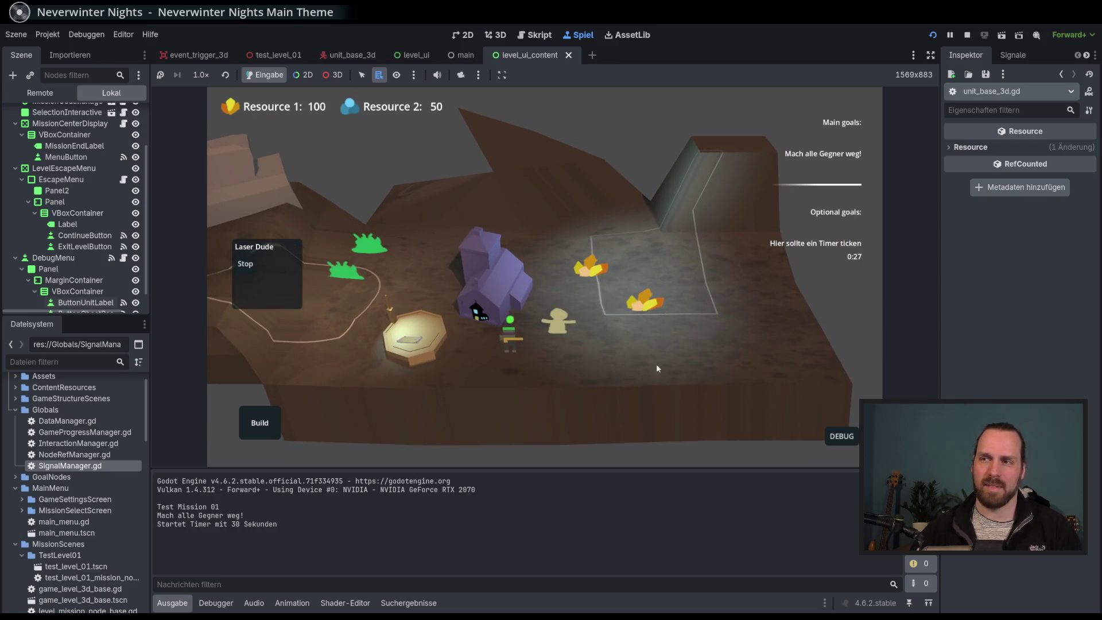
{"action": "right_click", "coordinate": [657, 368]}
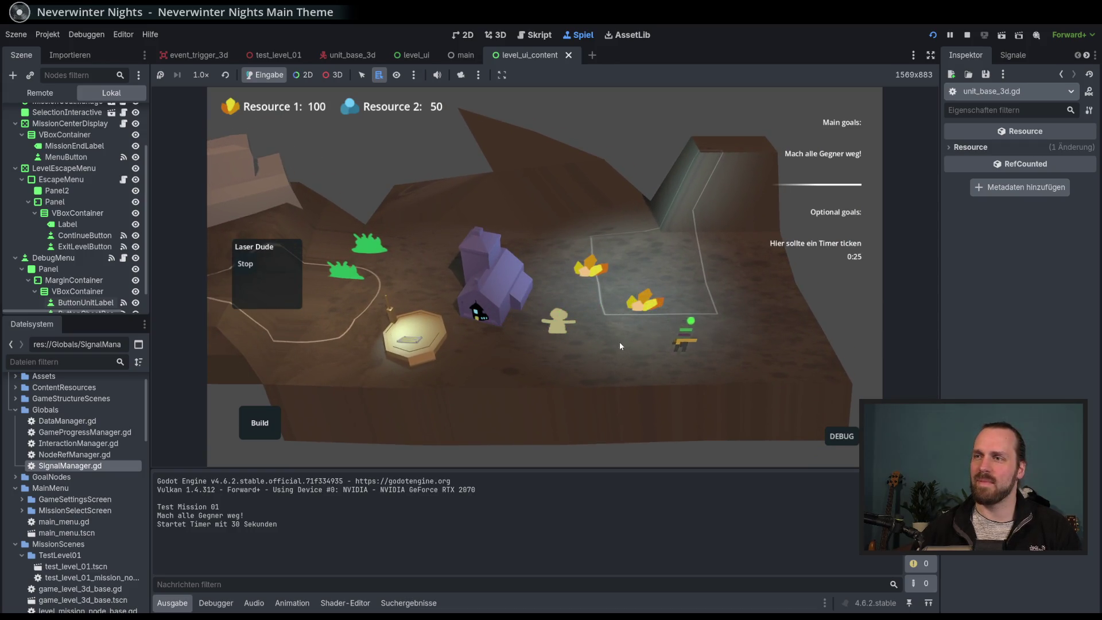
Select the worker, enable UnitLabels in DEBUG, then stop the game with F8.
{"action": "left_click", "coordinate": [596, 319]}
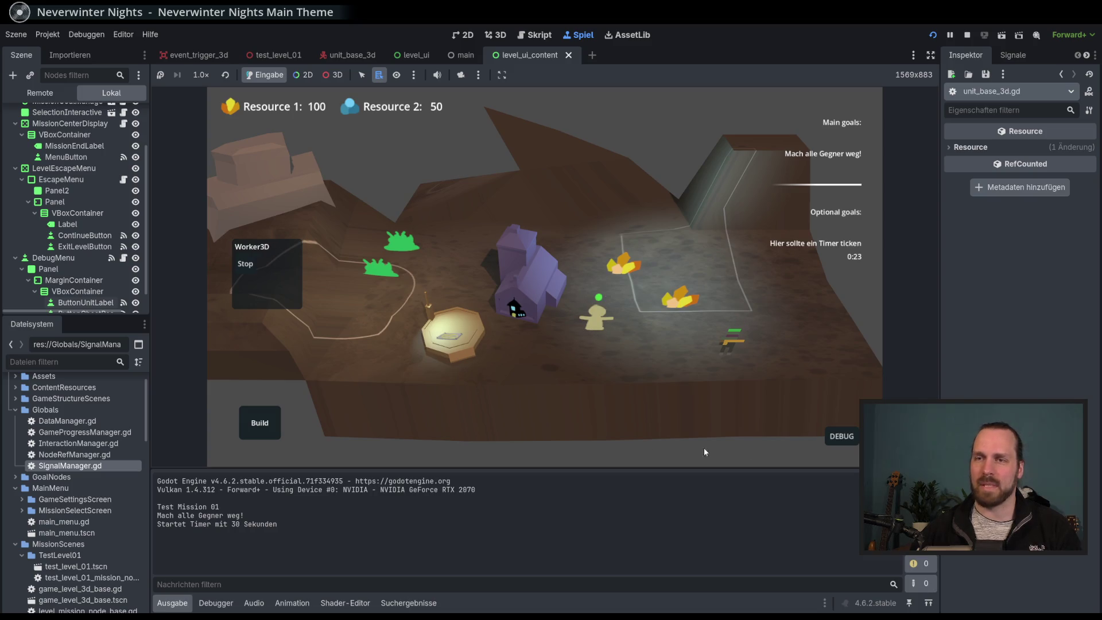
{"action": "left_click", "coordinate": [841, 436]}
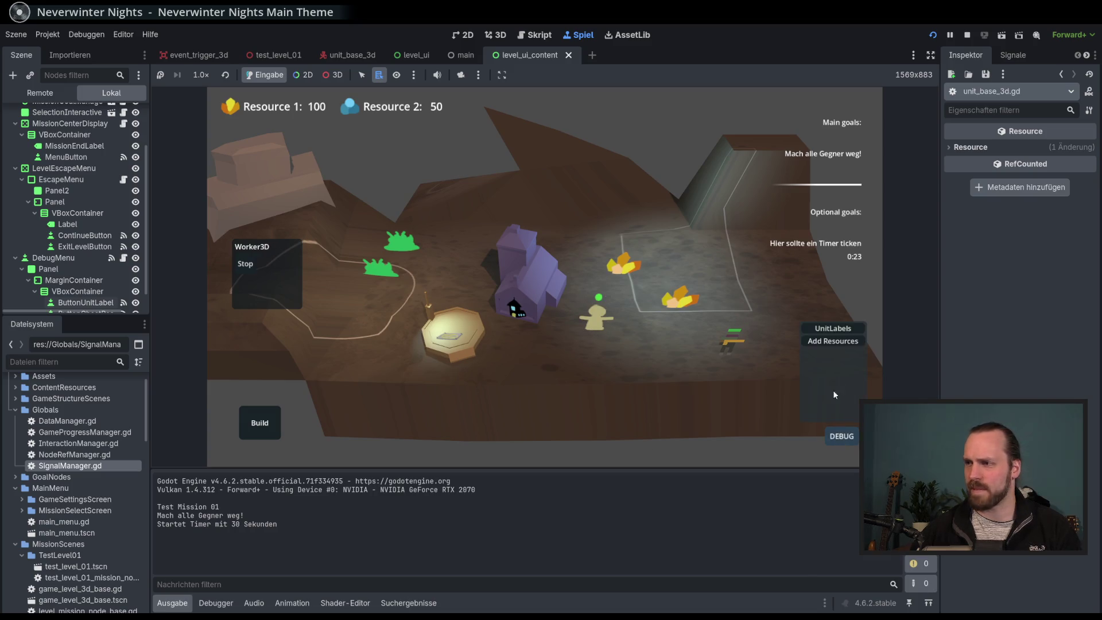
{"action": "left_click", "coordinate": [832, 328]}
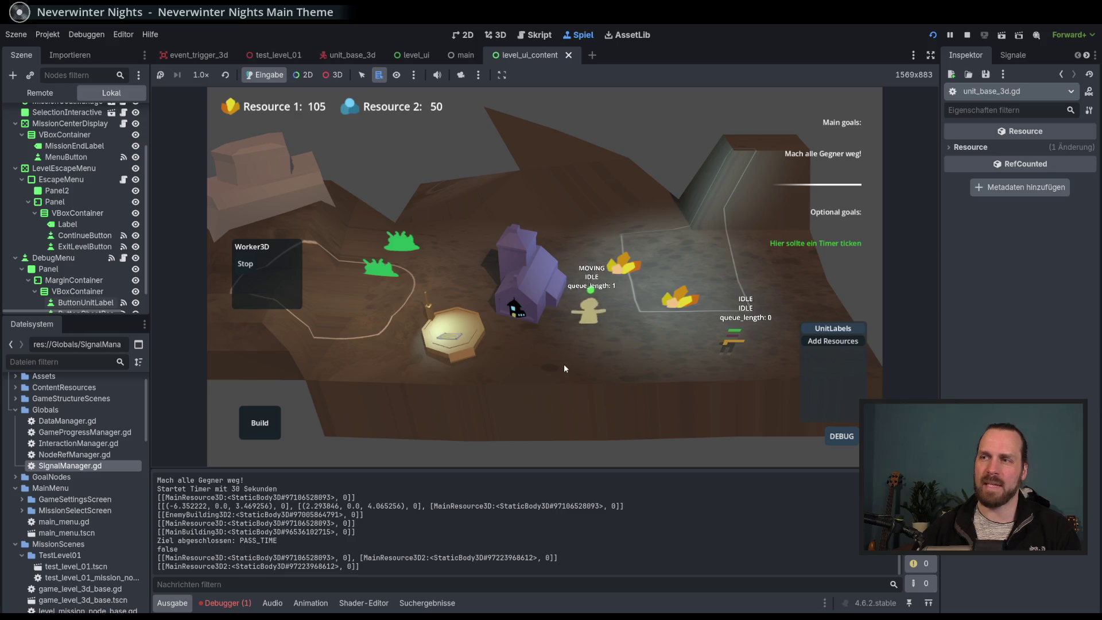
{"action": "key", "text": "F8"}
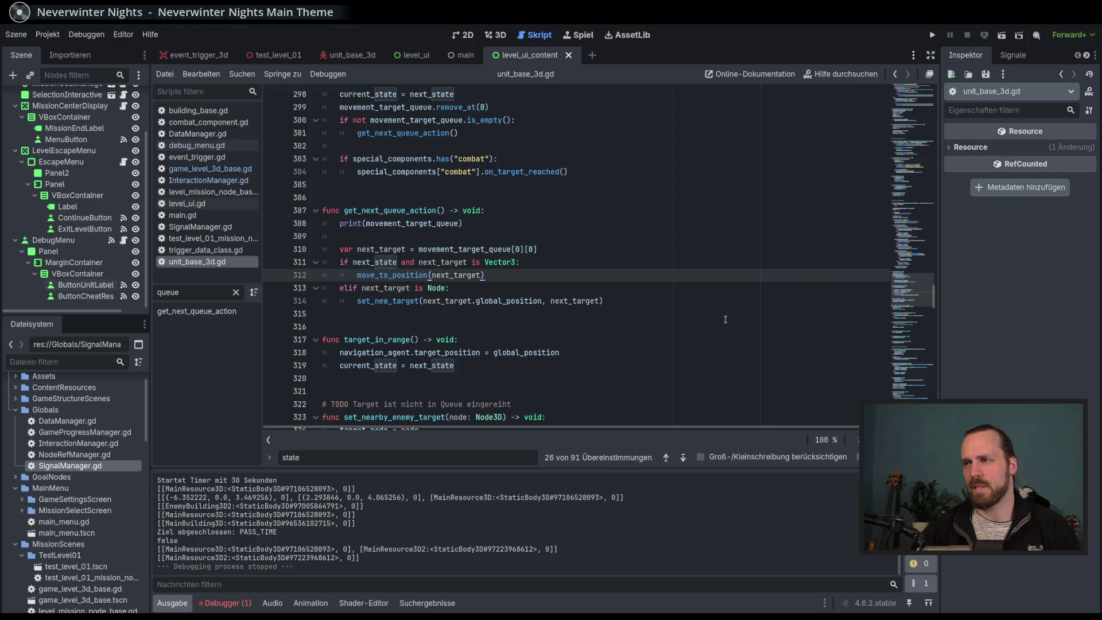
Select set_new_target on line 314 and show the Debugger panel listing one error.
{"action": "double_click", "coordinate": [387, 301]}
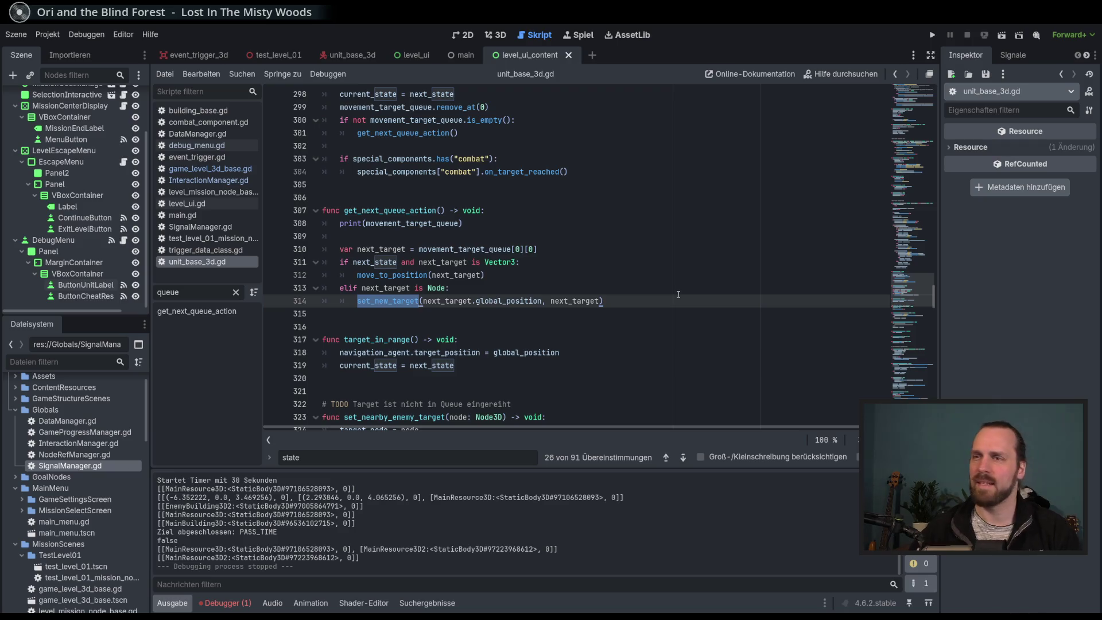
{"action": "left_click", "coordinate": [225, 603]}
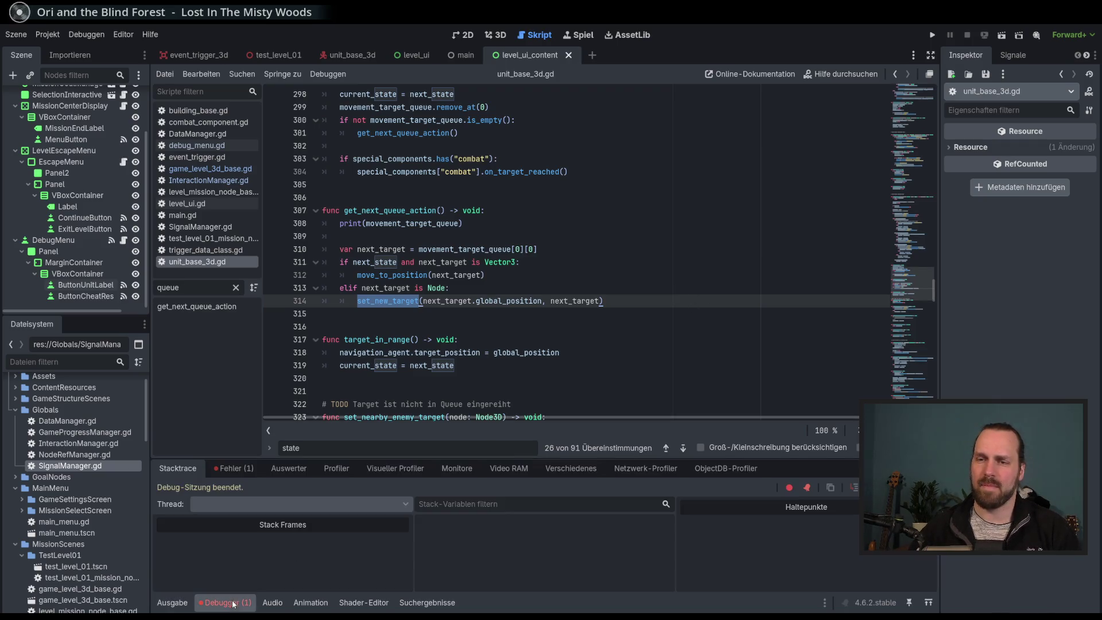
Jump from the Fehler list to the out-of-bounds error at line 299, then rerun the game.
{"action": "left_click", "coordinate": [234, 468]}
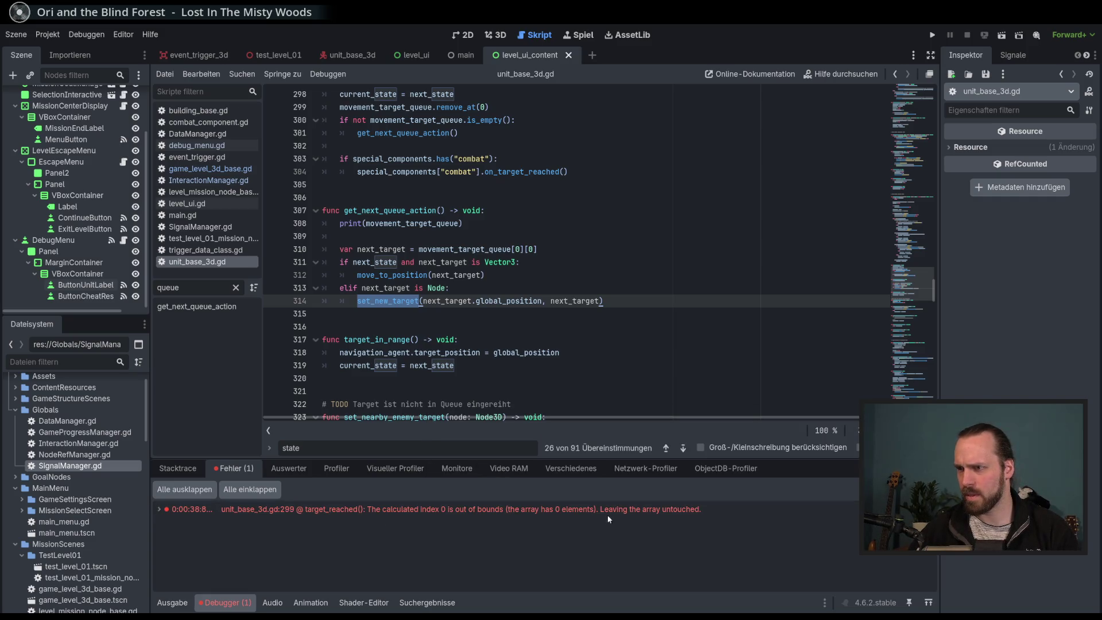
{"action": "left_click", "coordinate": [505, 509]}
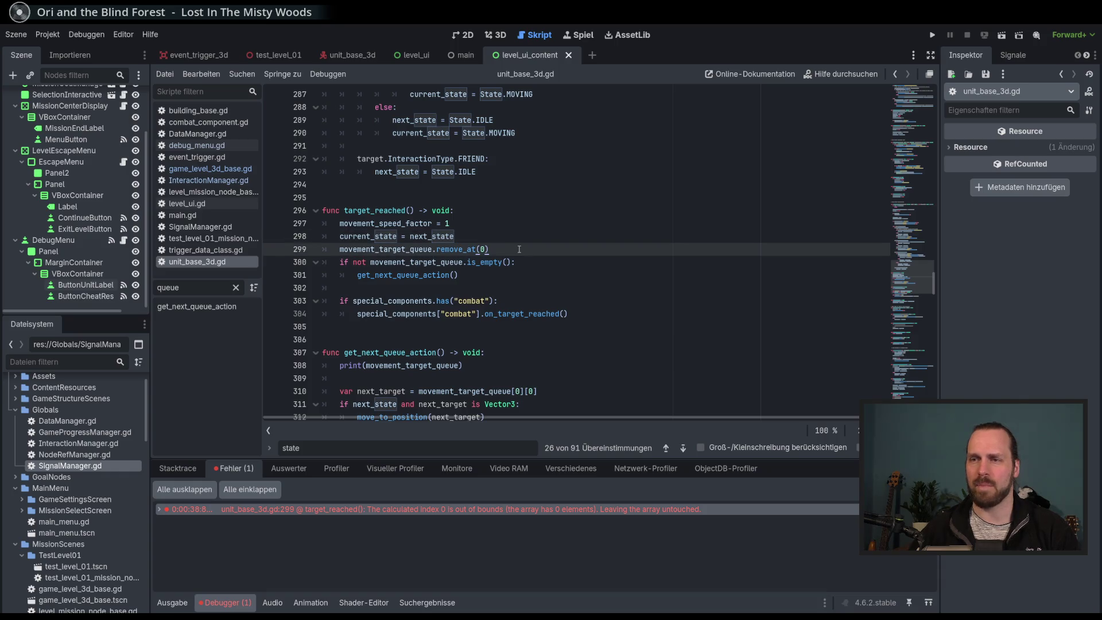
{"action": "key", "text": "F5"}
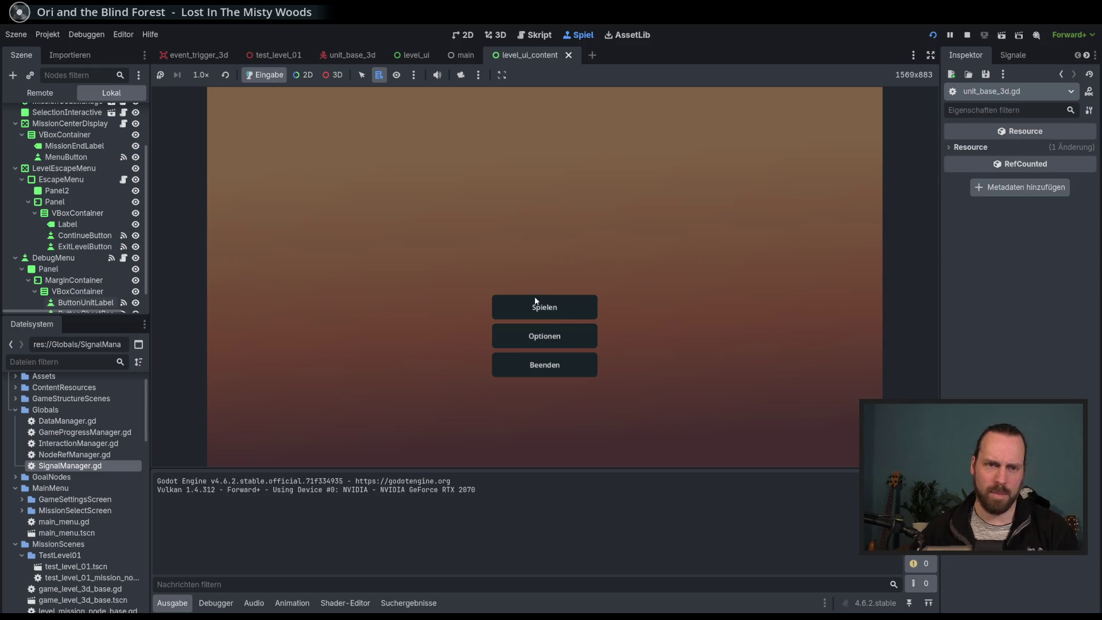
Start the test mission and queue Laser Dude moves to ground points, crystals and the purple house.
{"action": "left_click", "coordinate": [534, 297]}
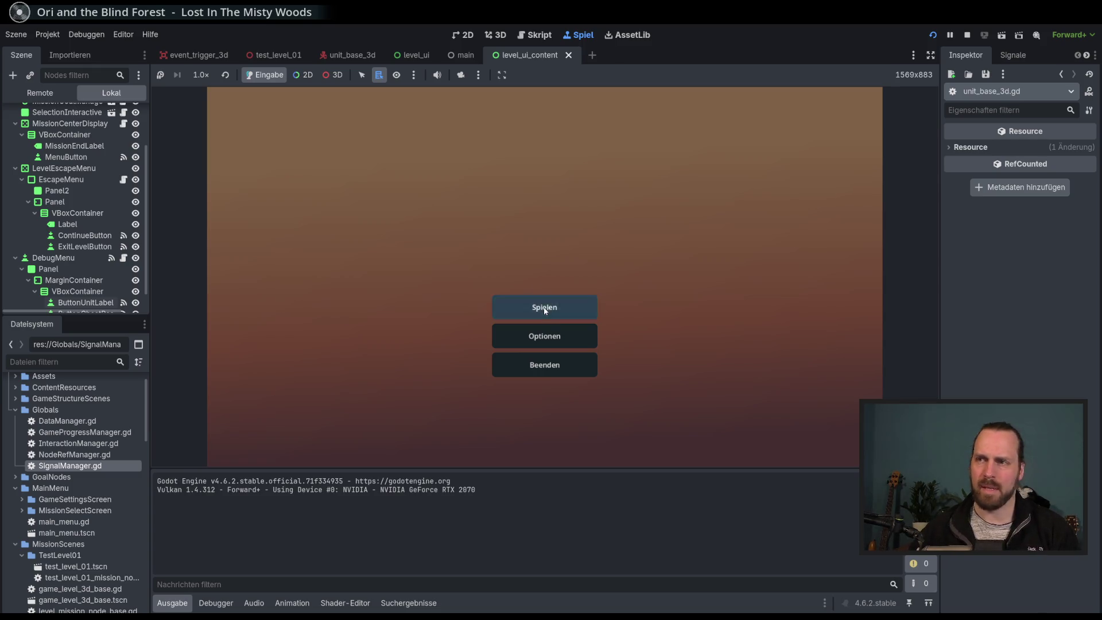
{"action": "left_click", "coordinate": [633, 413]}
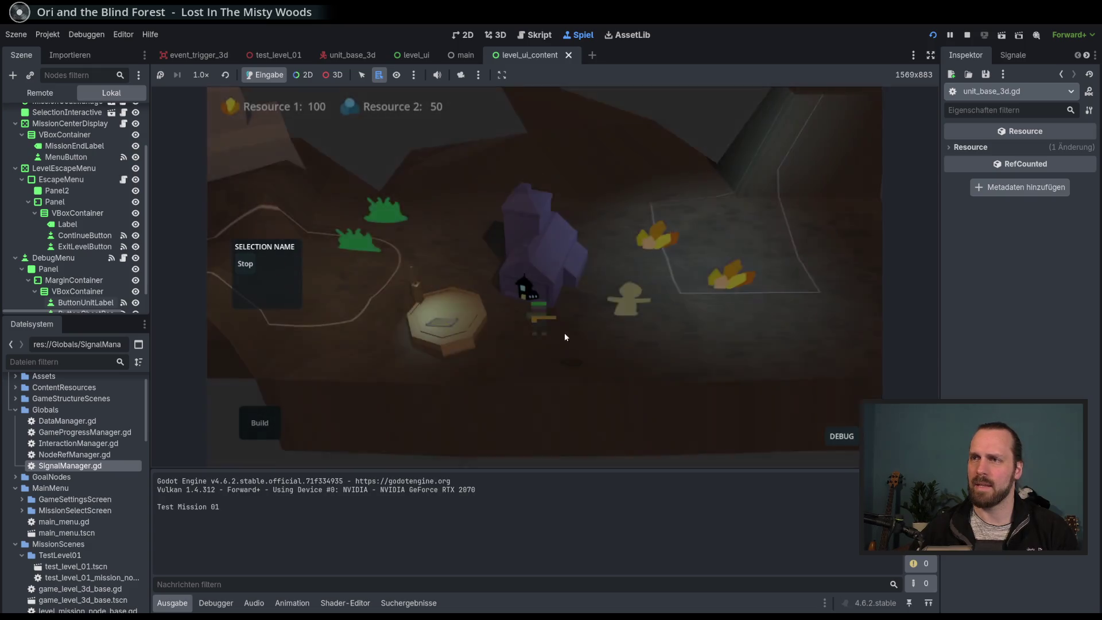
{"action": "right_click", "coordinate": [652, 320]}
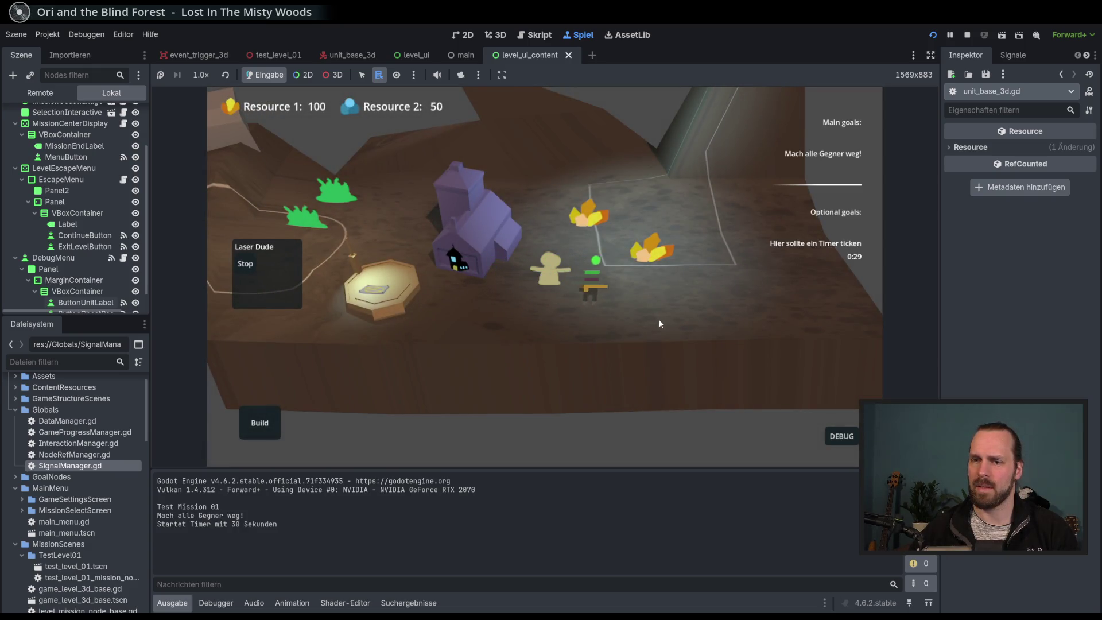
{"action": "right_click", "coordinate": [743, 260]}
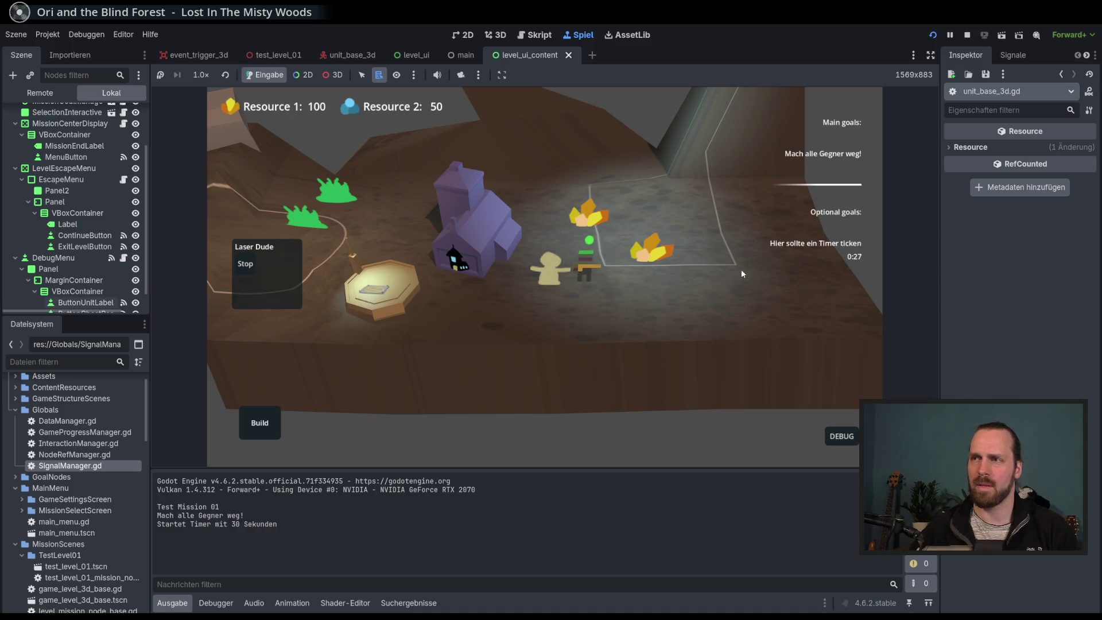
{"action": "right_click", "coordinate": [657, 319]}
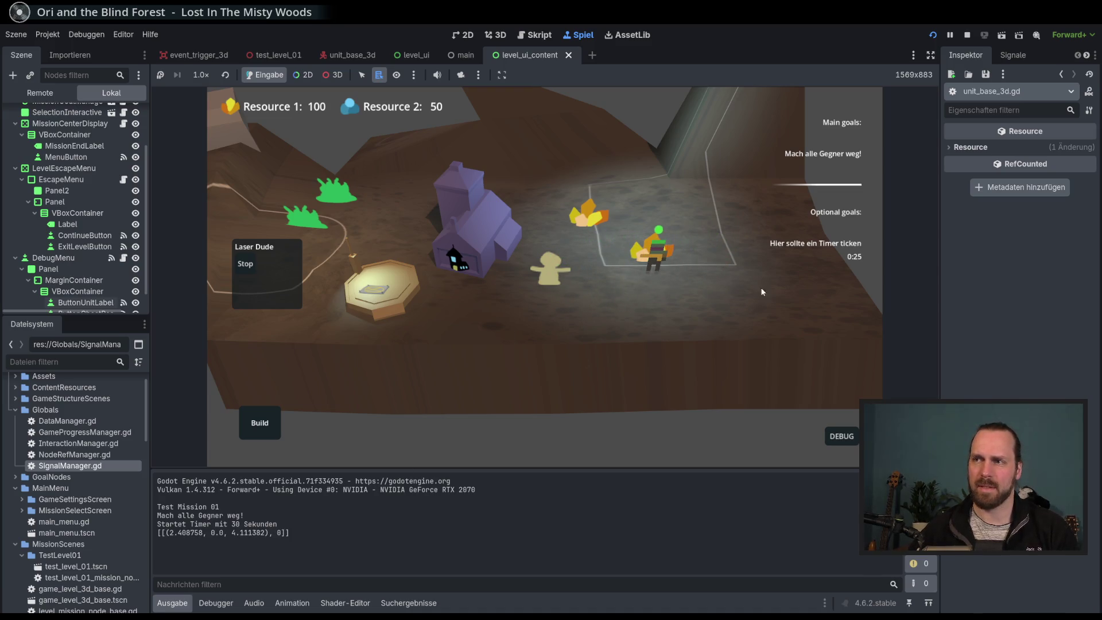
{"action": "right_click", "coordinate": [468, 311]}
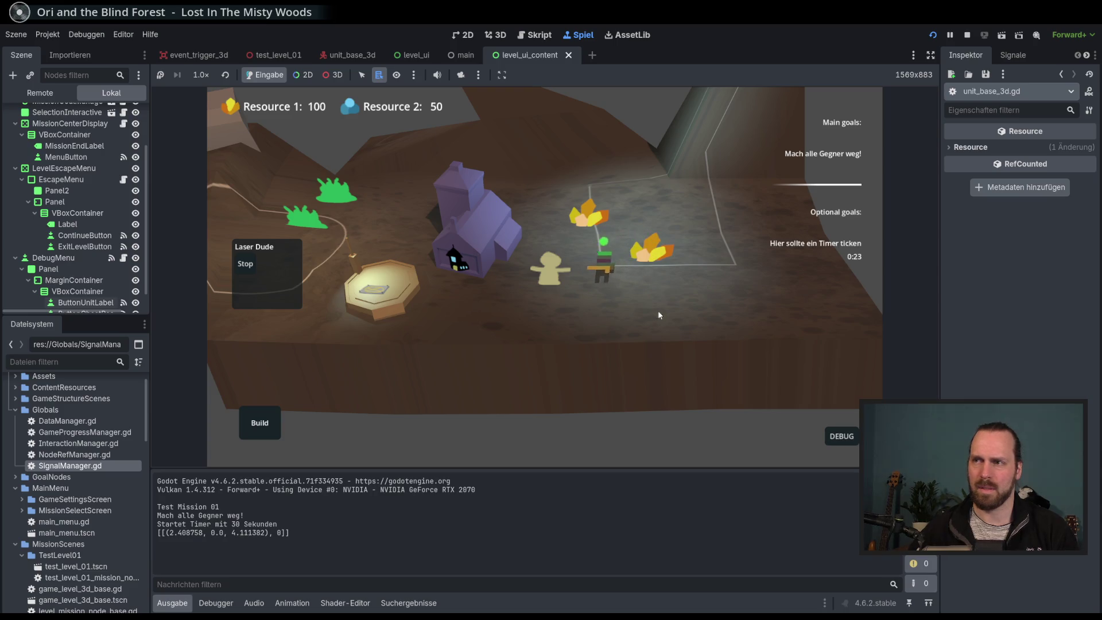
Queue further Laser Dude waypoints around the right crystal resource.
{"action": "right_click", "coordinate": [638, 249]}
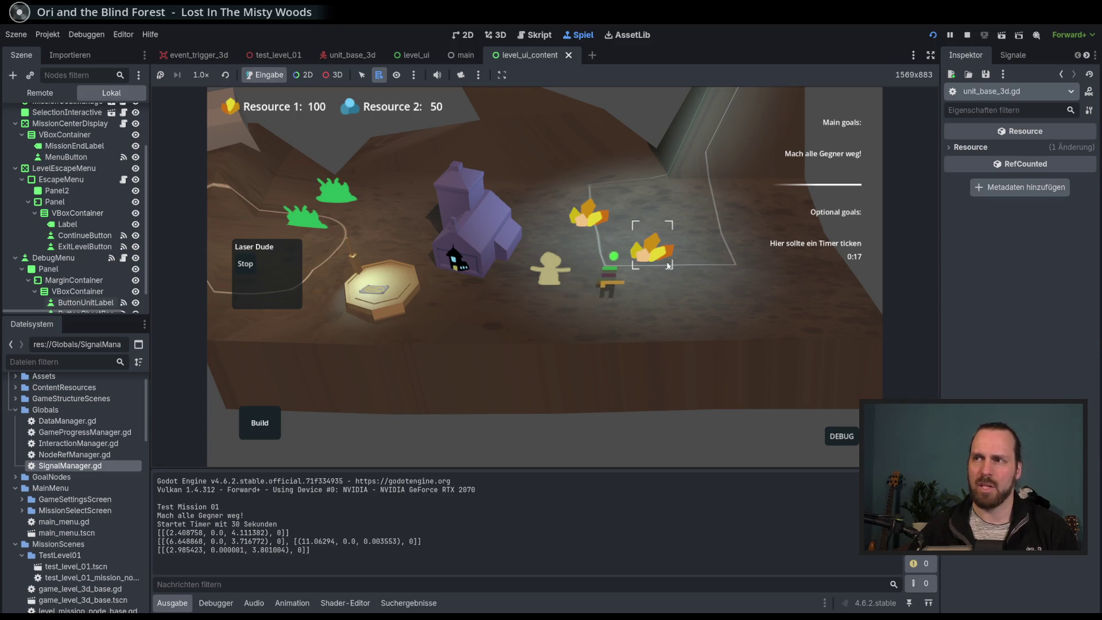
{"action": "right_click", "coordinate": [549, 304]}
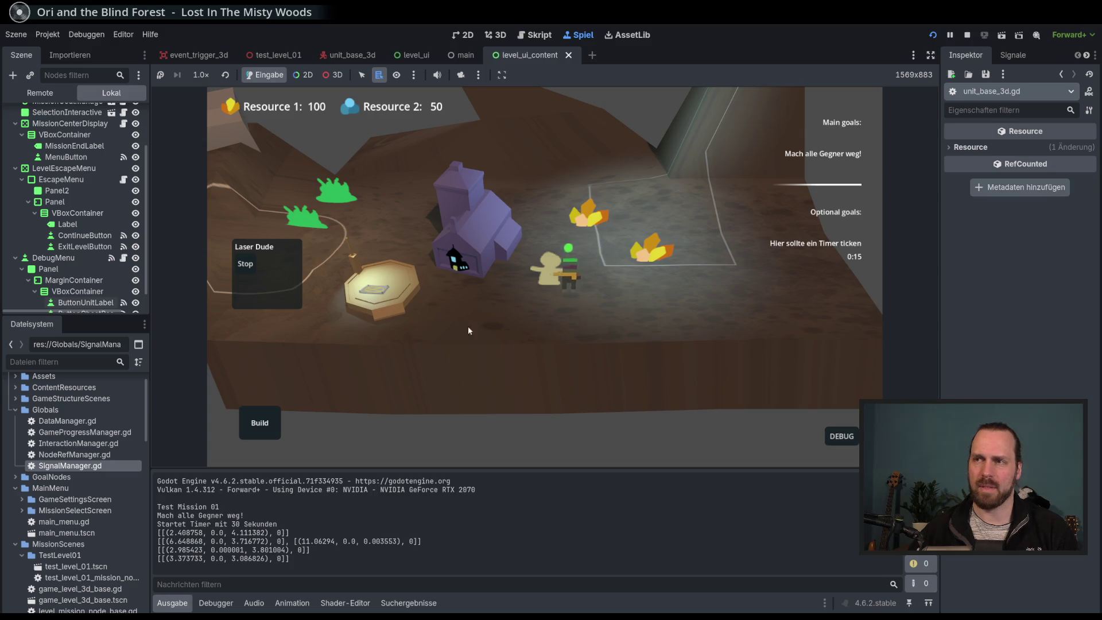
{"action": "right_click", "coordinate": [665, 253]}
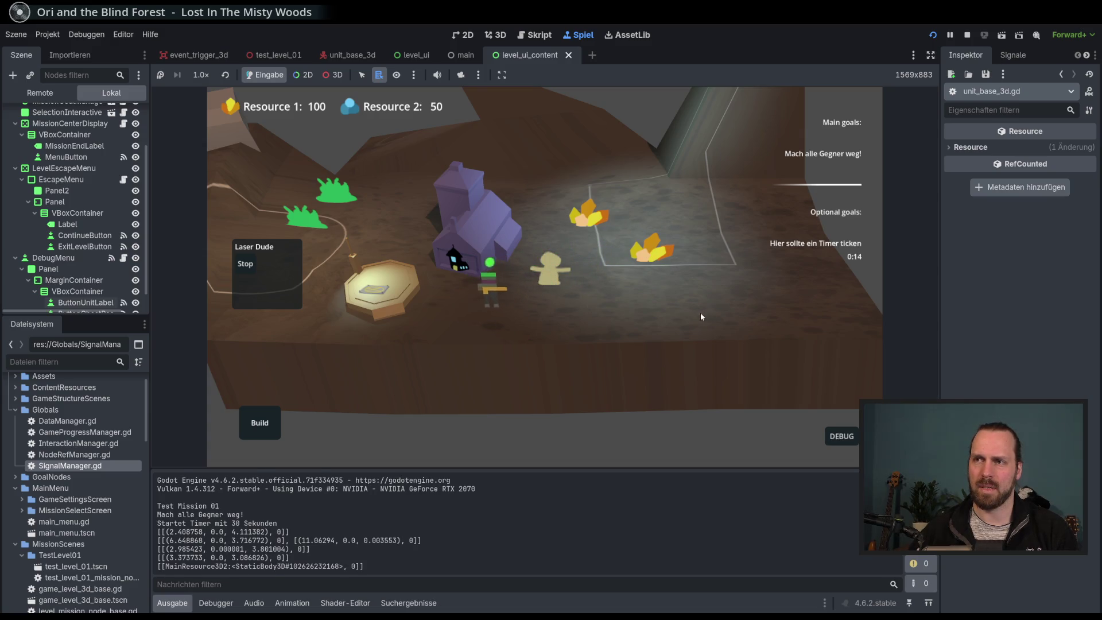
{"action": "right_click", "coordinate": [682, 343]}
Send the worker to the right crystal, then stop the game.
{"action": "left_click", "coordinate": [550, 282]}
{"action": "right_click", "coordinate": [652, 248]}
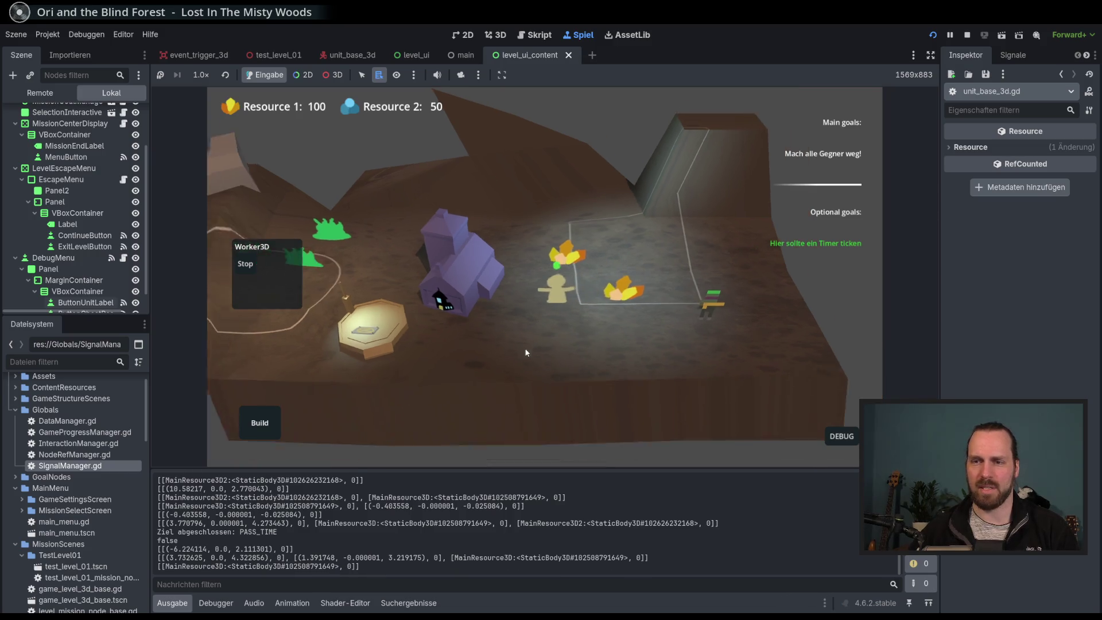
{"action": "key", "text": "F8"}
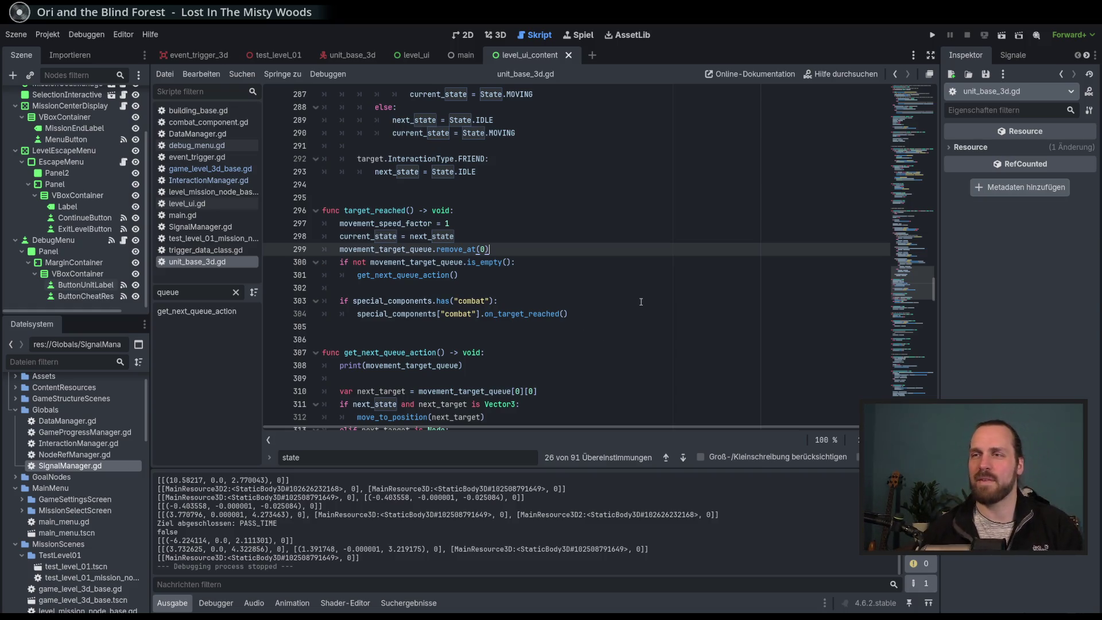
{"action": "scroll", "coordinate": [641, 301], "scroll_direction": "down", "scroll_amount": 1}
{"action": "scroll", "coordinate": [641, 301], "scroll_direction": "up", "scroll_amount": 1}
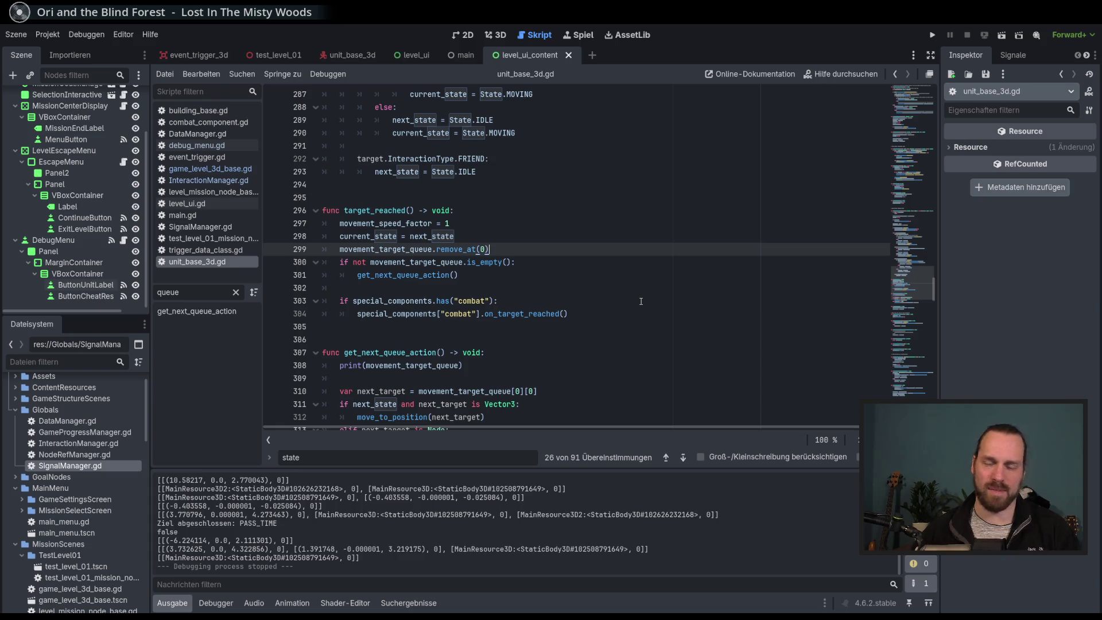
{"action": "left_click", "coordinate": [586, 248]}
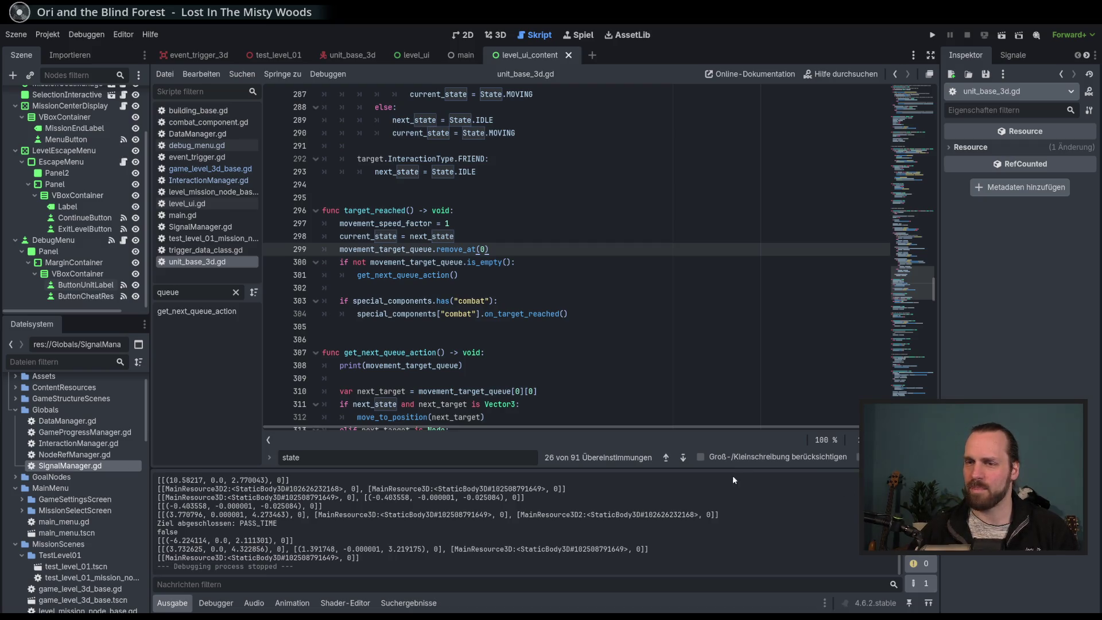
{"action": "left_click", "coordinate": [606, 268]}
Select the get_next_queue_action call inside target_reached in unit_base_3d.gd.
{"action": "left_click", "coordinate": [604, 278]}
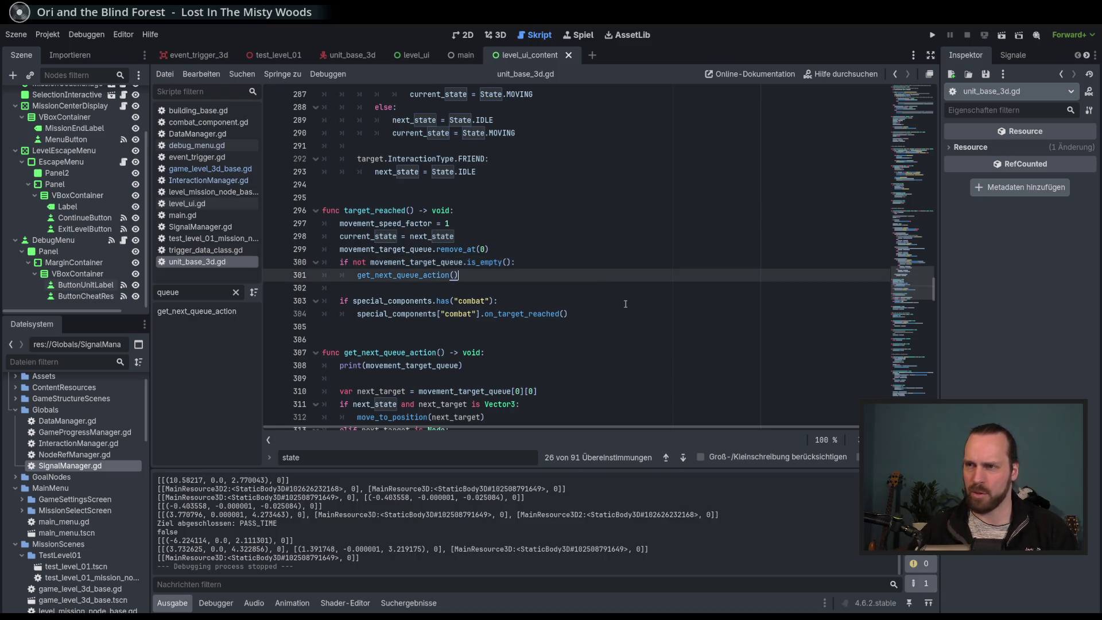
{"action": "left_click", "coordinate": [613, 277]}
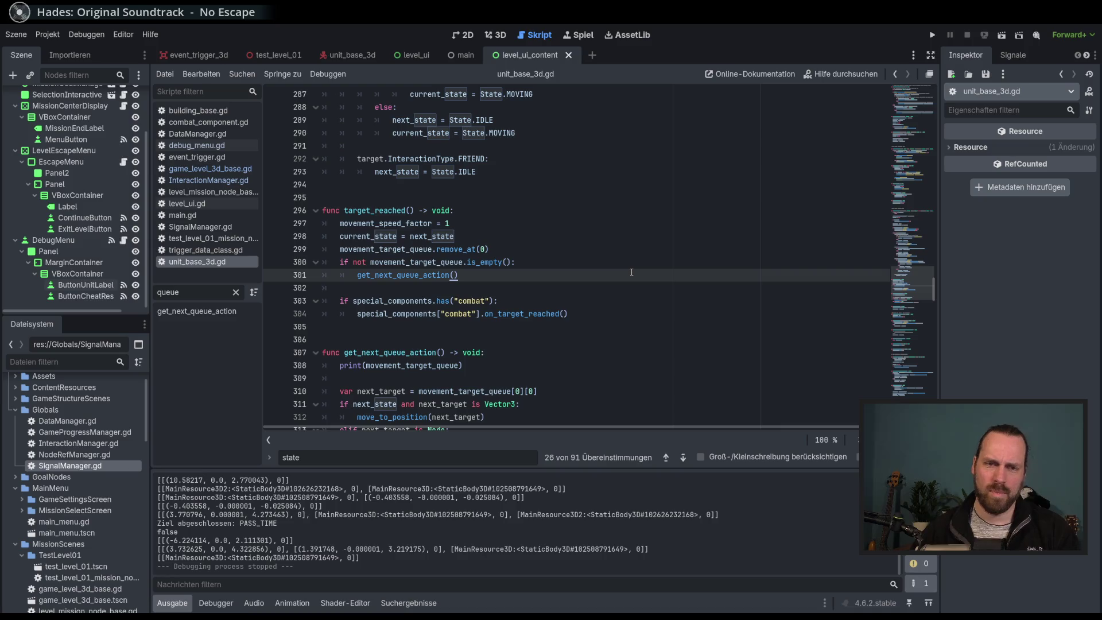
{"action": "double_click", "coordinate": [451, 274]}
Jump from line 301 to the get_next_queue_action definition.
{"action": "left_click", "coordinate": [508, 273]}
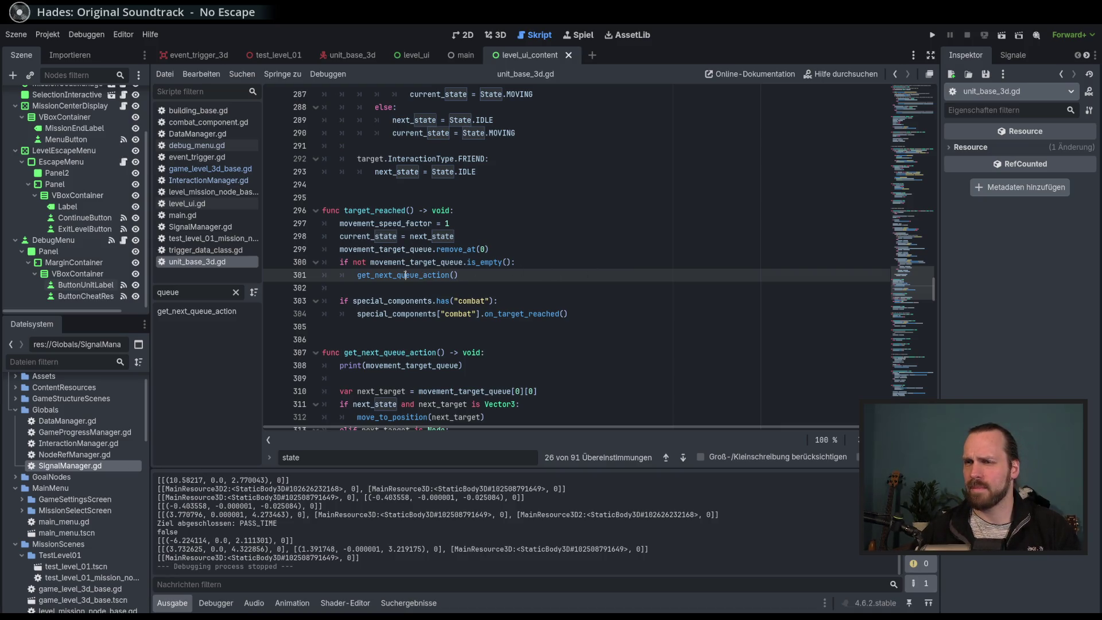
{"action": "mouse_move", "coordinate": [406, 275]}
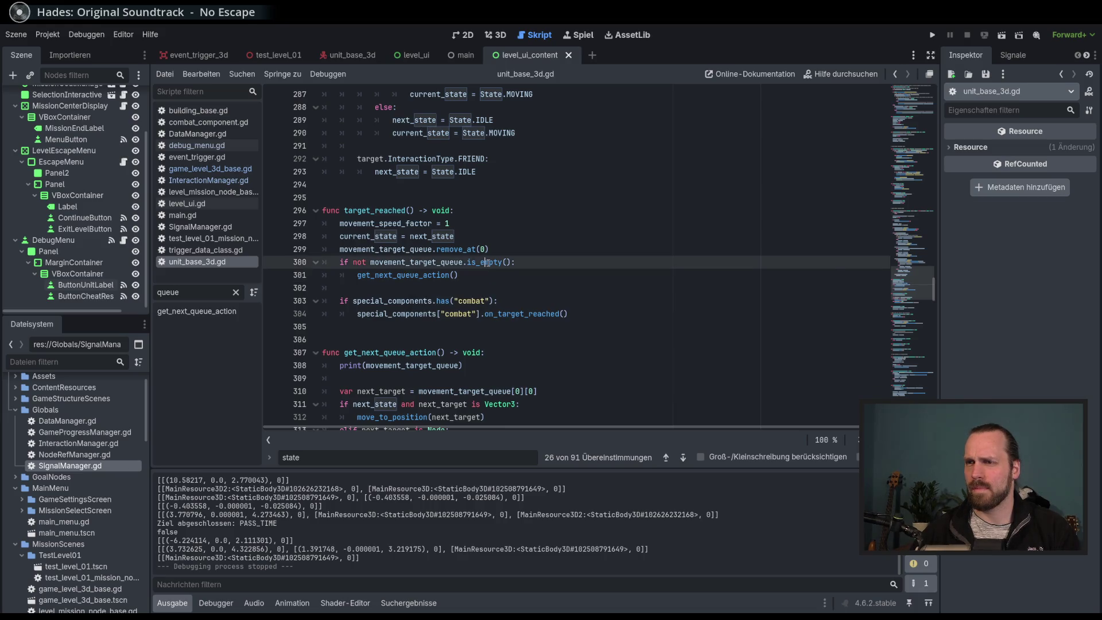
{"action": "double_click", "coordinate": [432, 275]}
{"action": "left_click", "coordinate": [432, 274], "text": "ctrl"}
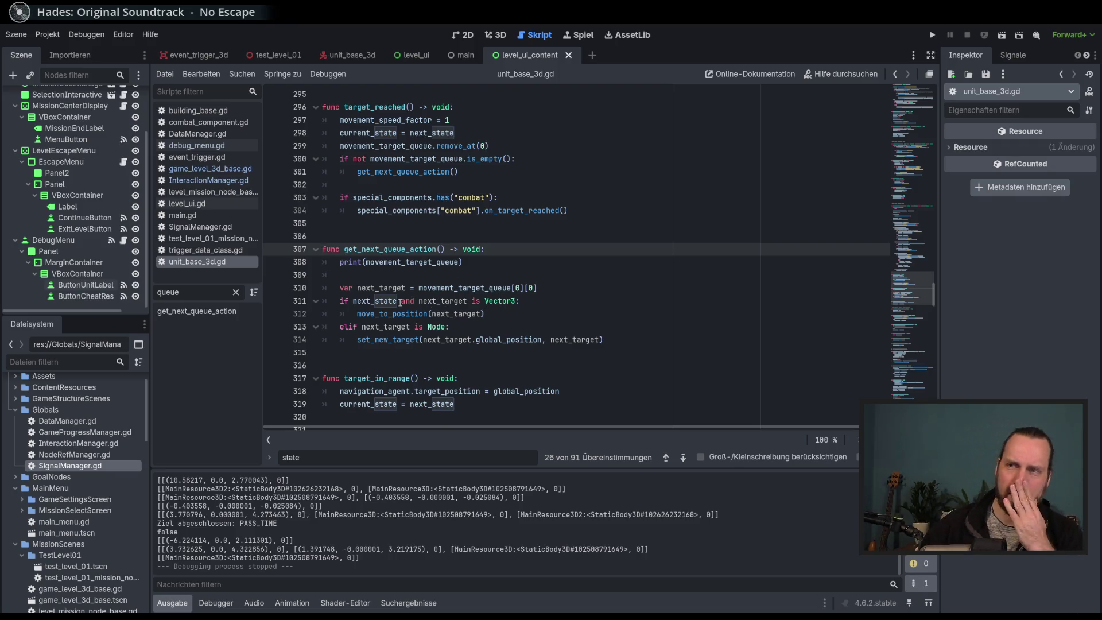
Add 'next_state = State.MOVING' below move_to_position on line 312 and run the game.
{"action": "left_click", "coordinate": [509, 314]}
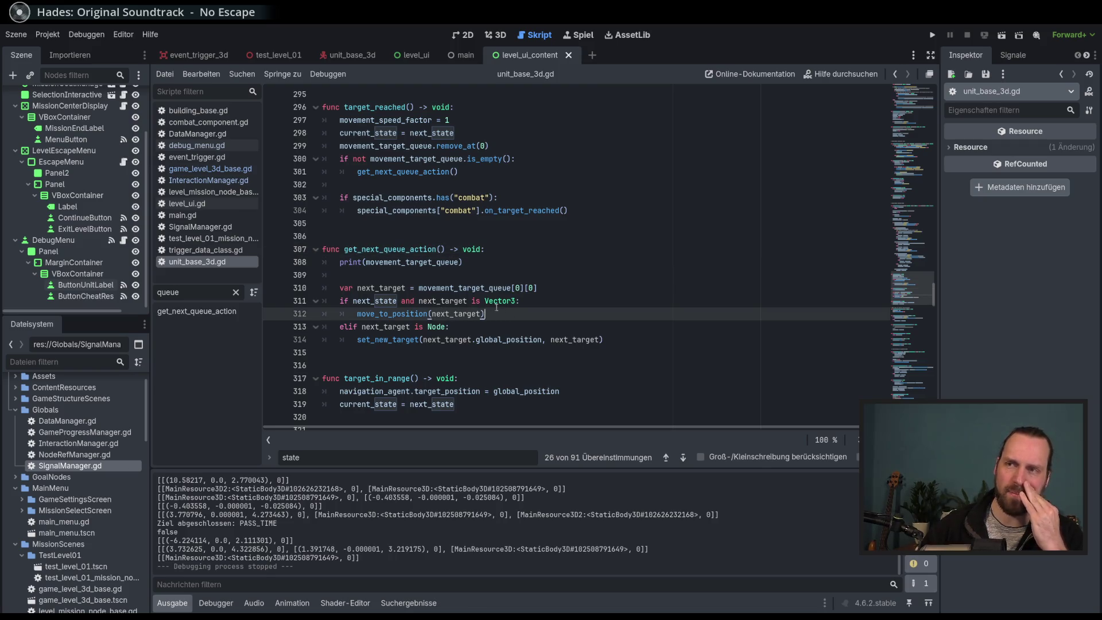
{"action": "double_click", "coordinate": [502, 300]}
{"action": "left_click", "coordinate": [512, 313]}
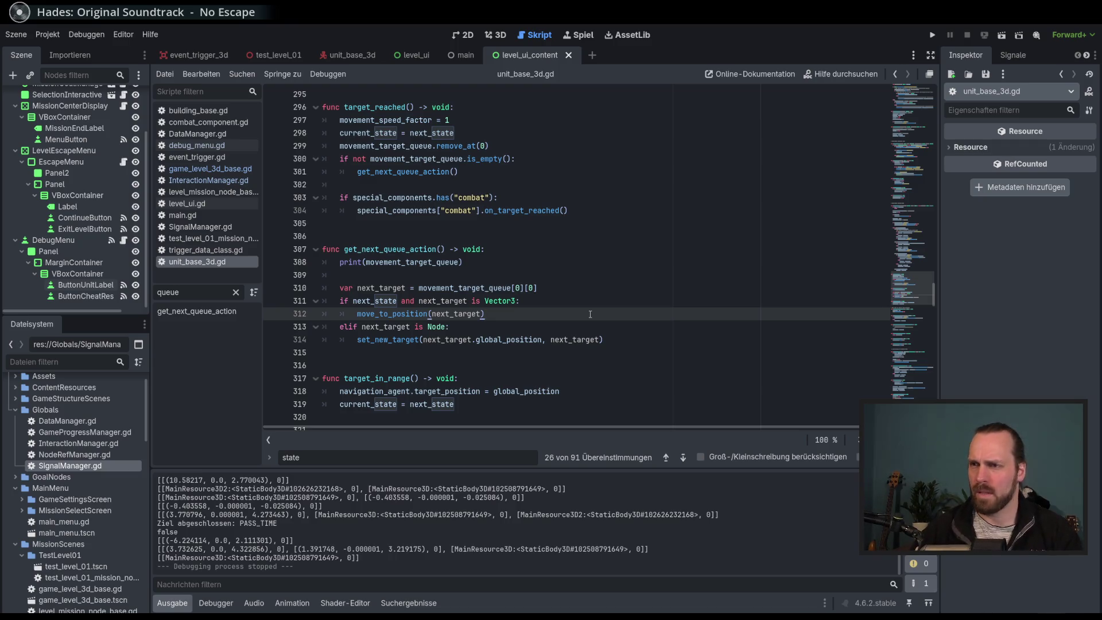
{"action": "key", "text": "Return"}
{"action": "type", "text": "next_s"}
{"action": "key", "text": "Return"}
{"action": "key", "text": "Return"}
{"action": "key", "text": "F5"}
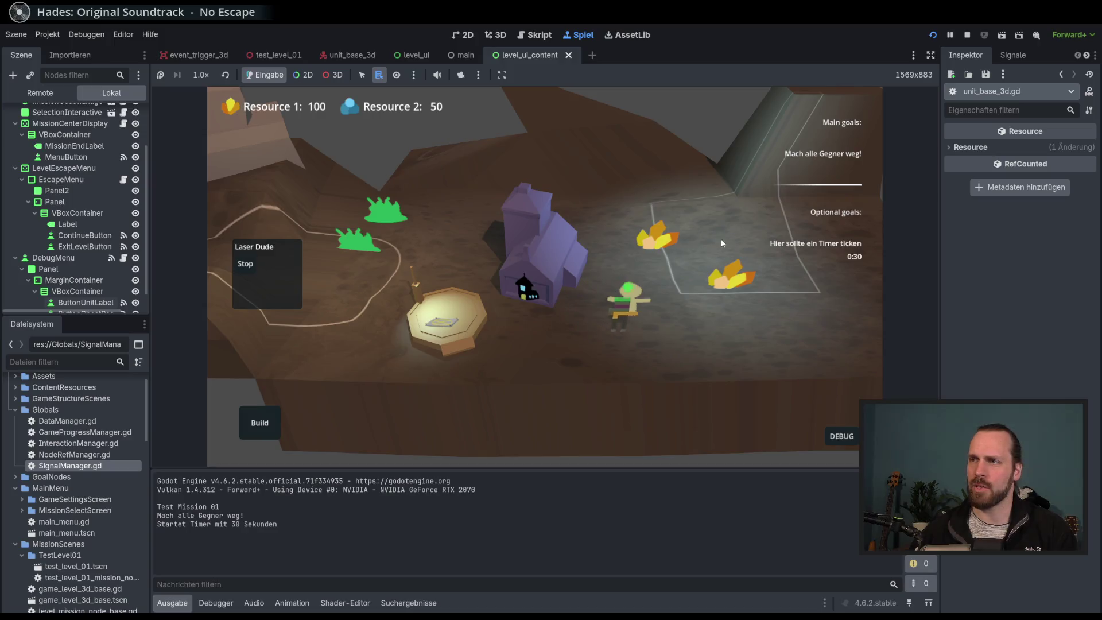
Order Laser Dude to two ground points in turn, then stop the game.
{"action": "right_click", "coordinate": [680, 313]}
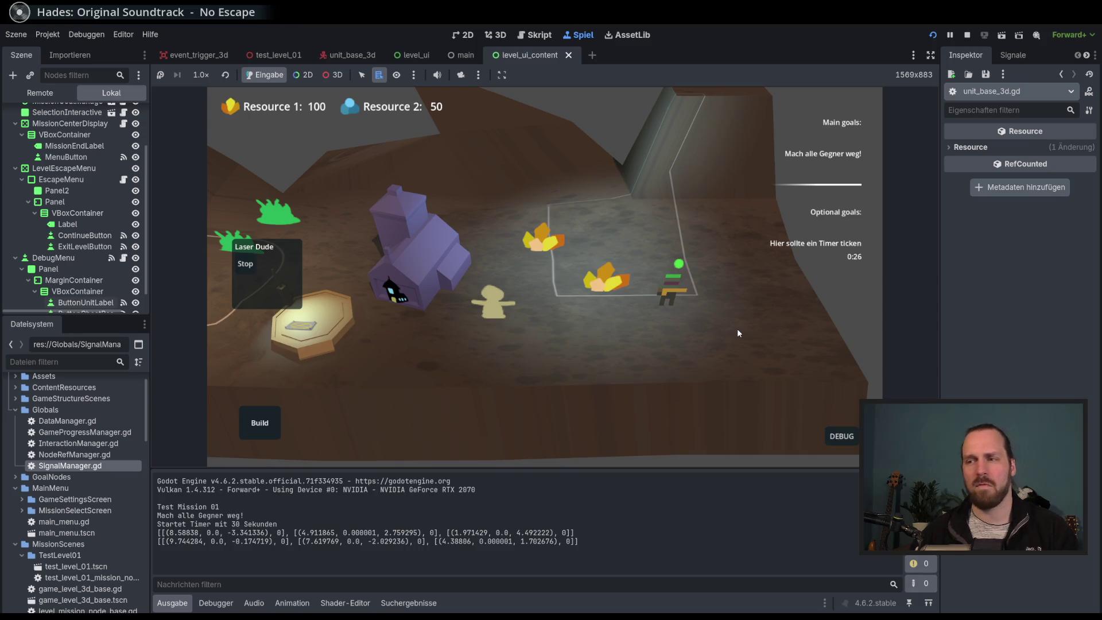
{"action": "right_click", "coordinate": [492, 374]}
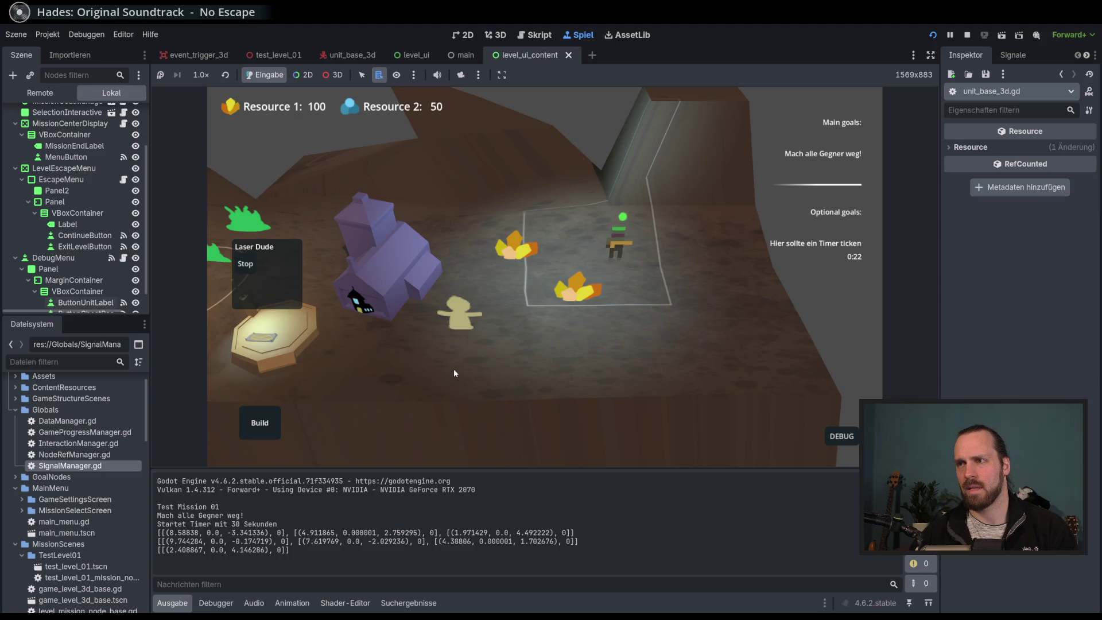
{"action": "key", "text": "F8"}
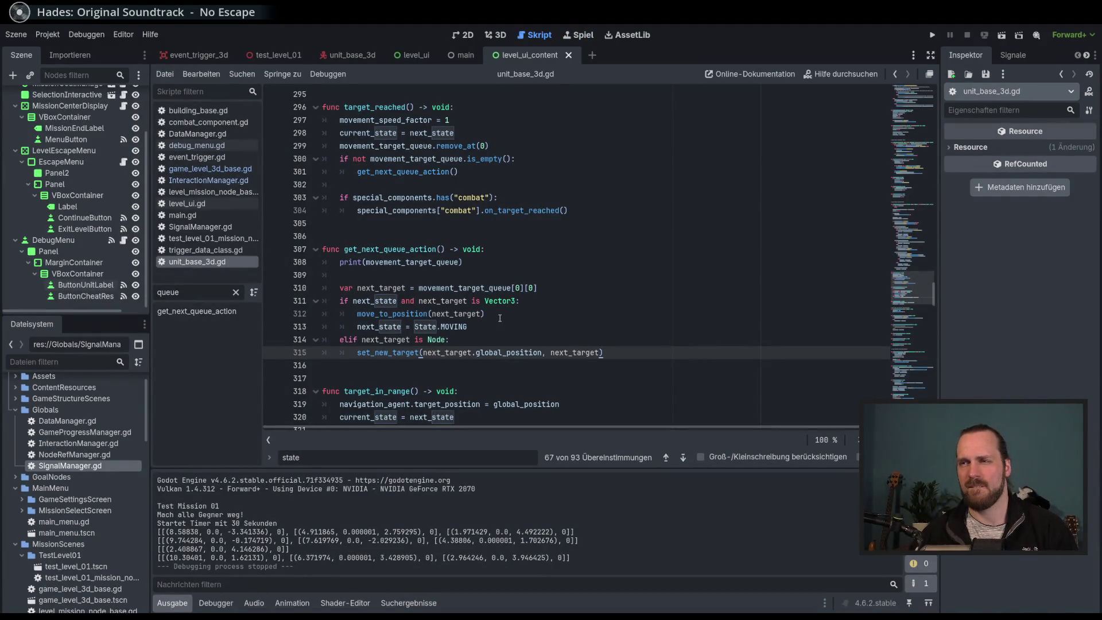
Inspect the next_state = State.MOVING assignment on line 313.
{"action": "double_click", "coordinate": [379, 326]}
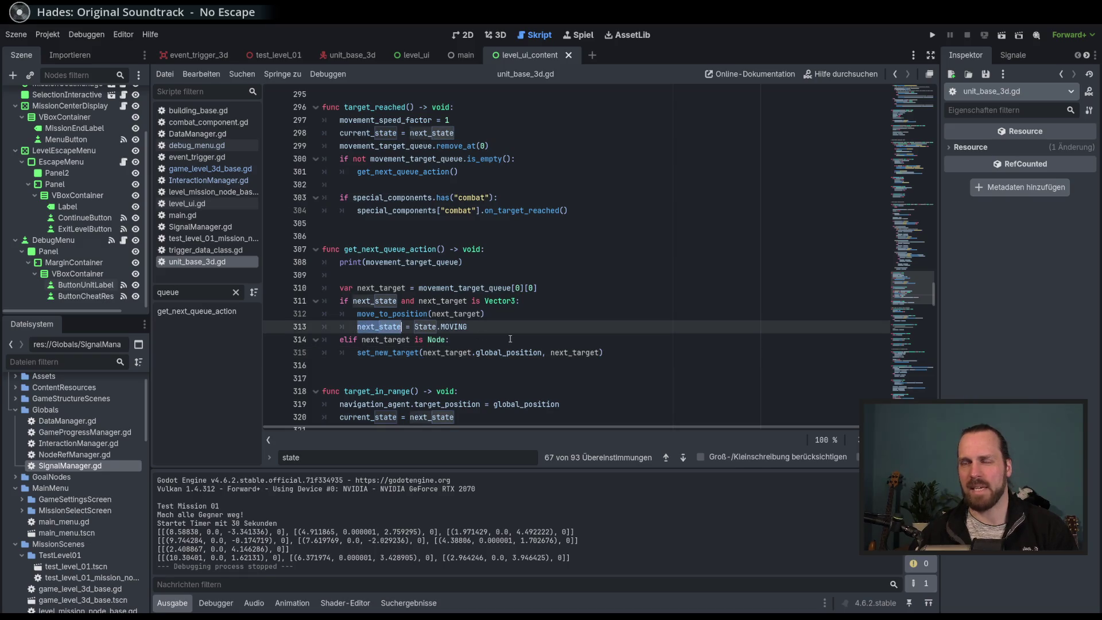
{"action": "double_click", "coordinate": [465, 326]}
{"action": "scroll", "coordinate": [467, 328], "scroll_direction": "down", "scroll_amount": 6}
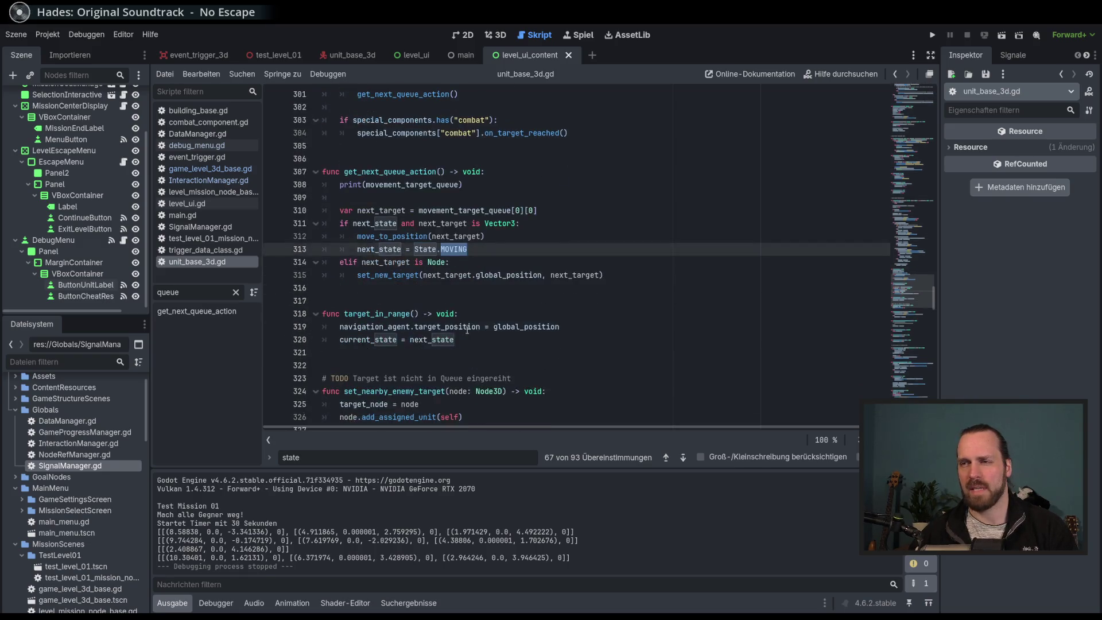
{"action": "scroll", "coordinate": [467, 329], "scroll_direction": "up", "scroll_amount": 6}
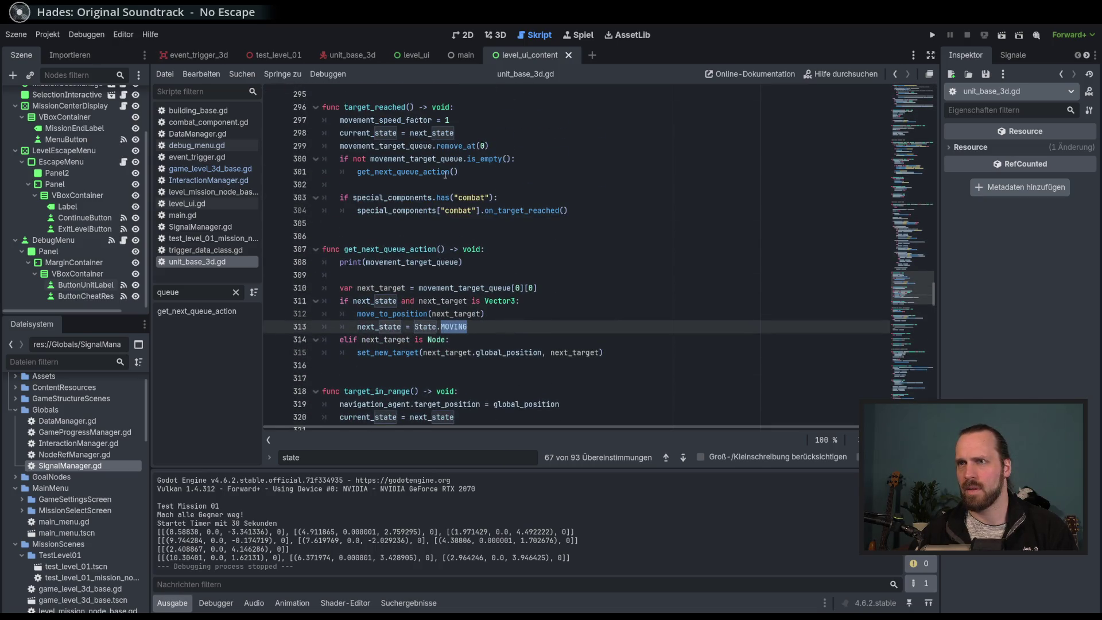
Check how next_state and current_state are used on line 298, then rerun the project.
{"action": "double_click", "coordinate": [432, 132]}
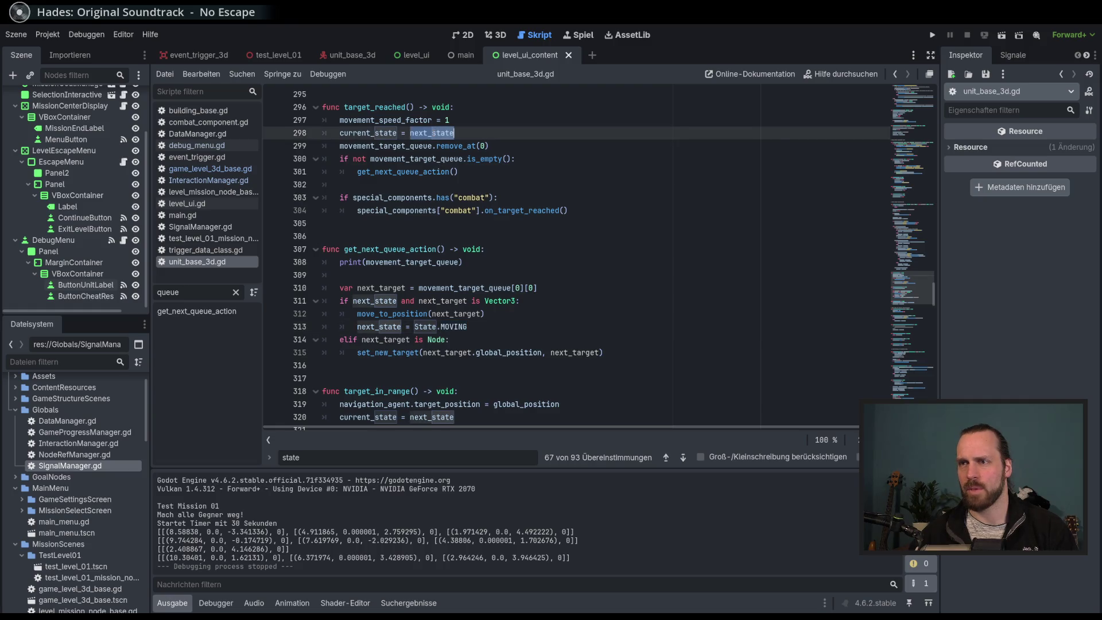
{"action": "mouse_move", "coordinate": [432, 133]}
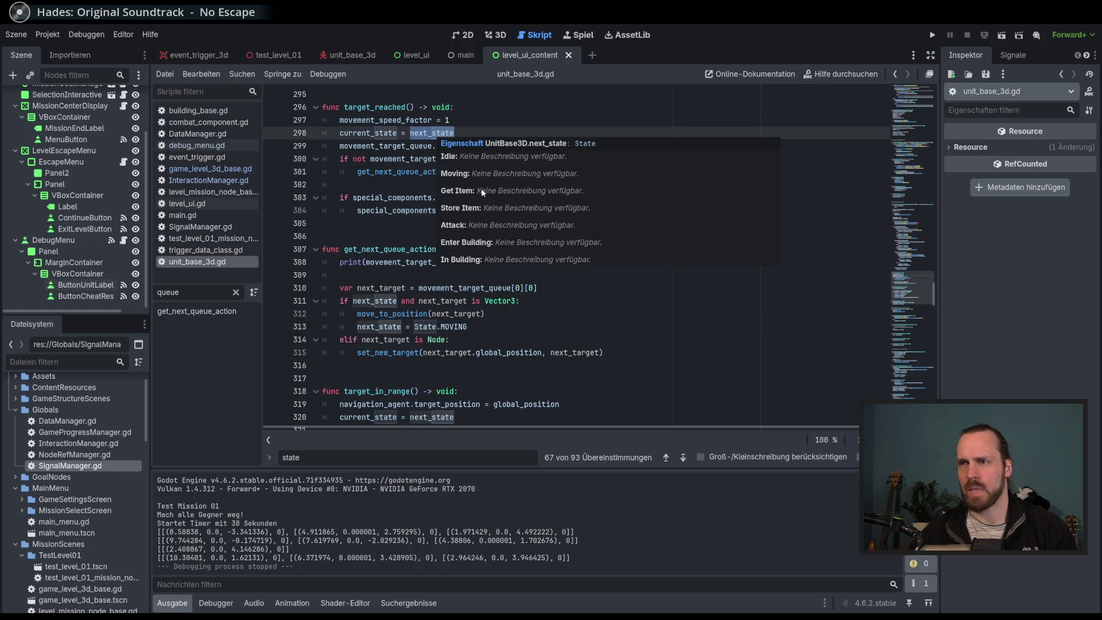
{"action": "double_click", "coordinate": [377, 133]}
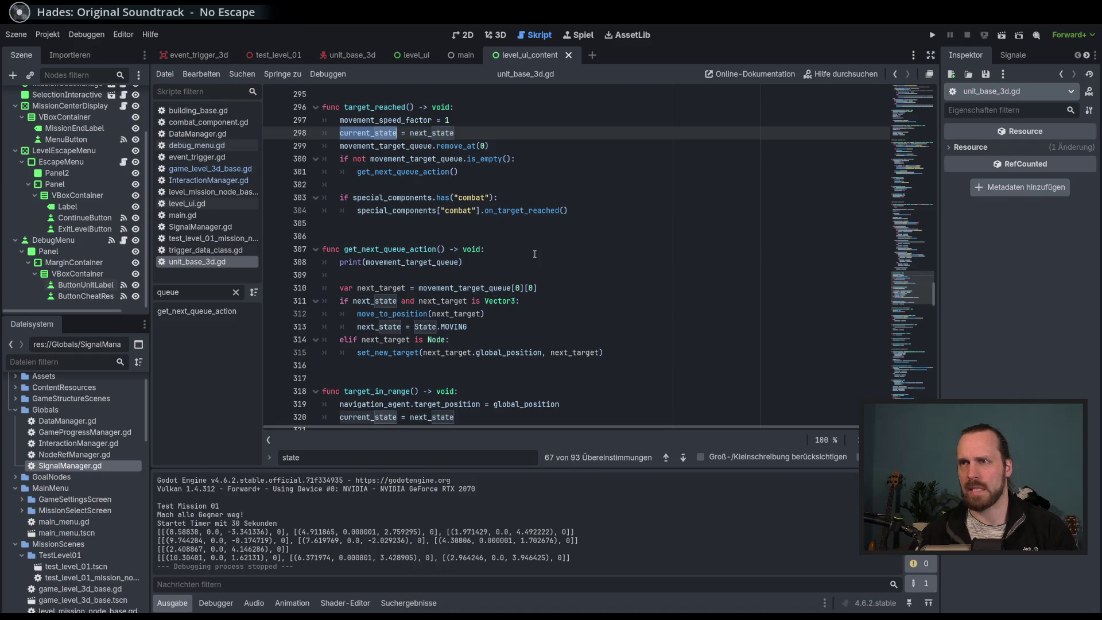
{"action": "left_click", "coordinate": [507, 324]}
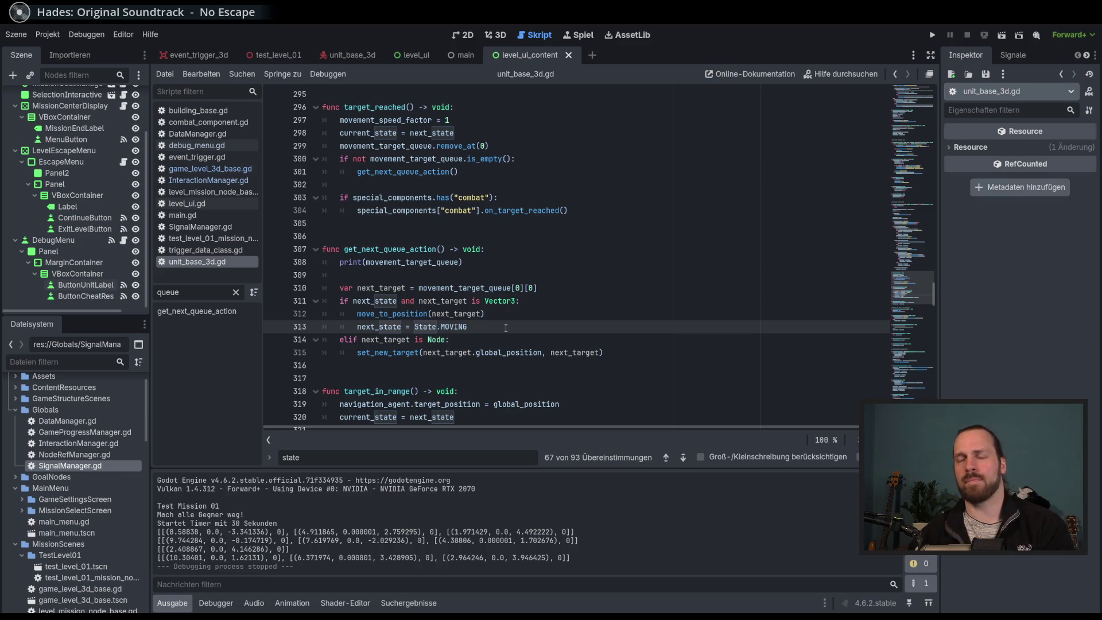
{"action": "key", "text": "F5"}
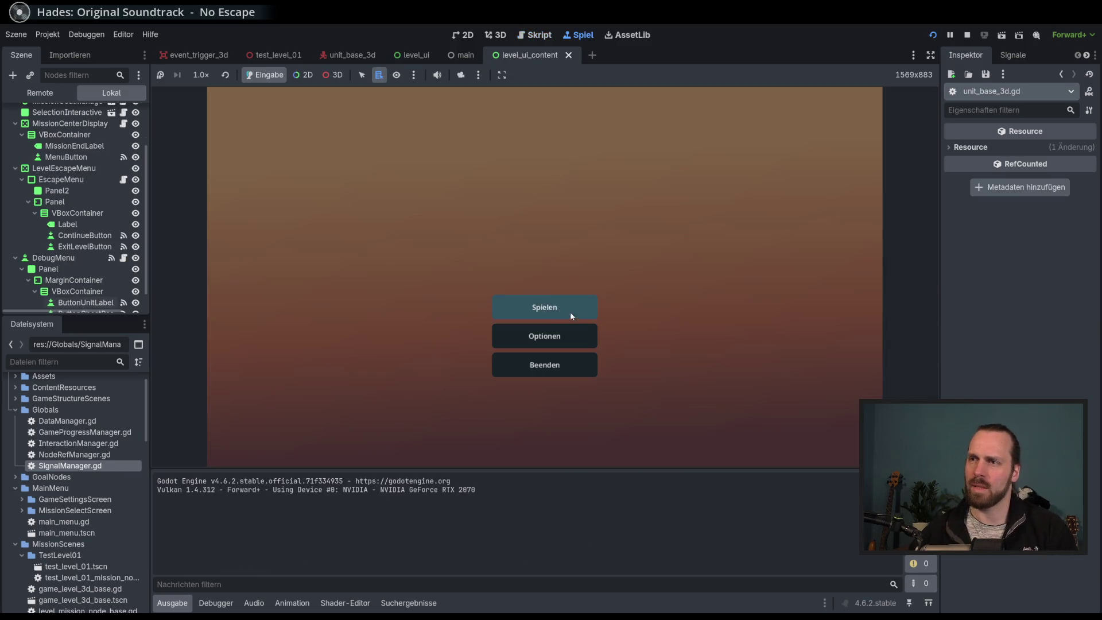
Start Test Mission 01 with state labels shown, queue a worker move, then stop the game.
{"action": "left_click", "coordinate": [572, 317]}
{"action": "left_click", "coordinate": [660, 413]}
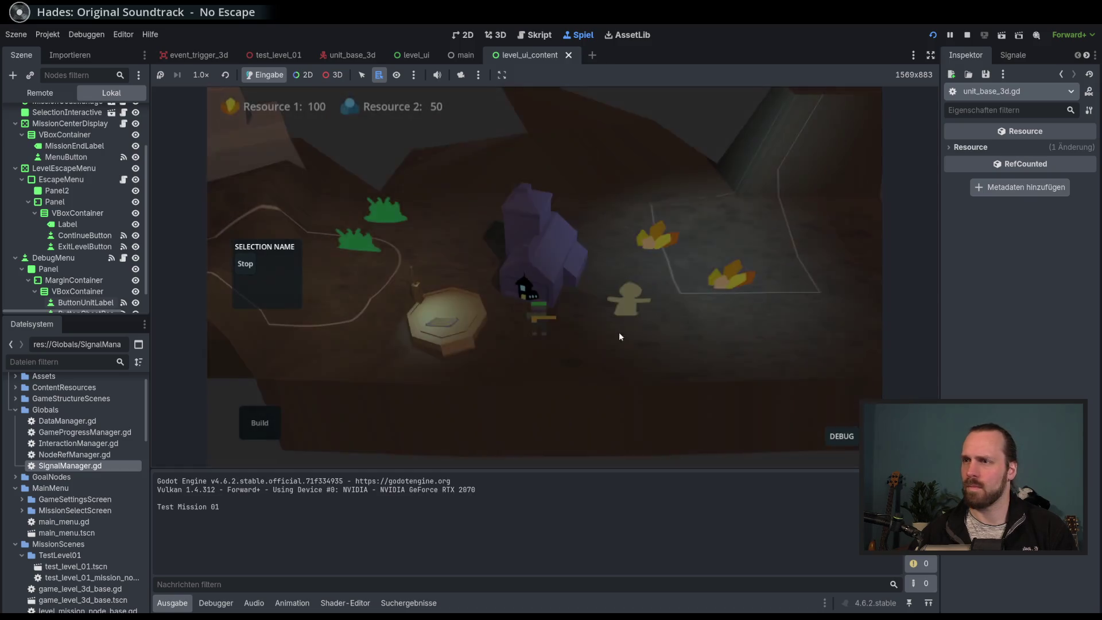
{"action": "left_click", "coordinate": [841, 436]}
{"action": "left_click", "coordinate": [832, 329]}
{"action": "left_click", "coordinate": [443, 343]}
{"action": "right_click", "coordinate": [634, 327]}
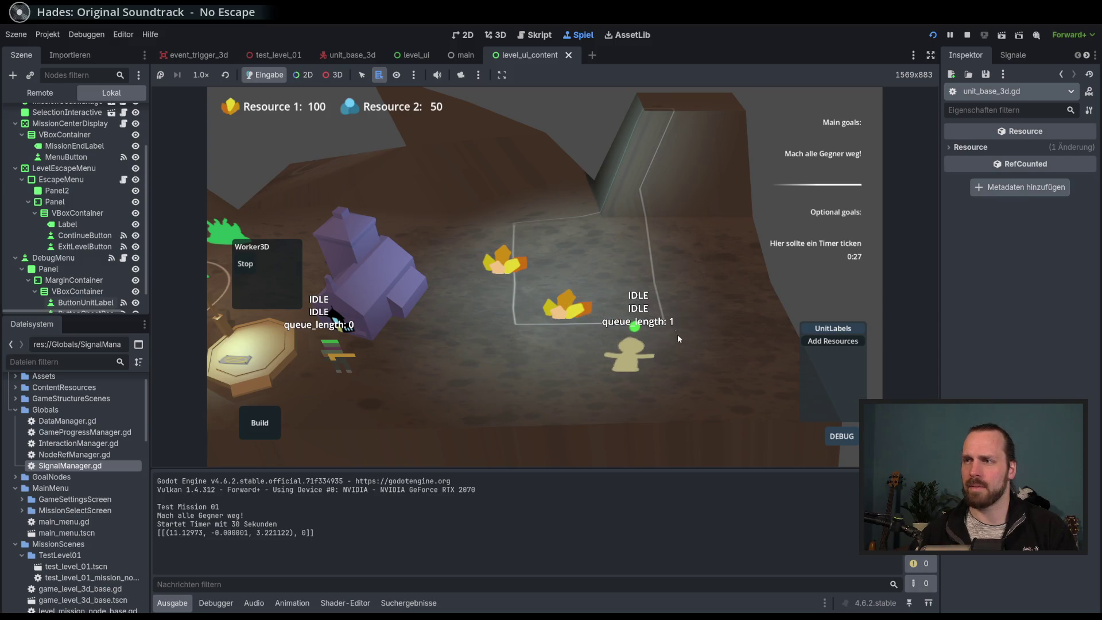
{"action": "key", "text": "F8"}
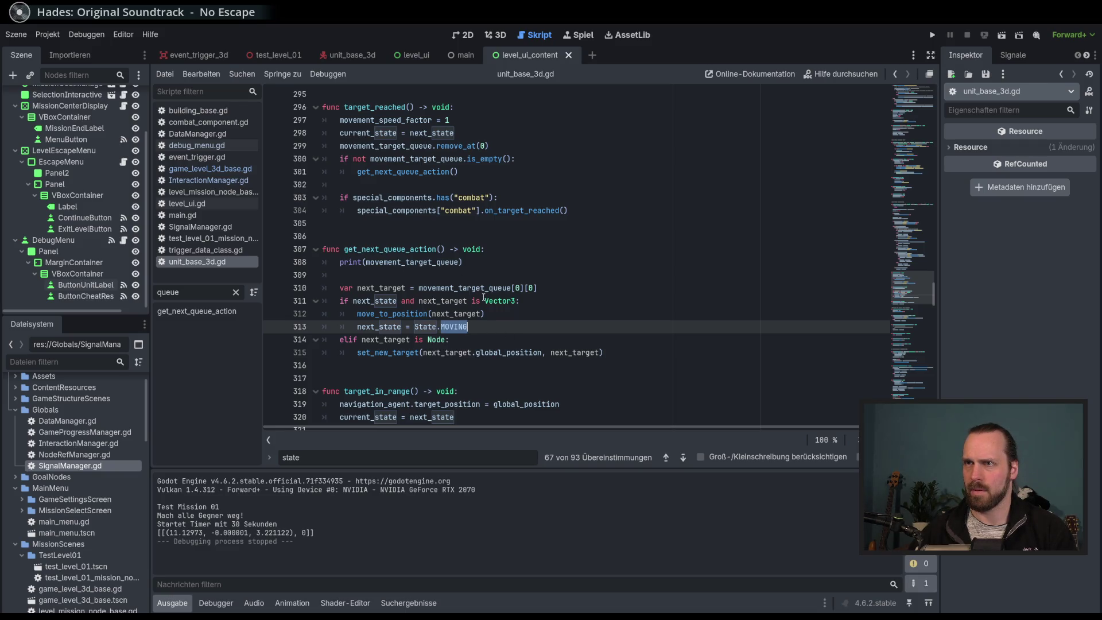
Select next_state on line 313 and launch the game again.
{"action": "mouse_move", "coordinate": [489, 299]}
{"action": "double_click", "coordinate": [394, 328]}
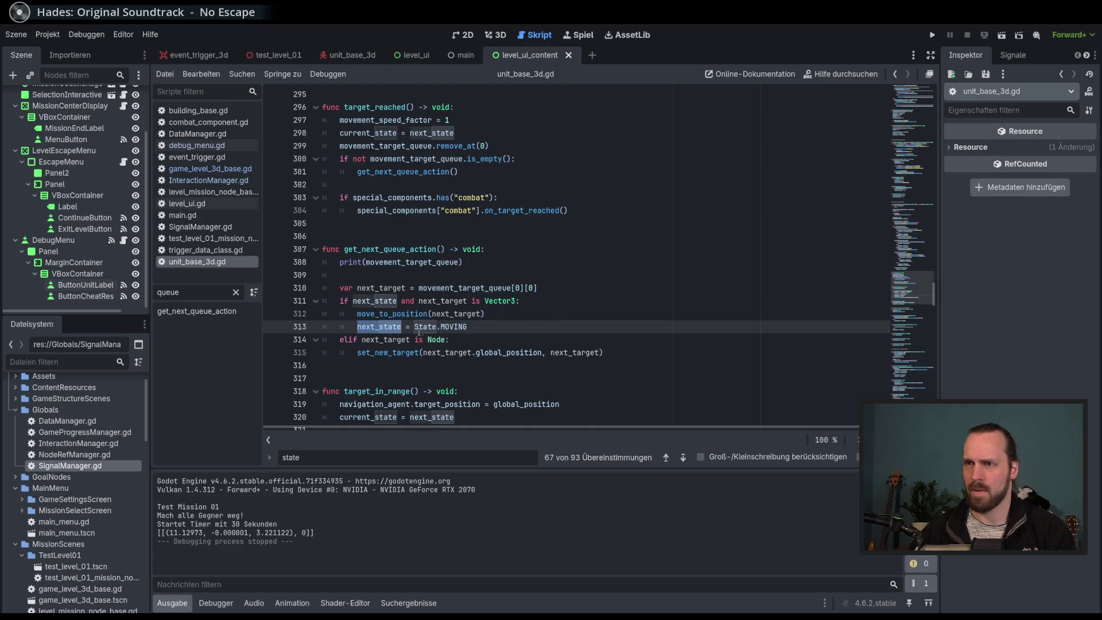
{"action": "left_click", "coordinate": [483, 327]}
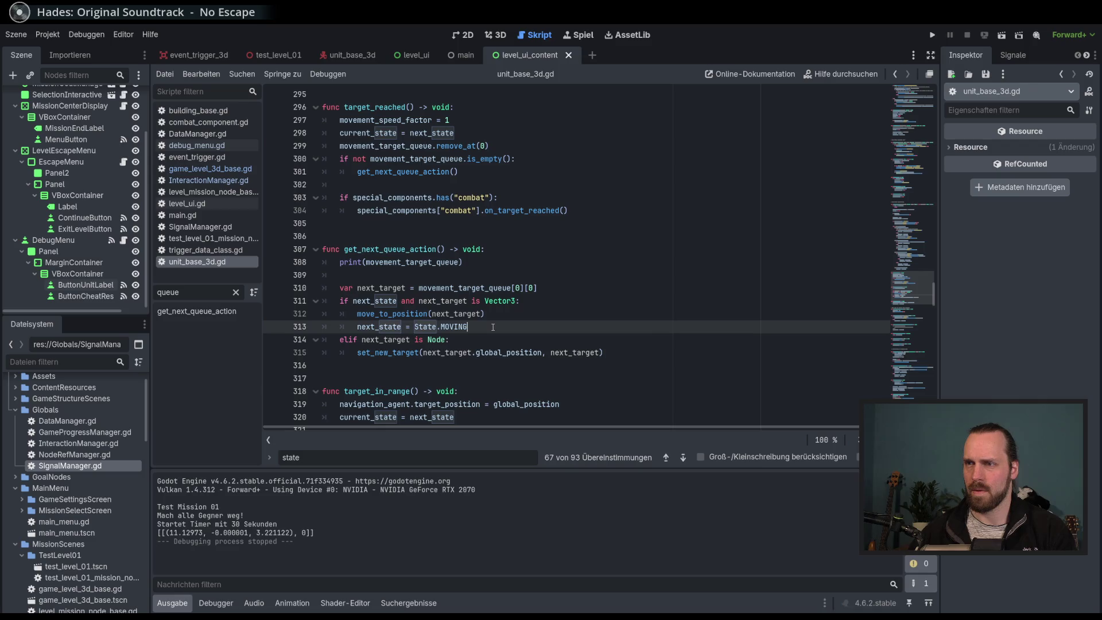
{"action": "key", "text": "F5"}
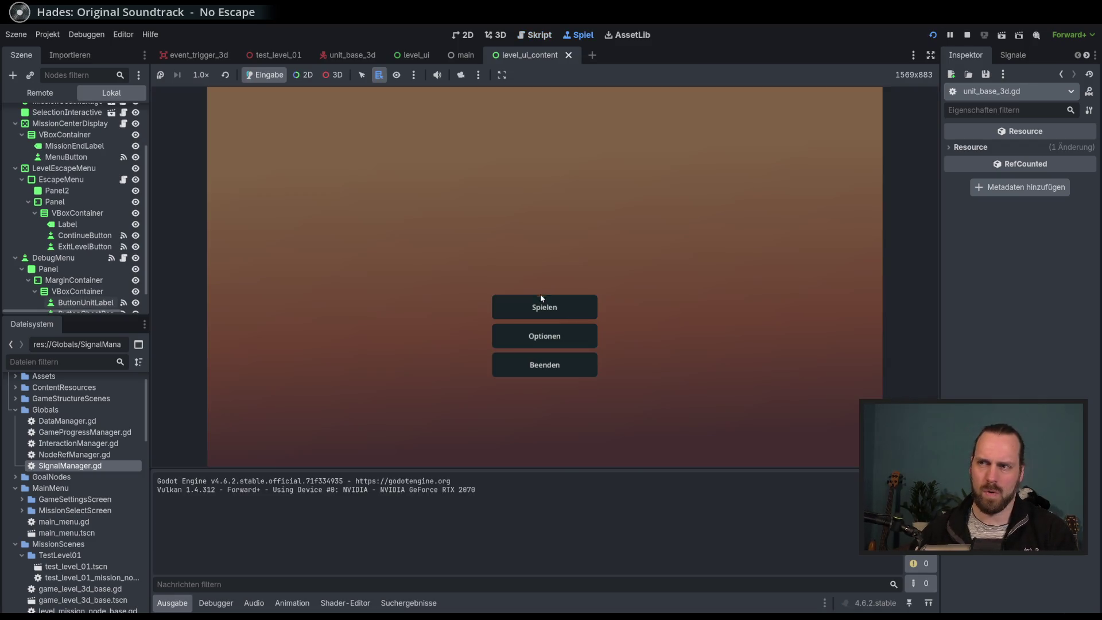
Start Test Mission 01, give the unit three move targets, stop, and select next_state on line 311.
{"action": "left_click", "coordinate": [539, 296]}
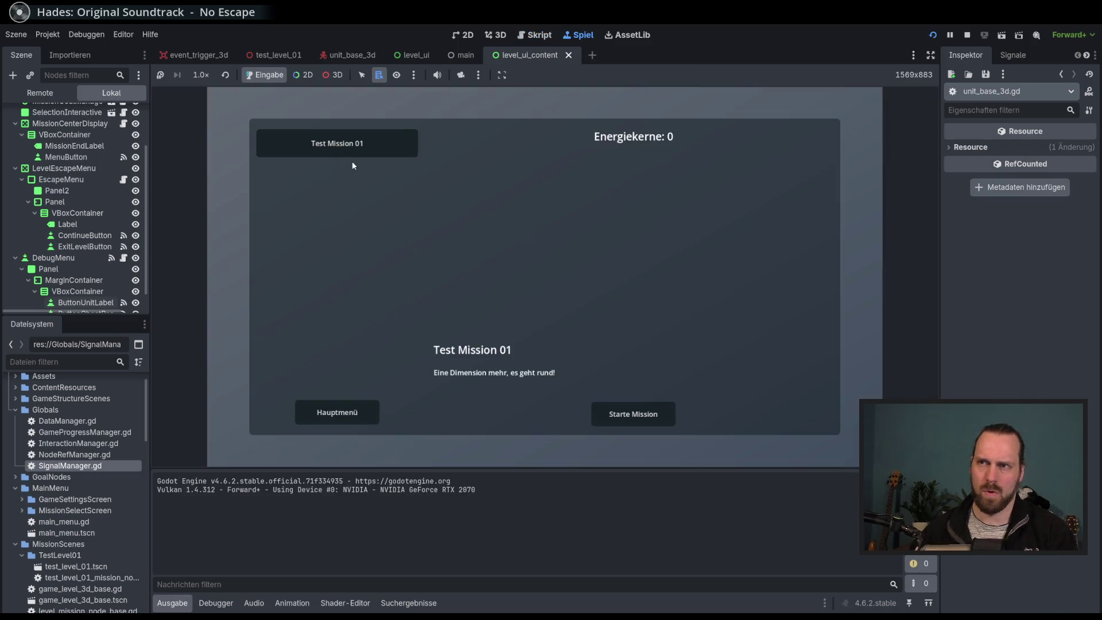
{"action": "left_click", "coordinate": [613, 417]}
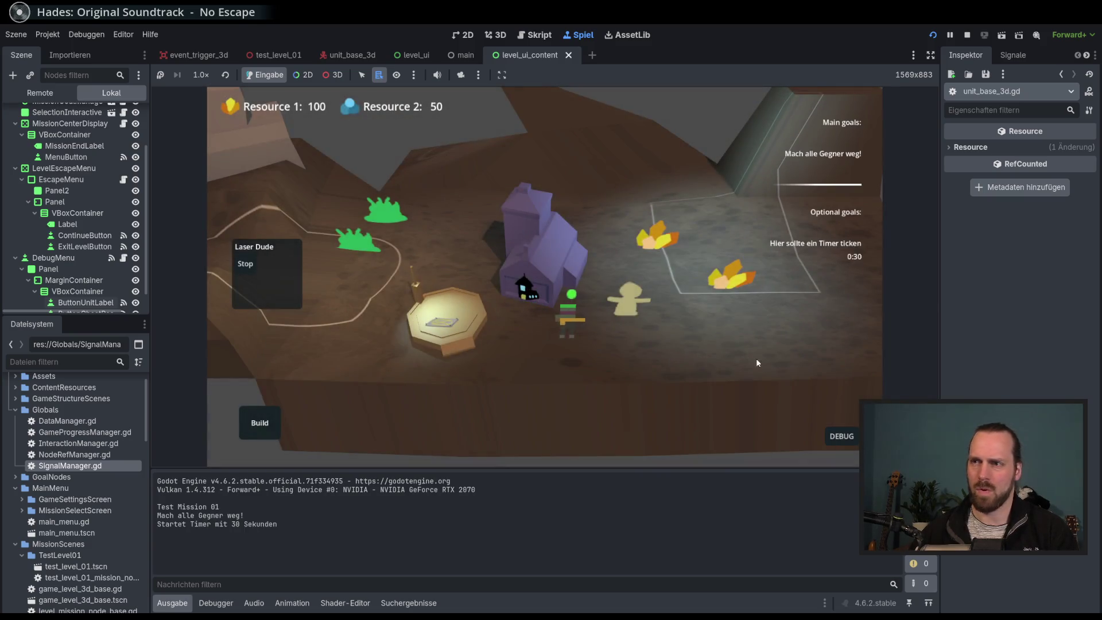
{"action": "left_click", "coordinate": [738, 363]}
{"action": "left_click", "coordinate": [548, 356]}
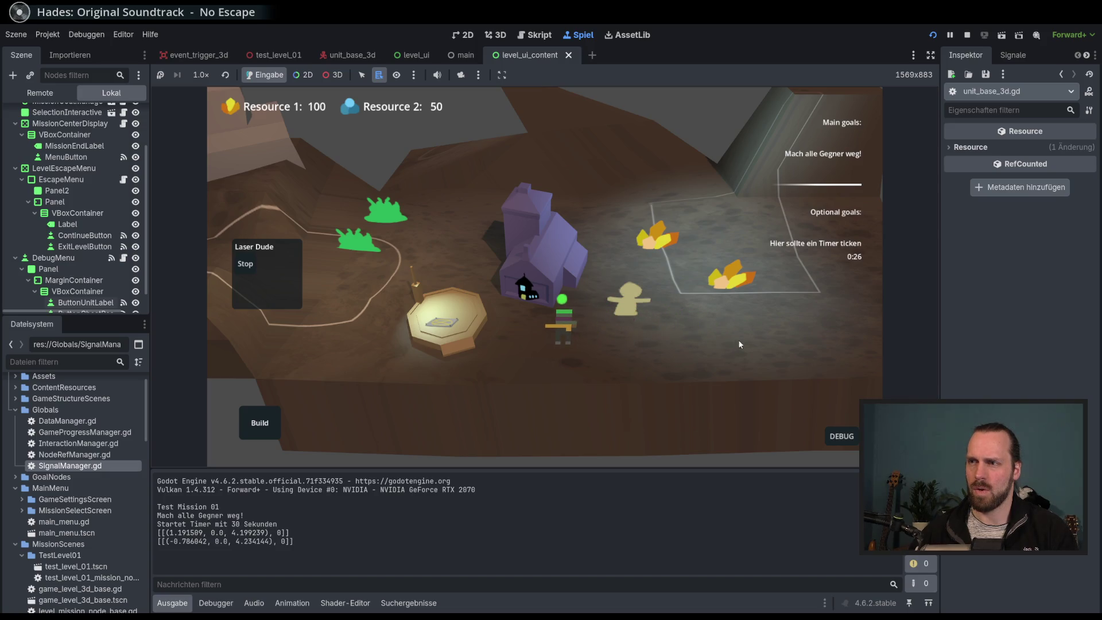
{"action": "left_click", "coordinate": [690, 333]}
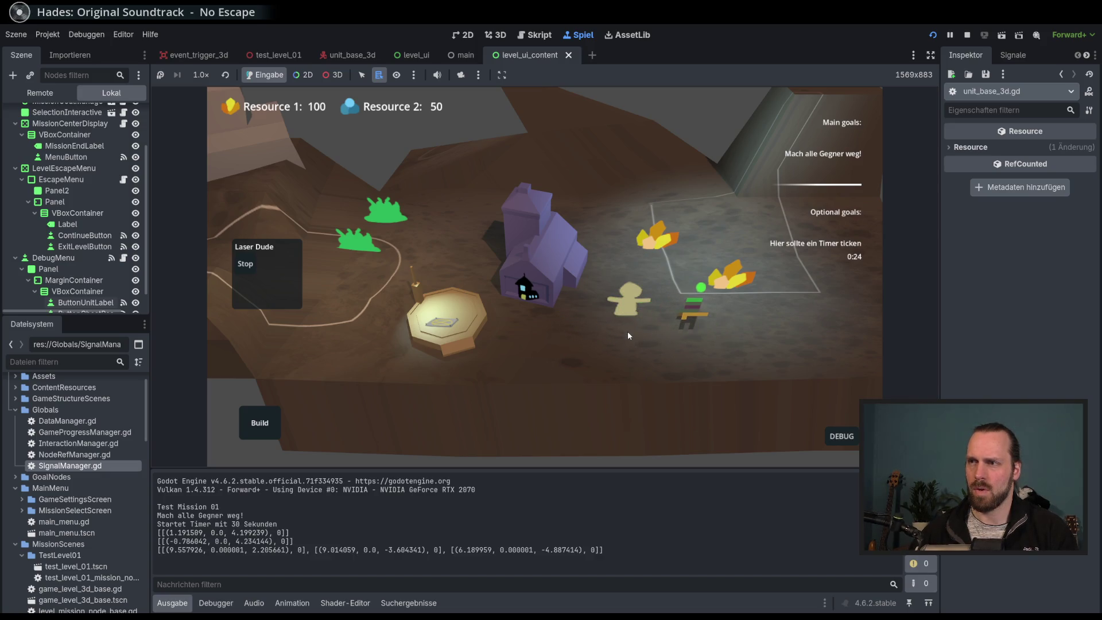
{"action": "key", "text": "F8"}
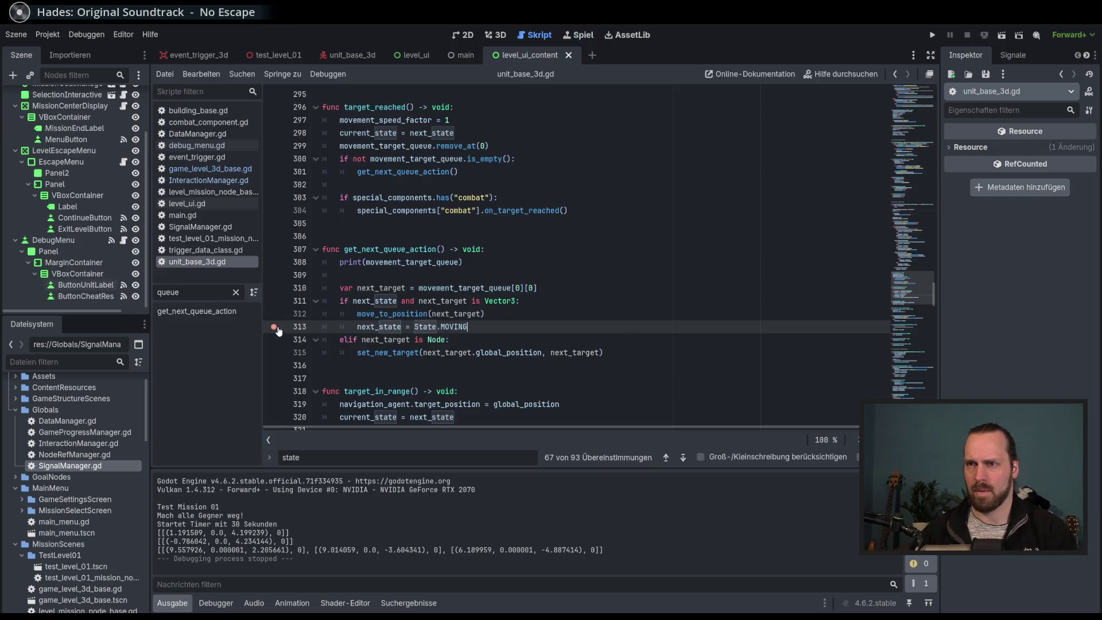
{"action": "double_click", "coordinate": [376, 302]}
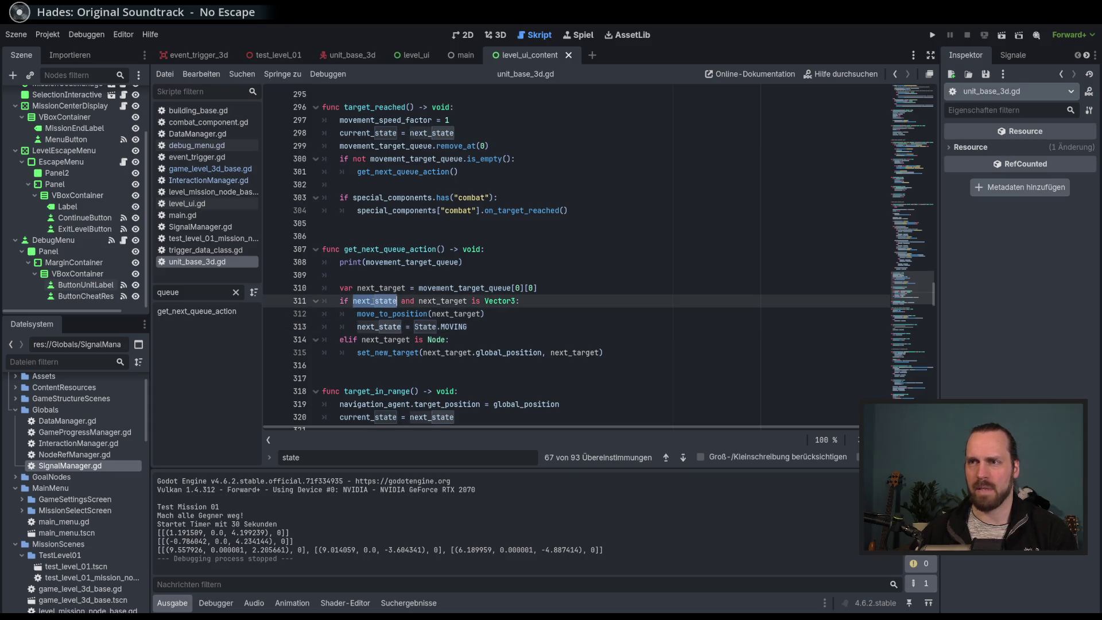
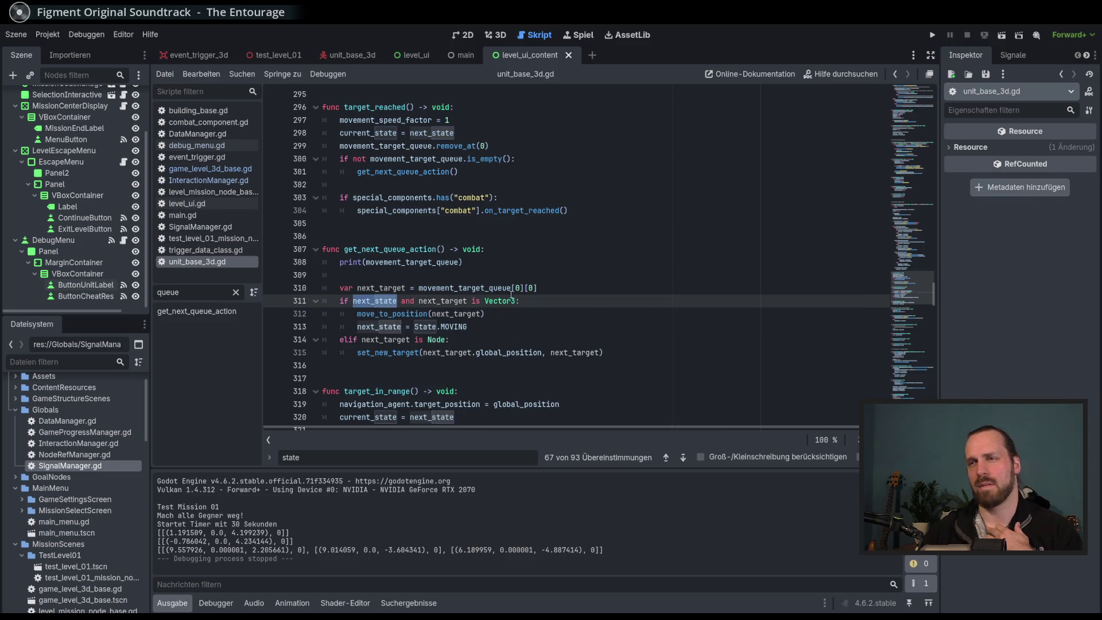
Remove 'next_state and ' from line 311 so it reads 'if next_target is Vector3:', then run the project.
{"action": "mouse_move", "coordinate": [375, 303]}
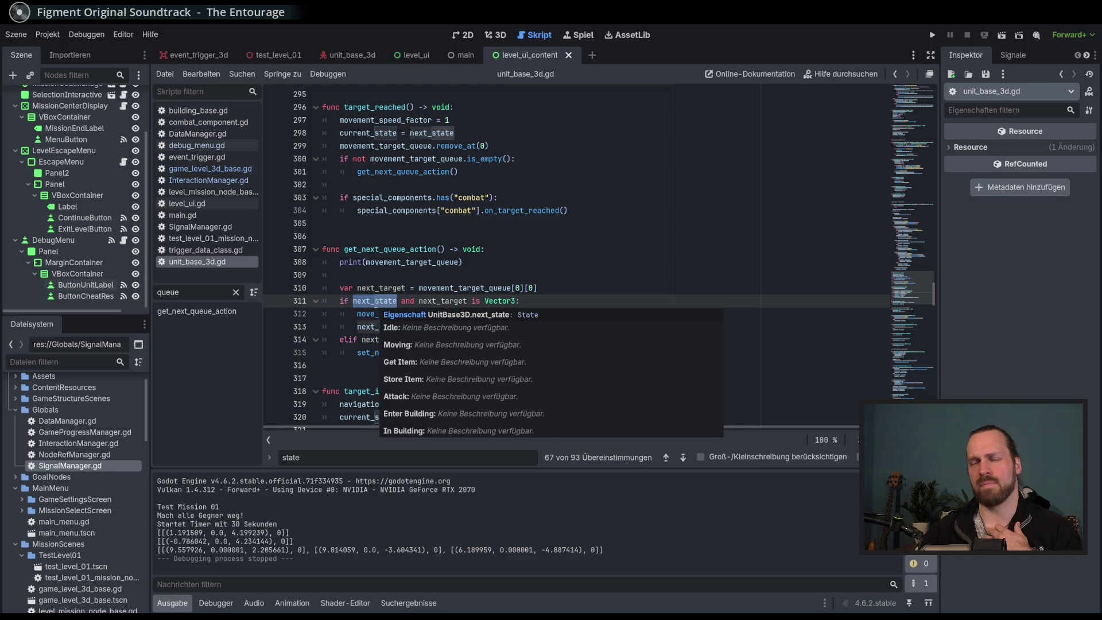
{"action": "left_click", "coordinate": [570, 301]}
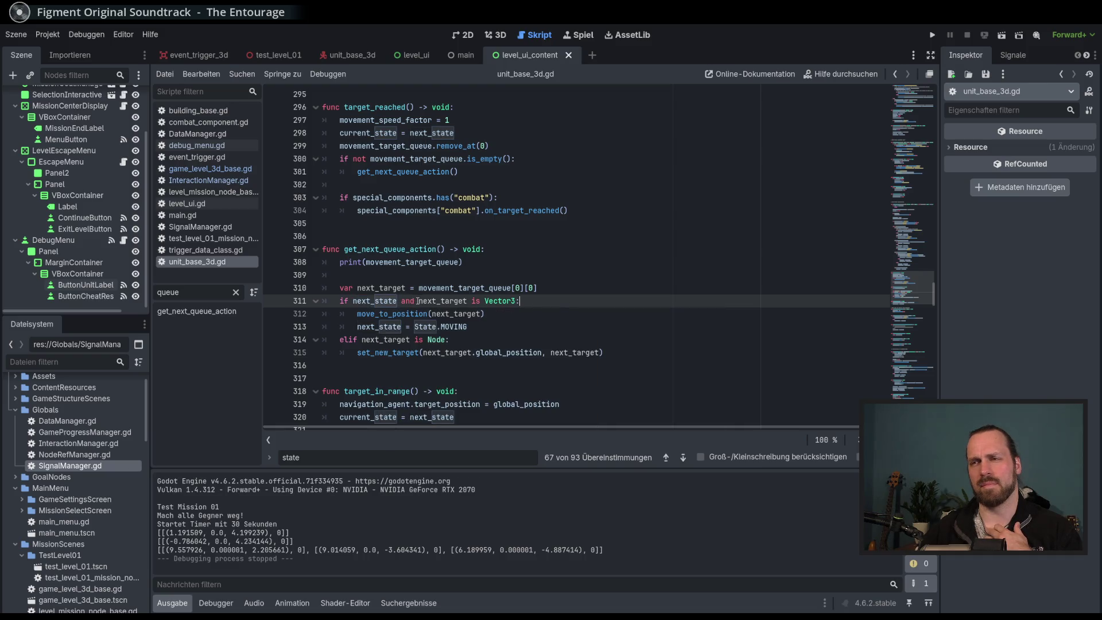
{"action": "key", "text": "ctrl+shift+Left"}
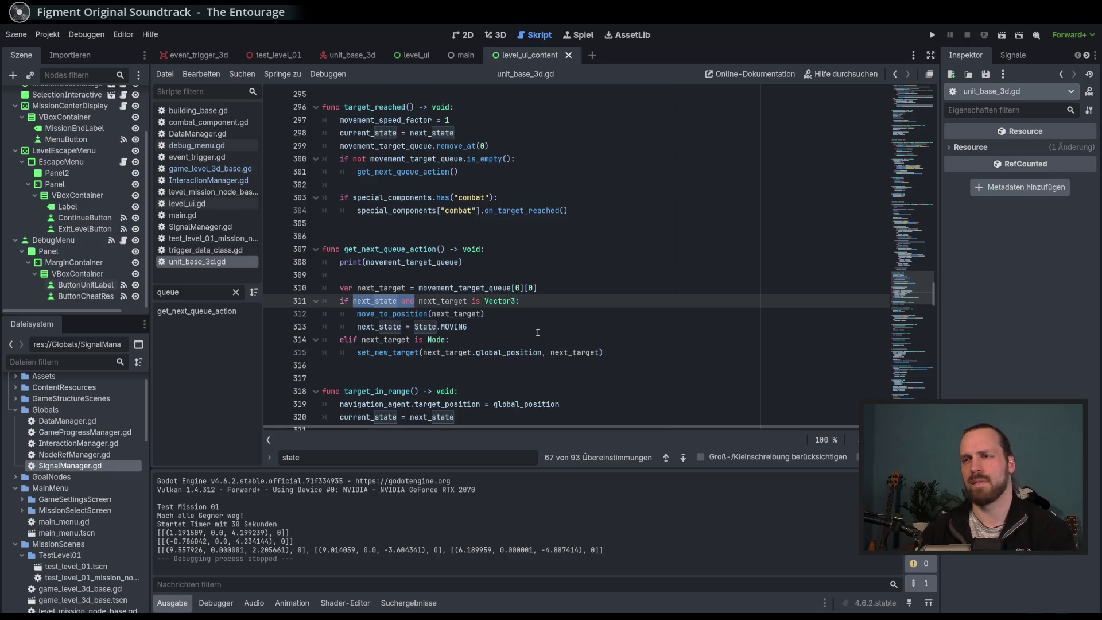
{"action": "key", "text": "BackSpace"}
{"action": "left_click", "coordinate": [539, 320]}
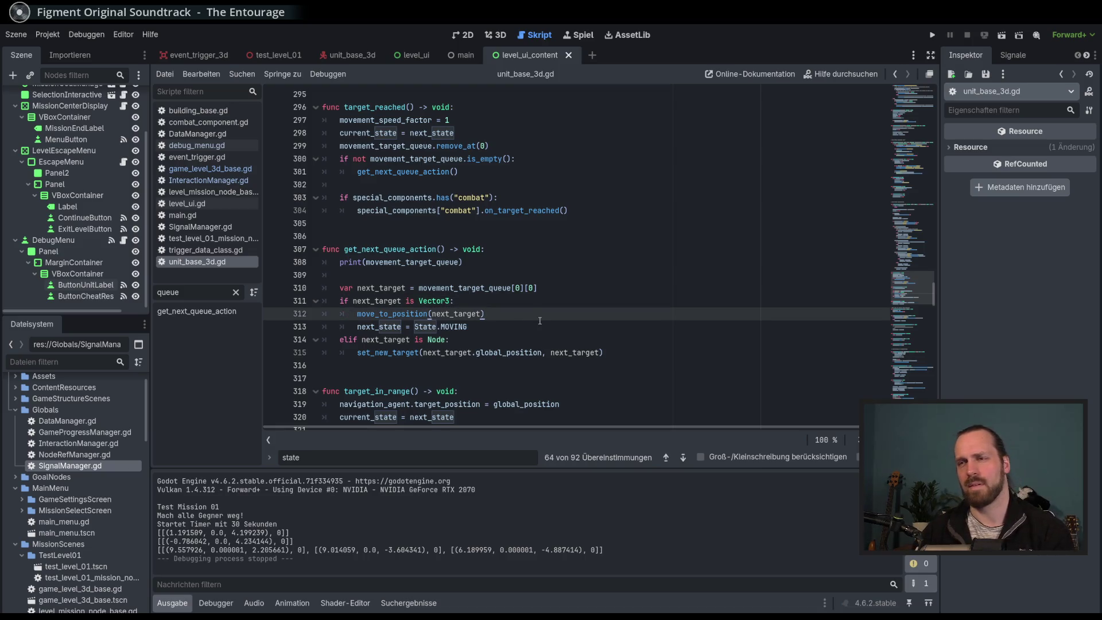
{"action": "left_click", "coordinate": [540, 325]}
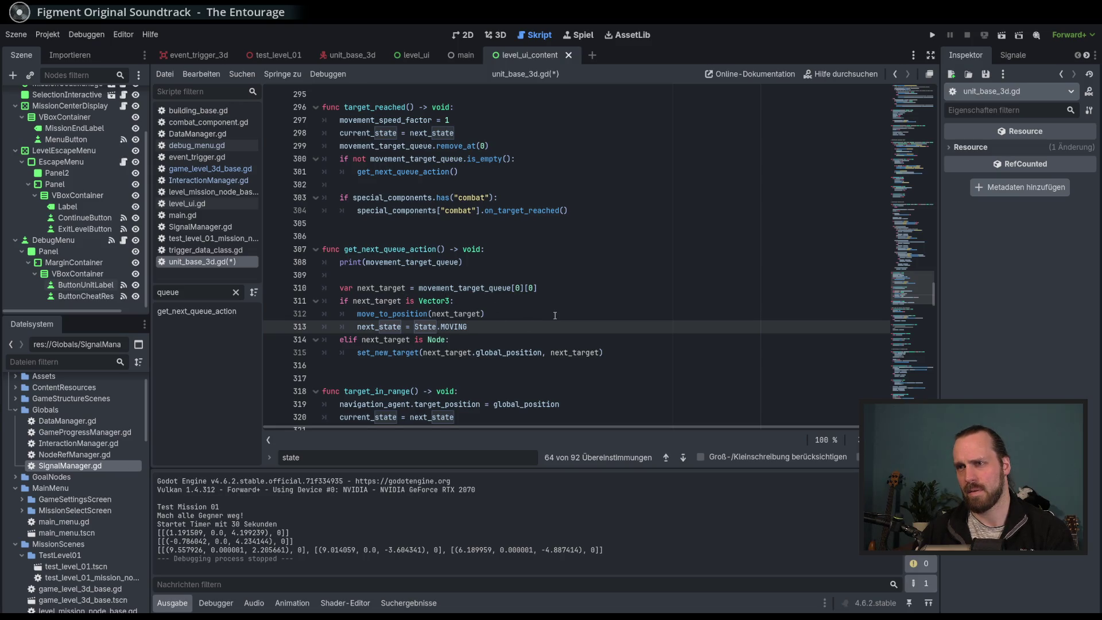
{"action": "key", "text": "F5"}
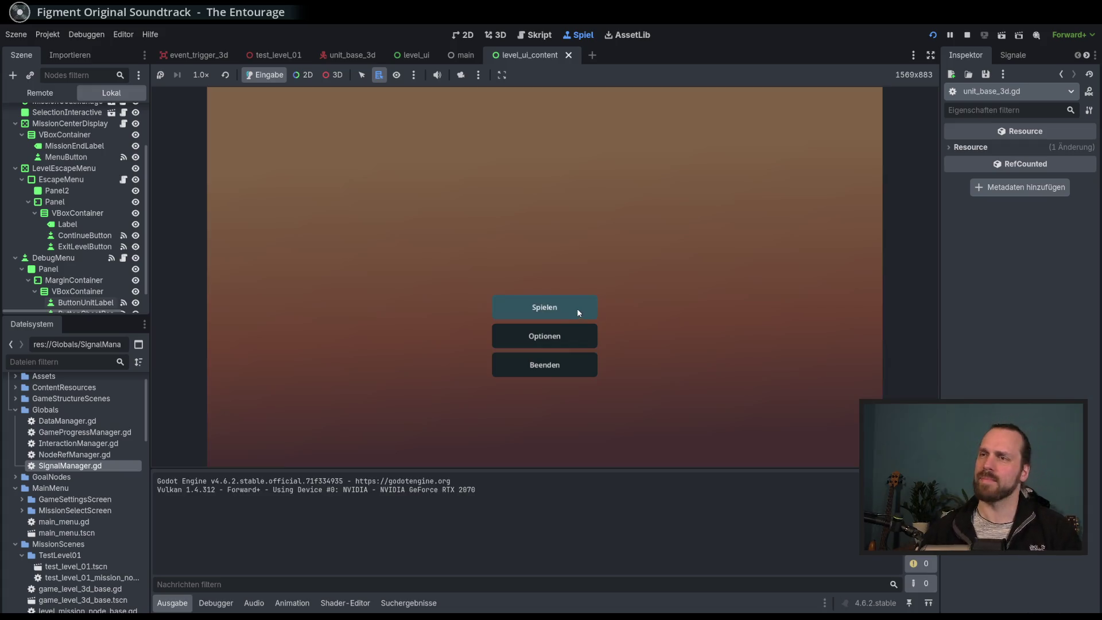
Start Test Mission 01 and send the worker to two successive move targets.
{"action": "left_click", "coordinate": [577, 308]}
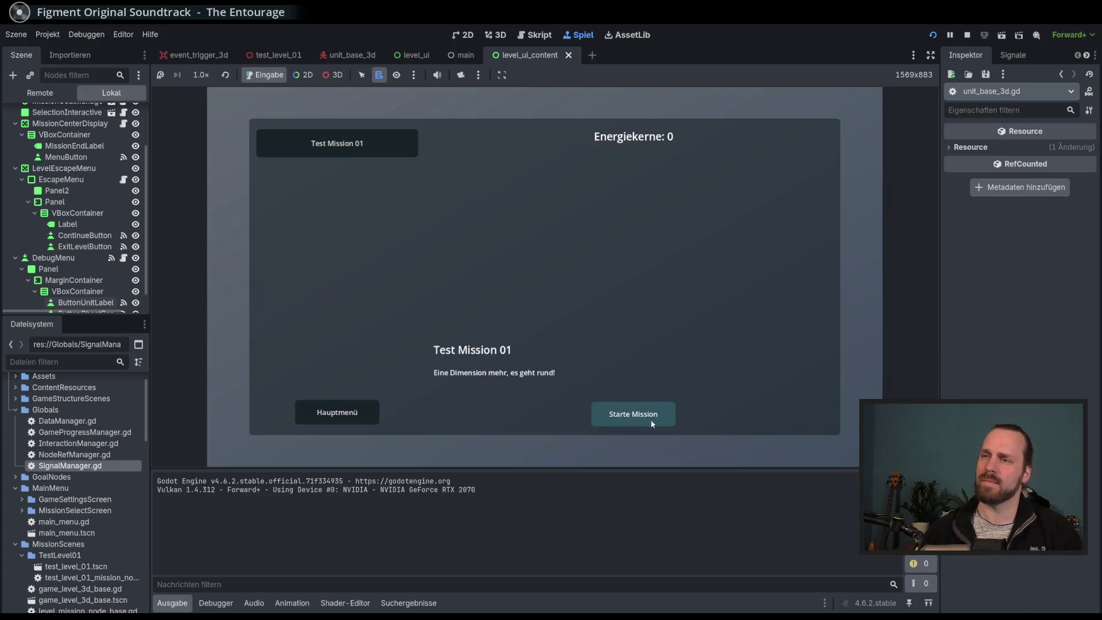
{"action": "left_click", "coordinate": [651, 422]}
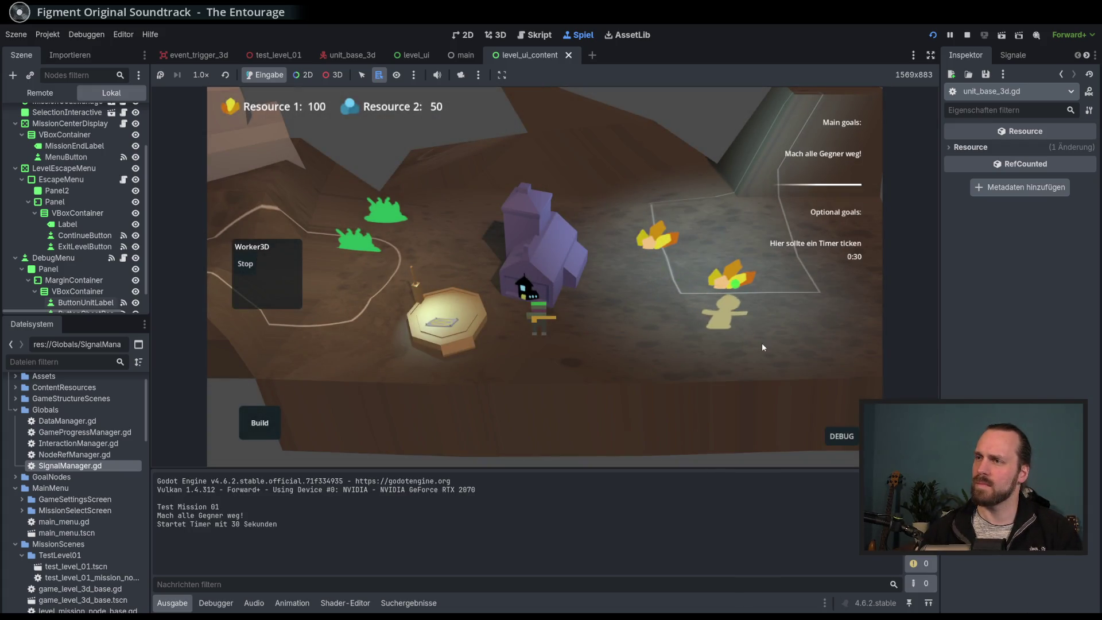
{"action": "right_click", "coordinate": [713, 247]}
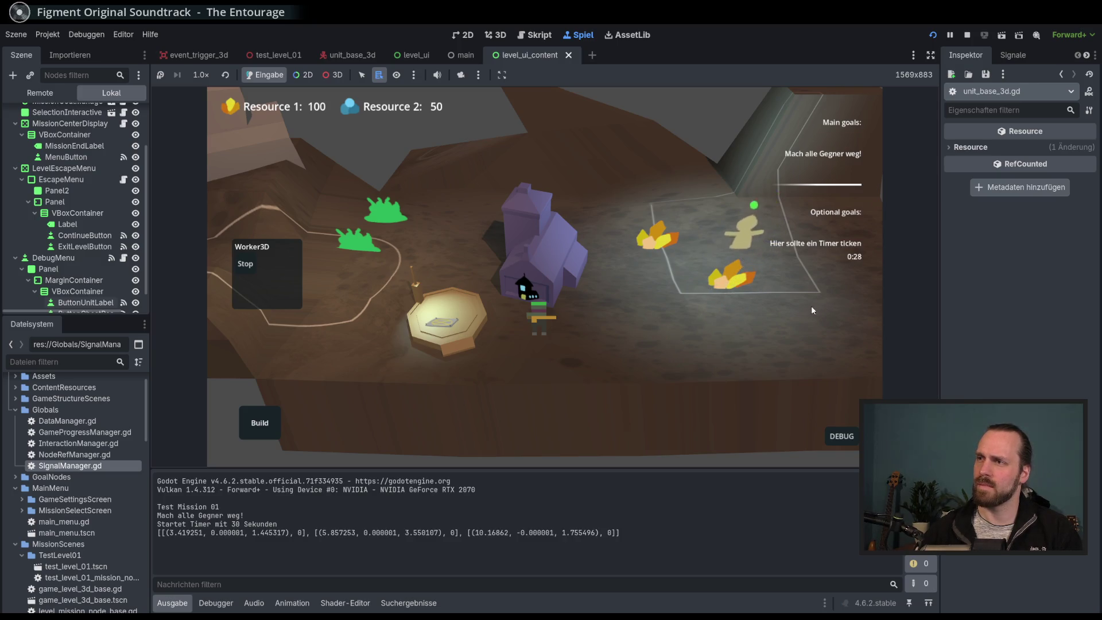
{"action": "left_click_drag", "start_coordinate": [818, 309], "coordinate": [597, 318]}
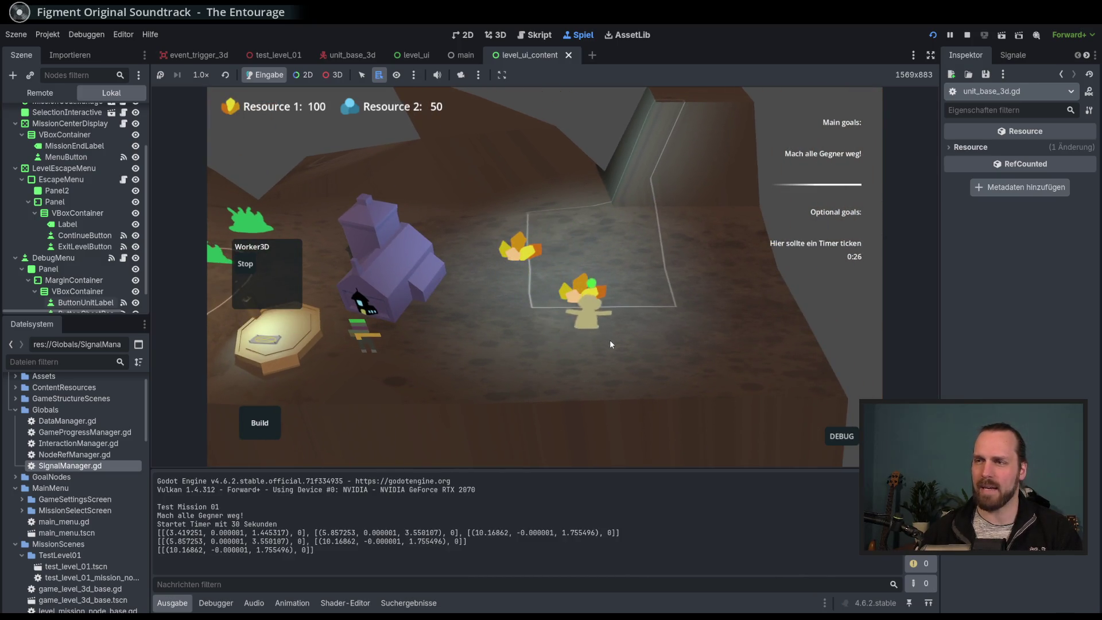
{"action": "right_click", "coordinate": [457, 352]}
{"action": "left_click", "coordinate": [264, 422]}
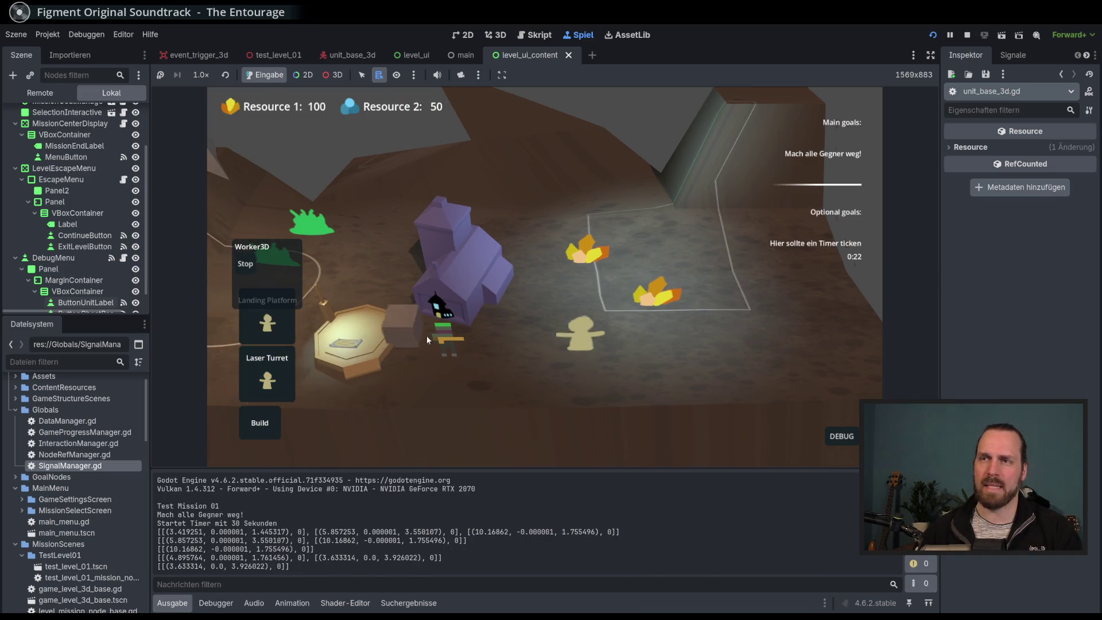
Select the green Laser Dude building.
{"action": "key", "text": "a"}
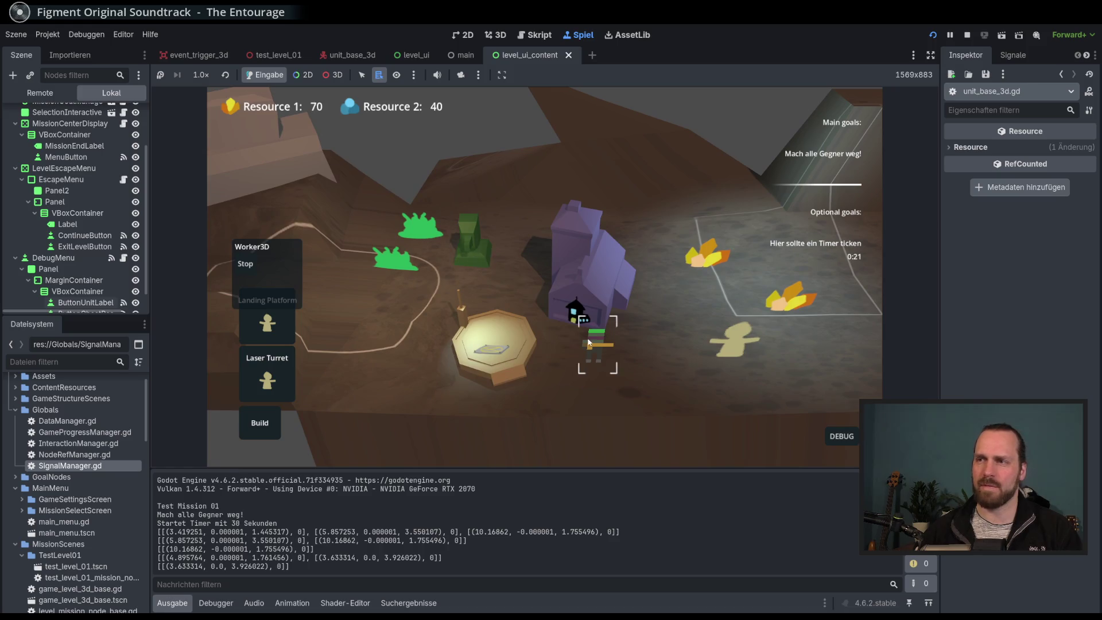
{"action": "left_click", "coordinate": [472, 247]}
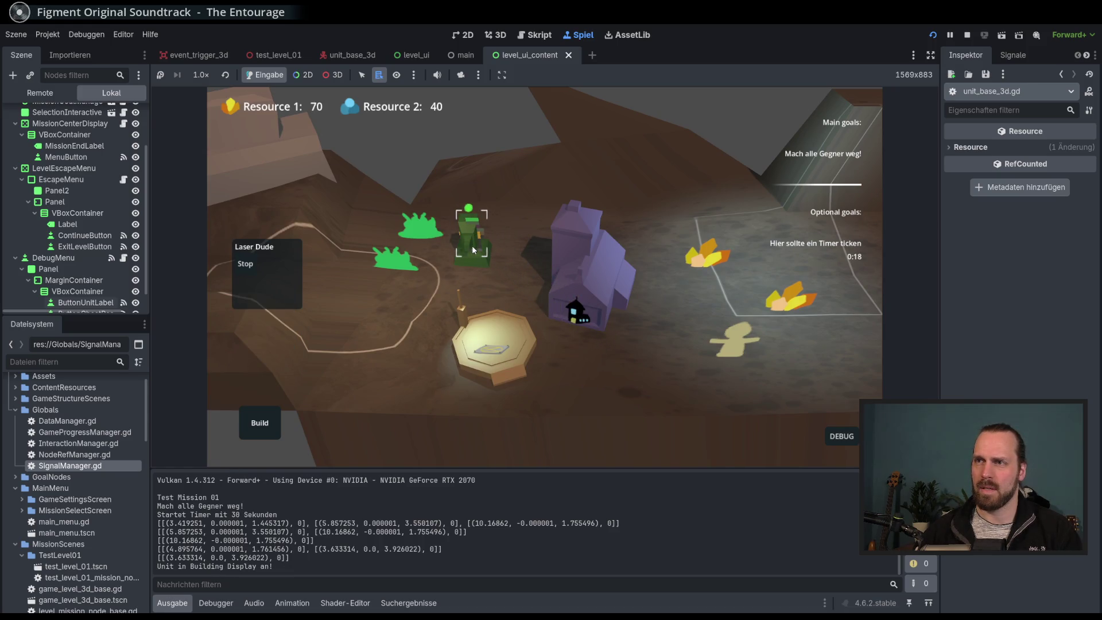
{"action": "left_click", "coordinate": [478, 252]}
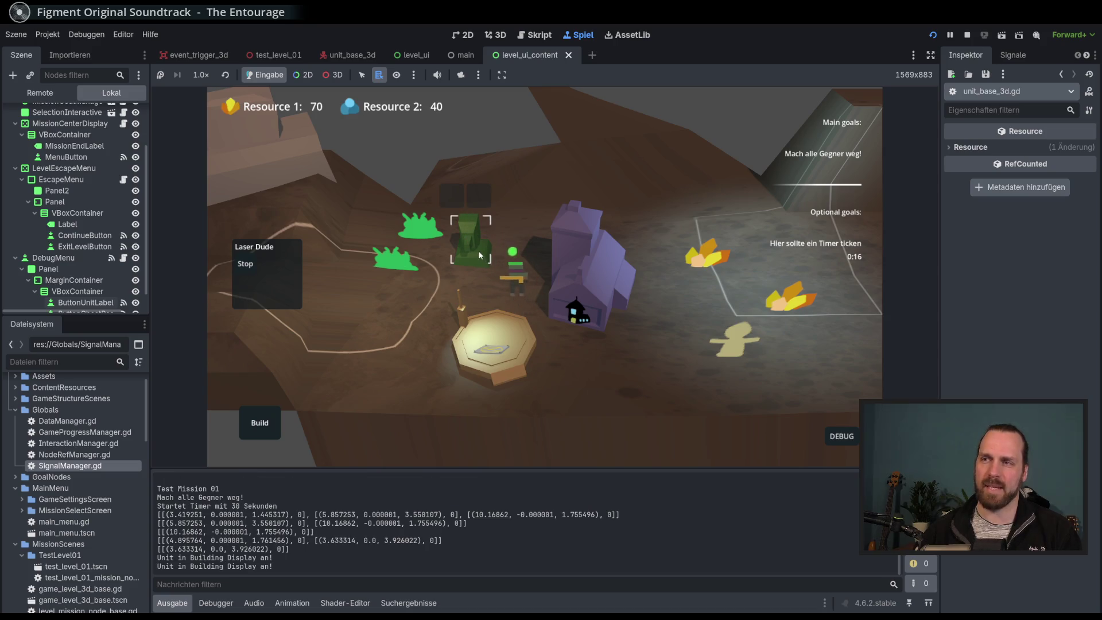
{"action": "left_click", "coordinate": [480, 255]}
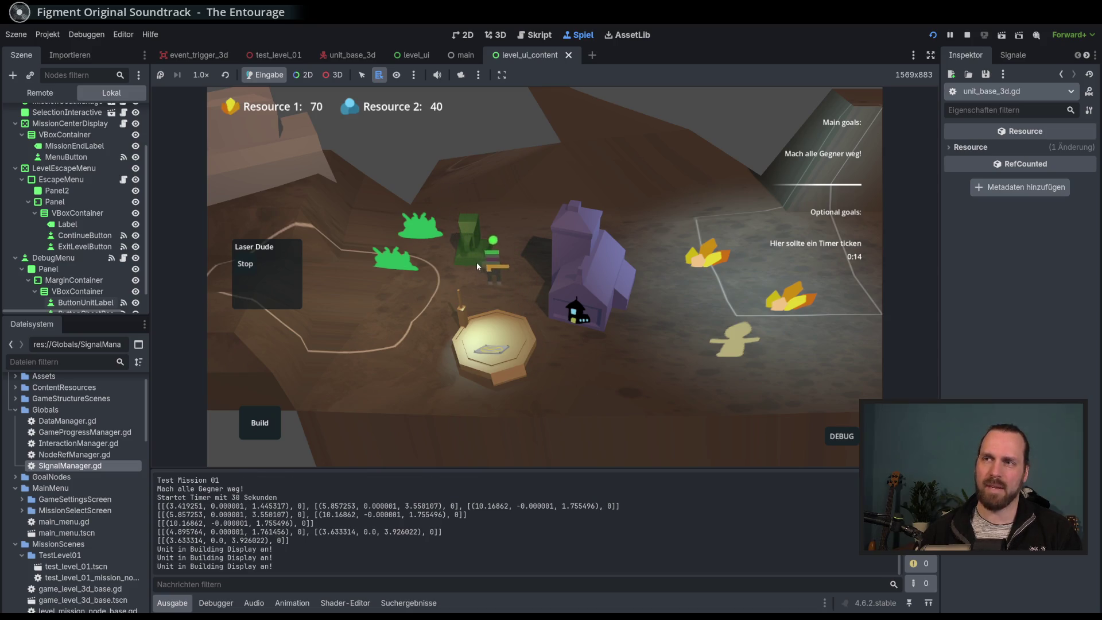
{"action": "left_click", "coordinate": [468, 255]}
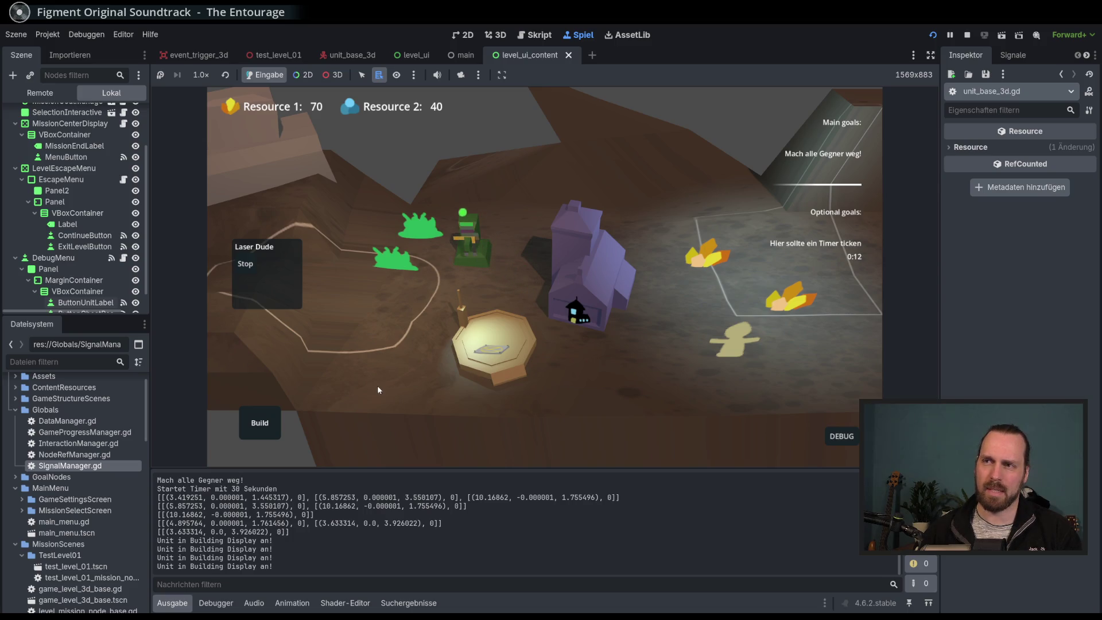
{"action": "left_click", "coordinate": [478, 248]}
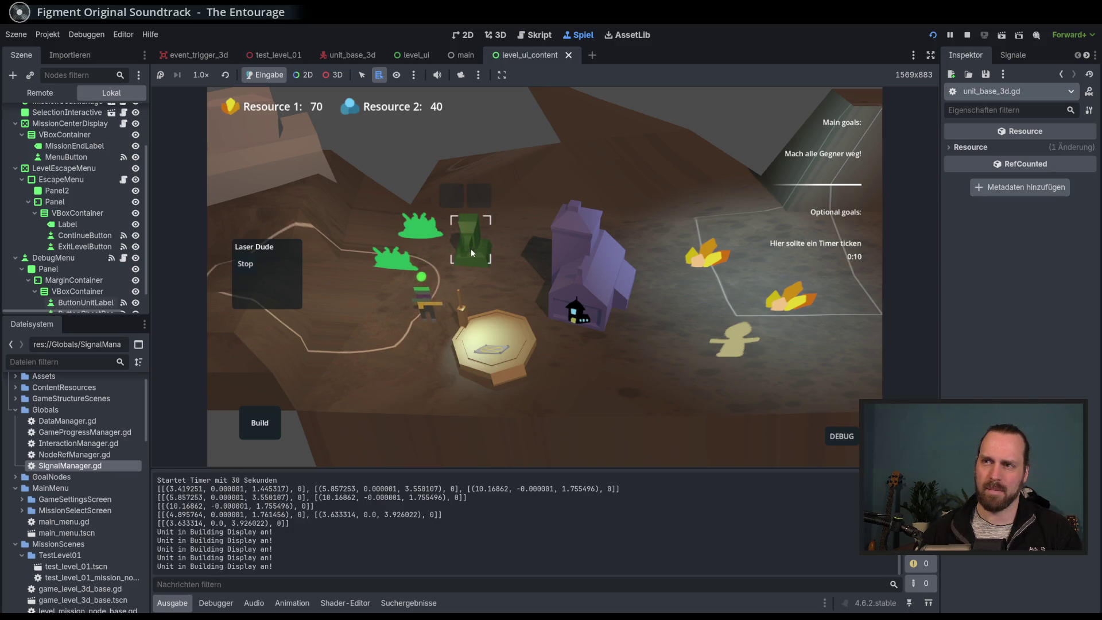
Turn on UnitLabels in the DEBUG panel and send the unit out of and back into the green building.
{"action": "left_click", "coordinate": [841, 436]}
{"action": "left_click", "coordinate": [815, 330]}
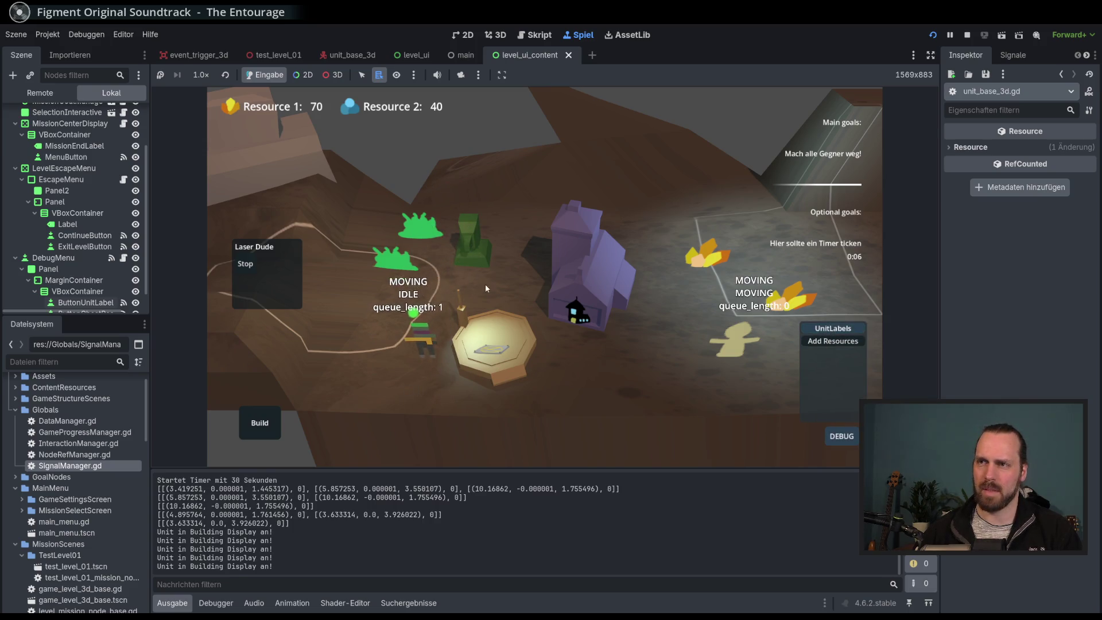
{"action": "left_click", "coordinate": [471, 253]}
{"action": "left_click", "coordinate": [470, 249]}
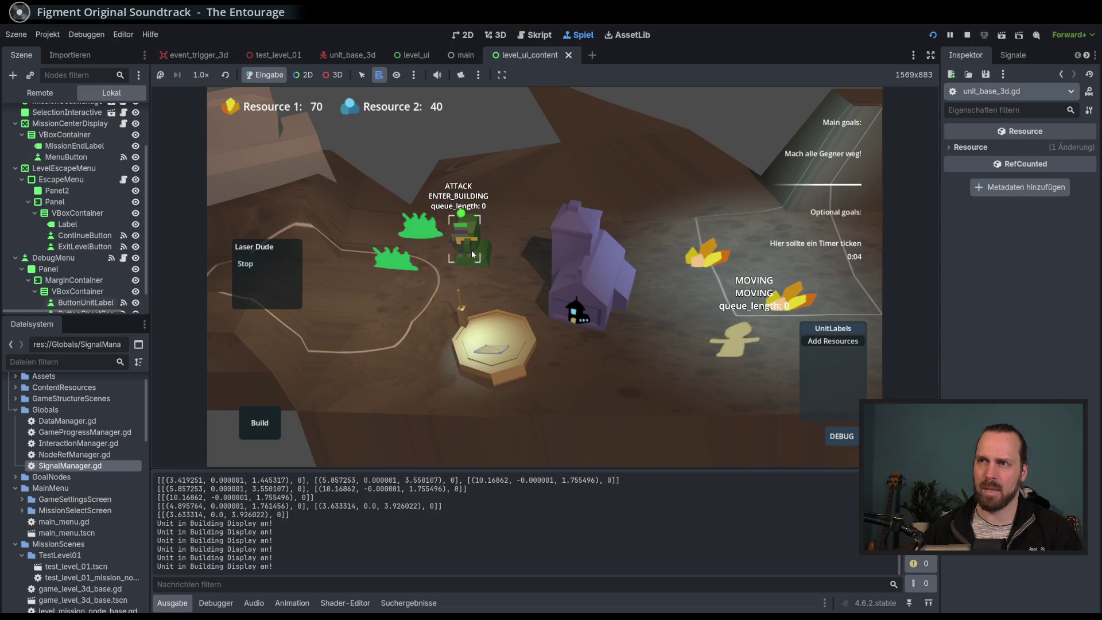
Order the unit to walk to the lamp, then back into the green building.
{"action": "scroll", "coordinate": [469, 264], "scroll_direction": "up", "scroll_amount": 2}
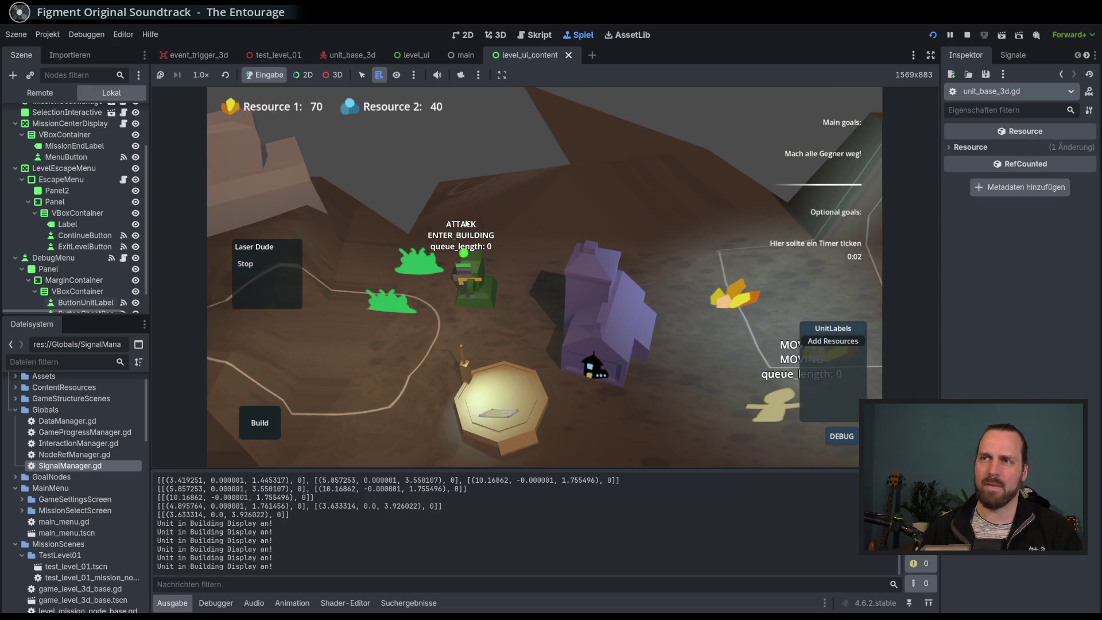
{"action": "scroll", "coordinate": [456, 344], "scroll_direction": "up", "scroll_amount": 2}
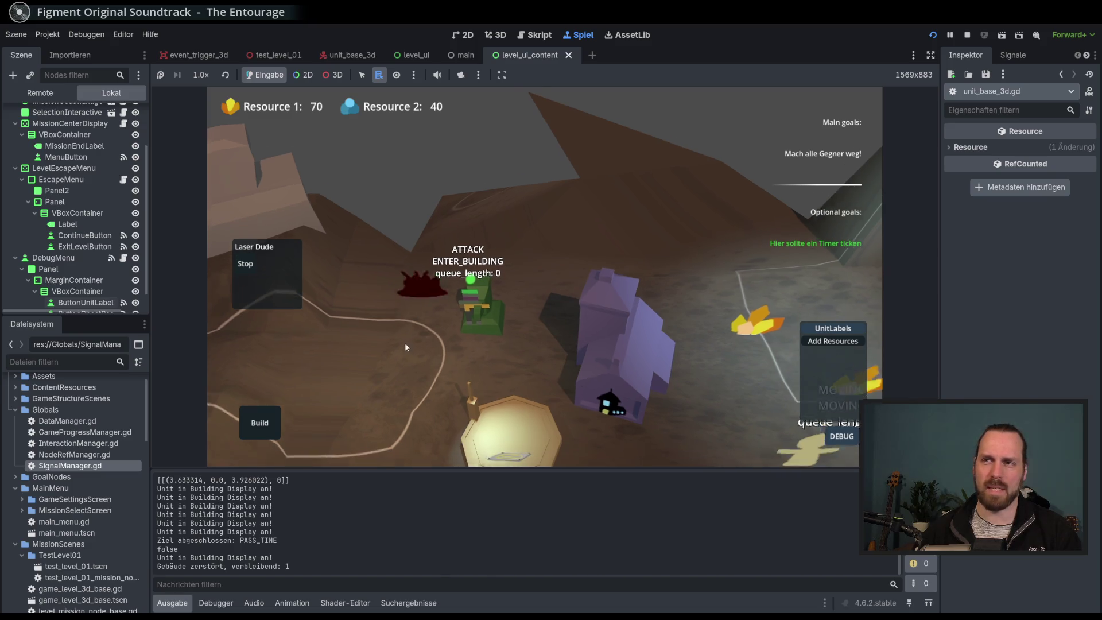
{"action": "scroll", "coordinate": [405, 348], "scroll_direction": "up", "scroll_amount": 2}
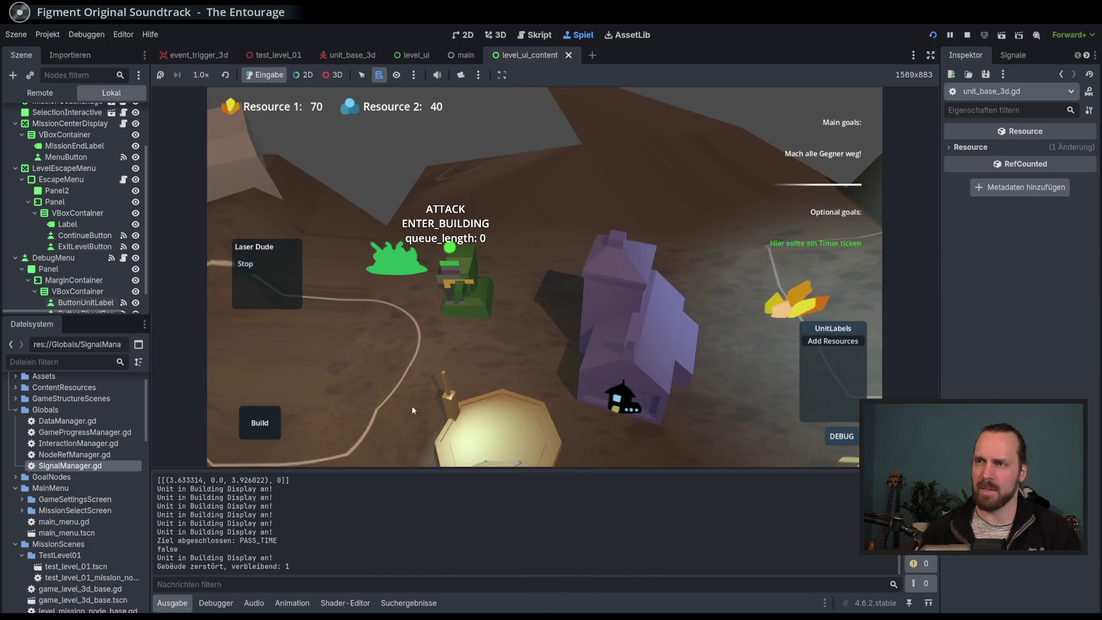
{"action": "left_click", "coordinate": [377, 428]}
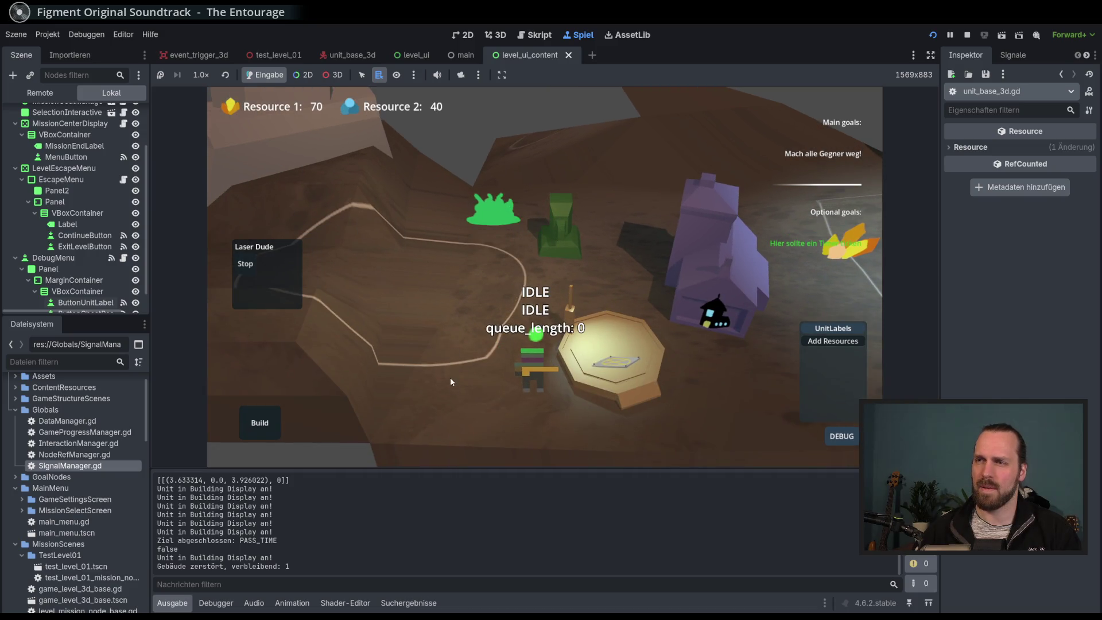
{"action": "left_click", "coordinate": [559, 244]}
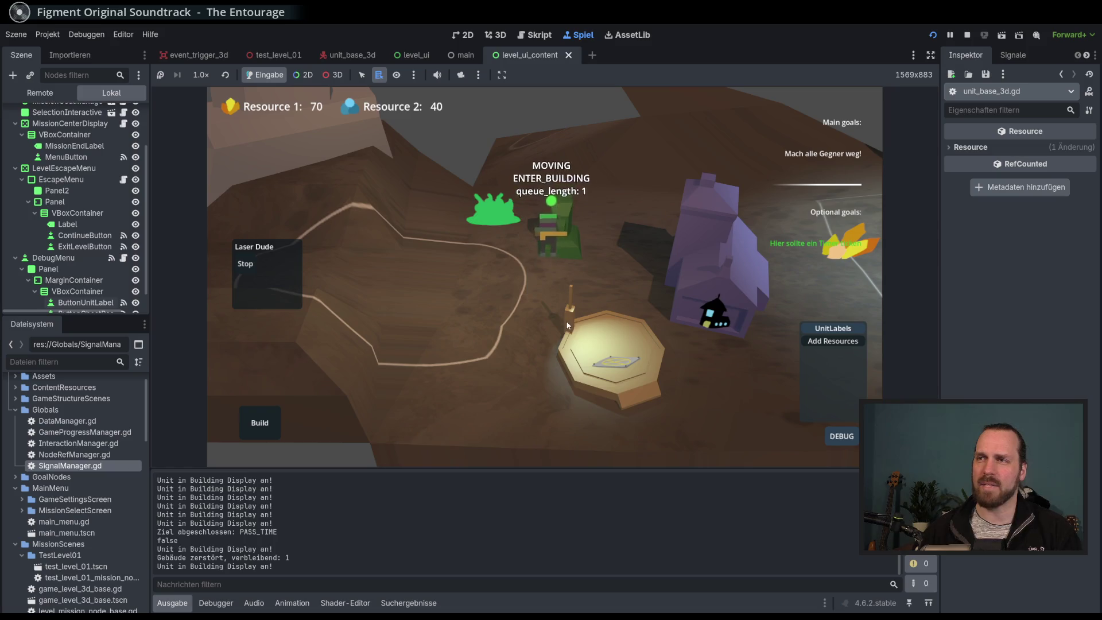
{"action": "left_click", "coordinate": [261, 425]}
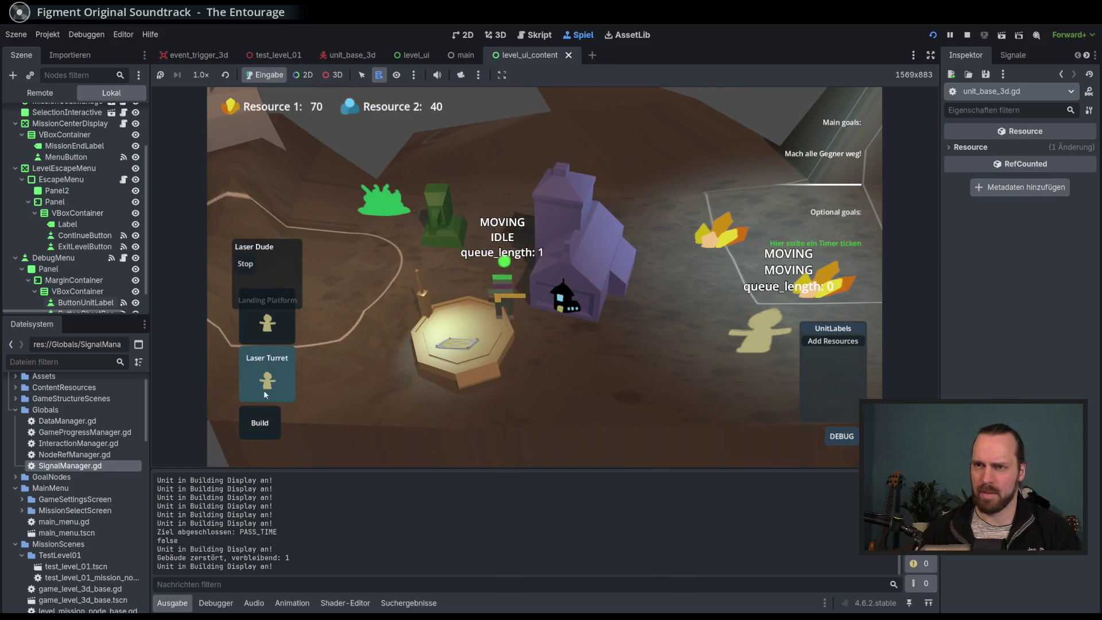
{"action": "left_click", "coordinate": [446, 233]}
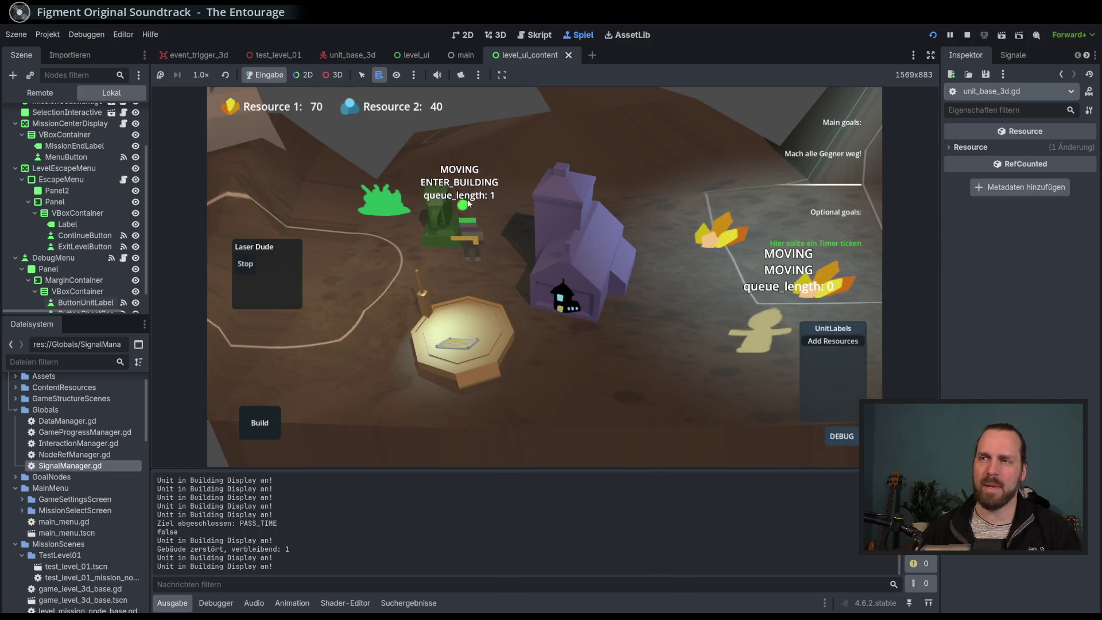
Queue move orders to the octagon platform and beyond, then stop the game with F8.
{"action": "scroll", "coordinate": [388, 208], "scroll_direction": "down", "scroll_amount": 3}
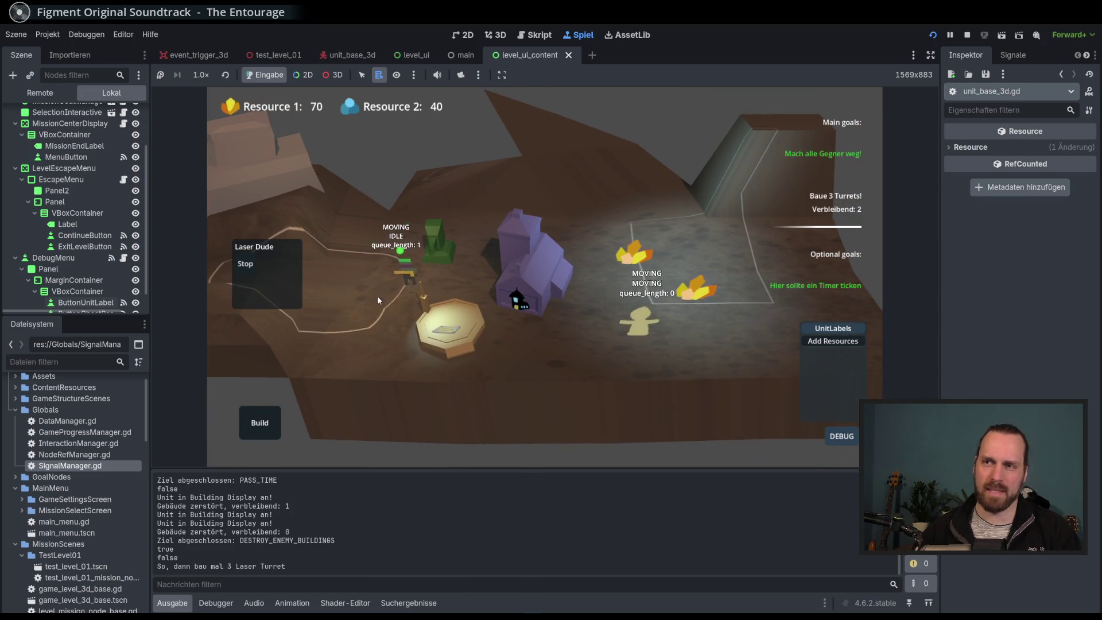
{"action": "scroll", "coordinate": [375, 293], "scroll_direction": "up", "scroll_amount": 3}
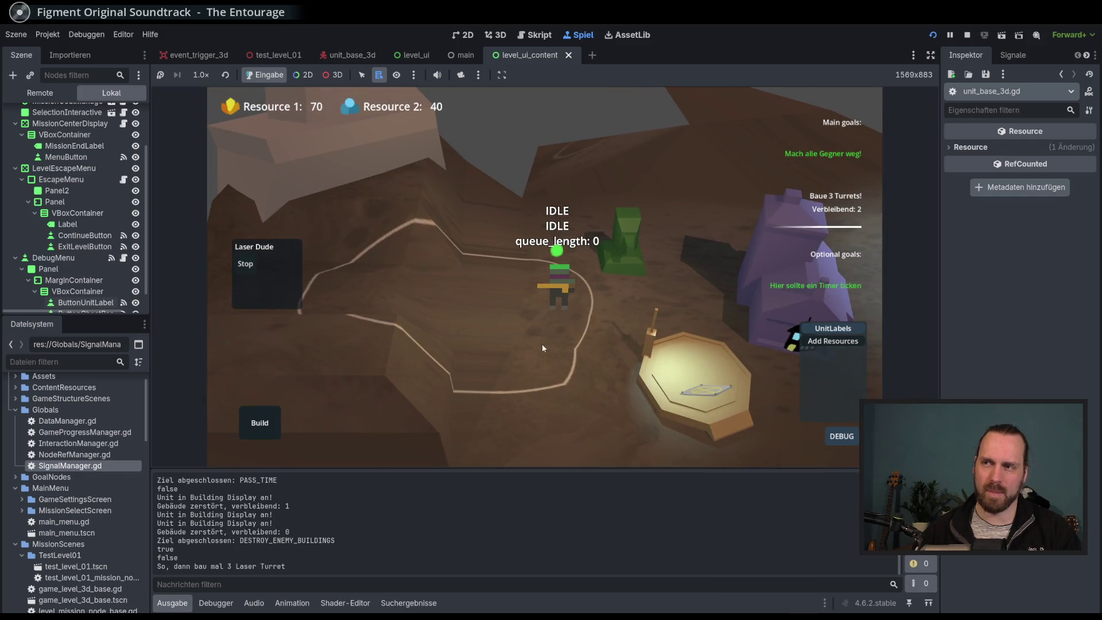
{"action": "scroll", "coordinate": [542, 348], "scroll_direction": "down", "scroll_amount": 3}
{"action": "right_click", "coordinate": [453, 370]}
{"action": "scroll", "coordinate": [474, 371], "scroll_direction": "up", "scroll_amount": 3}
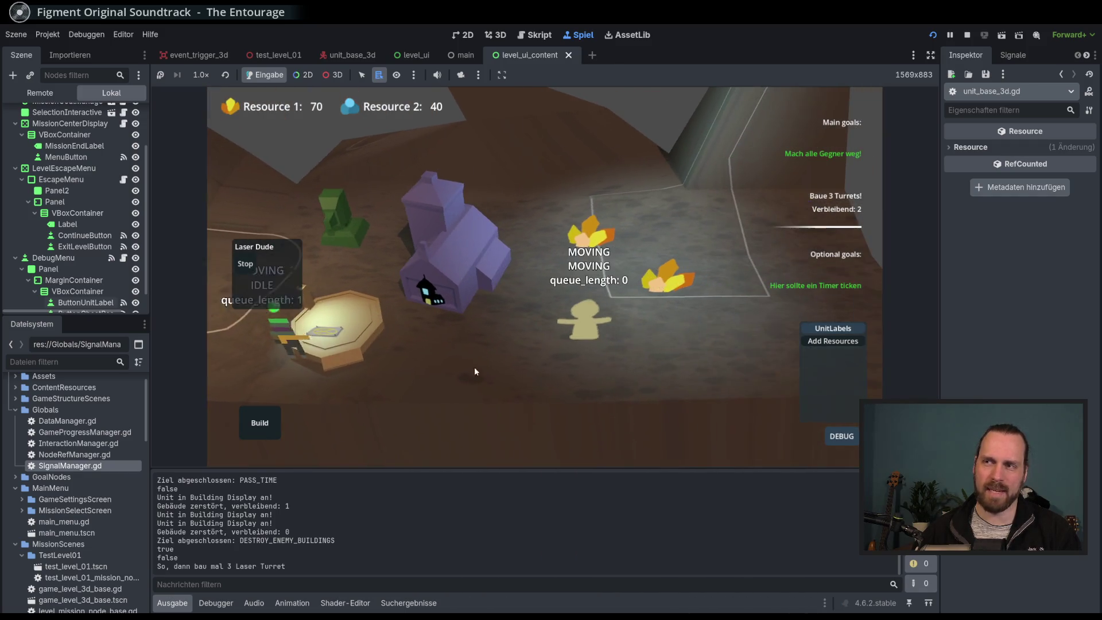
{"action": "key", "text": "a"}
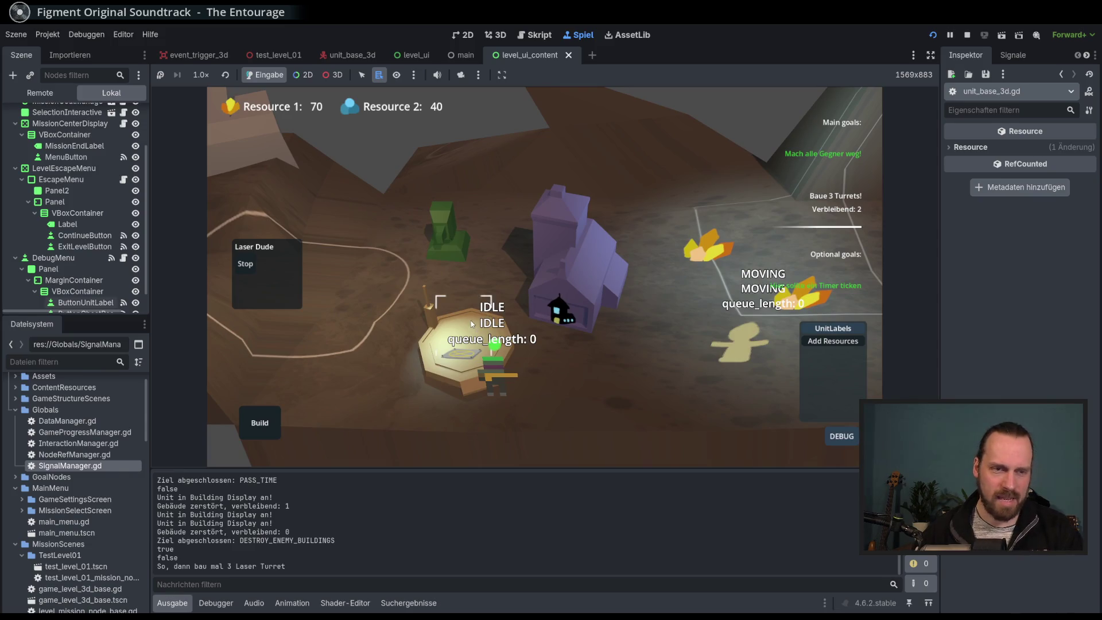
{"action": "scroll", "coordinate": [472, 324], "scroll_direction": "down", "scroll_amount": 3}
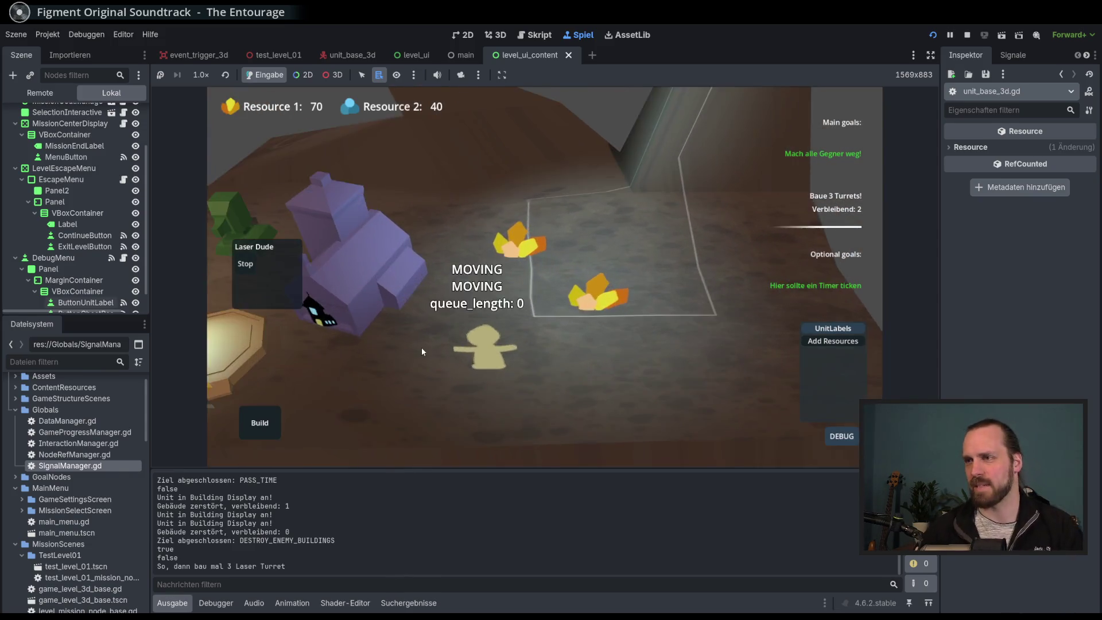
{"action": "right_click", "coordinate": [486, 363]}
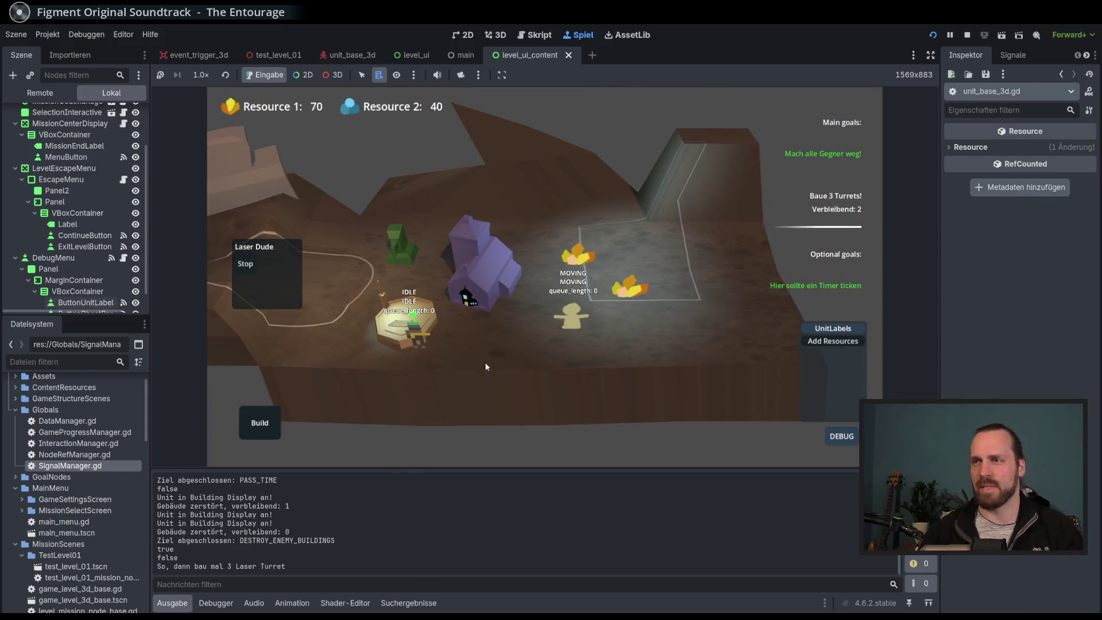
{"action": "scroll", "coordinate": [485, 363], "scroll_direction": "up", "scroll_amount": 2}
{"action": "key", "text": "w"}
{"action": "key", "text": "d"}
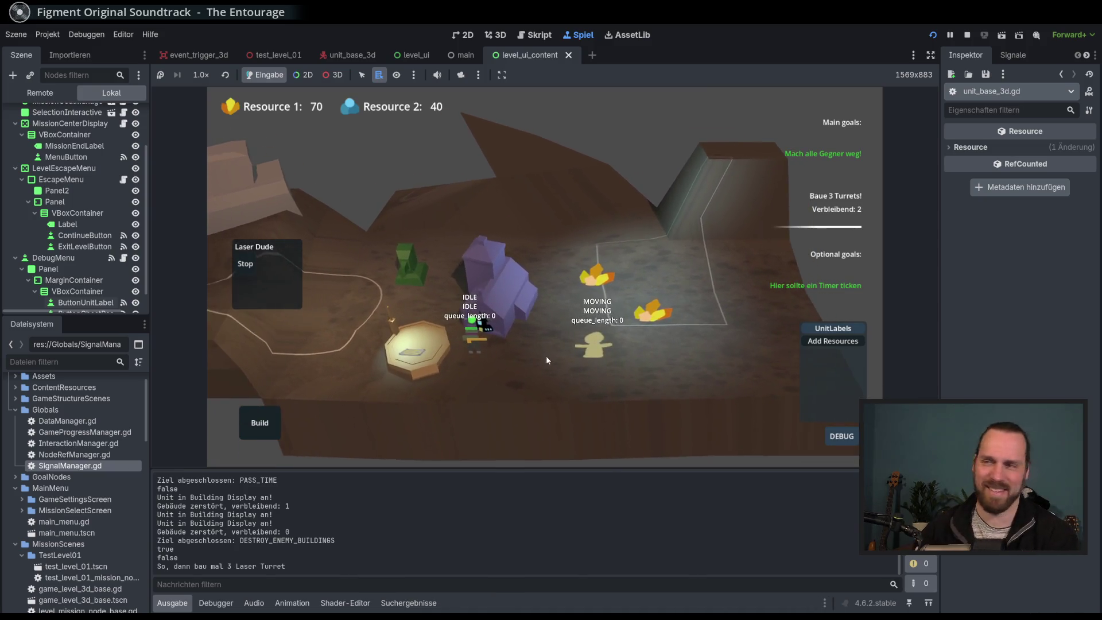
{"action": "key", "text": "F8"}
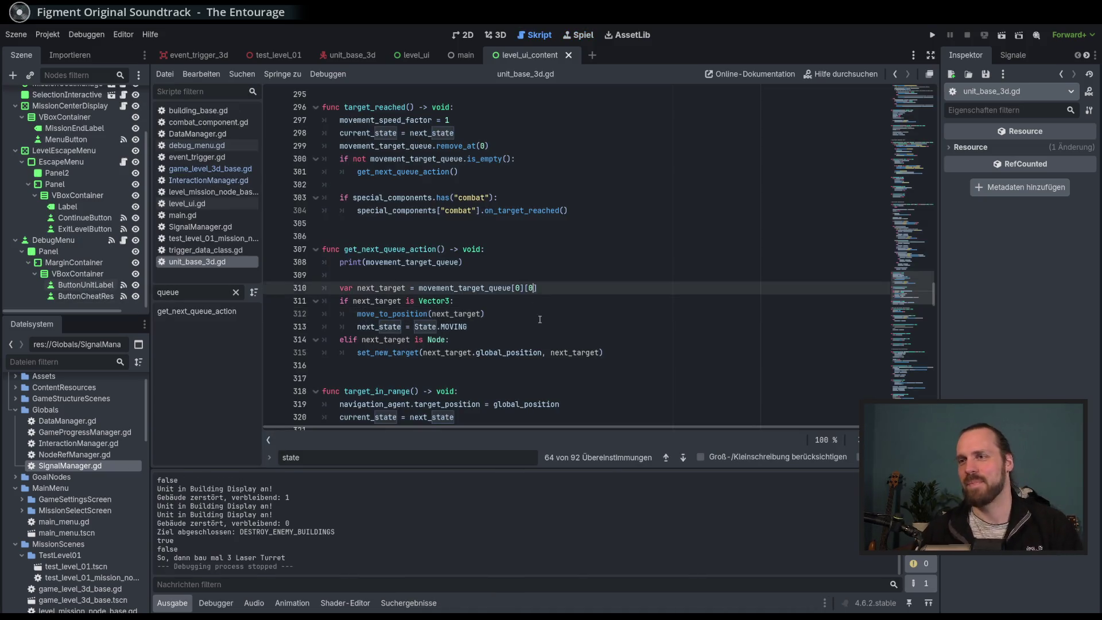
Run the game and start Test Mission 01.
{"action": "left_click", "coordinate": [517, 322]}
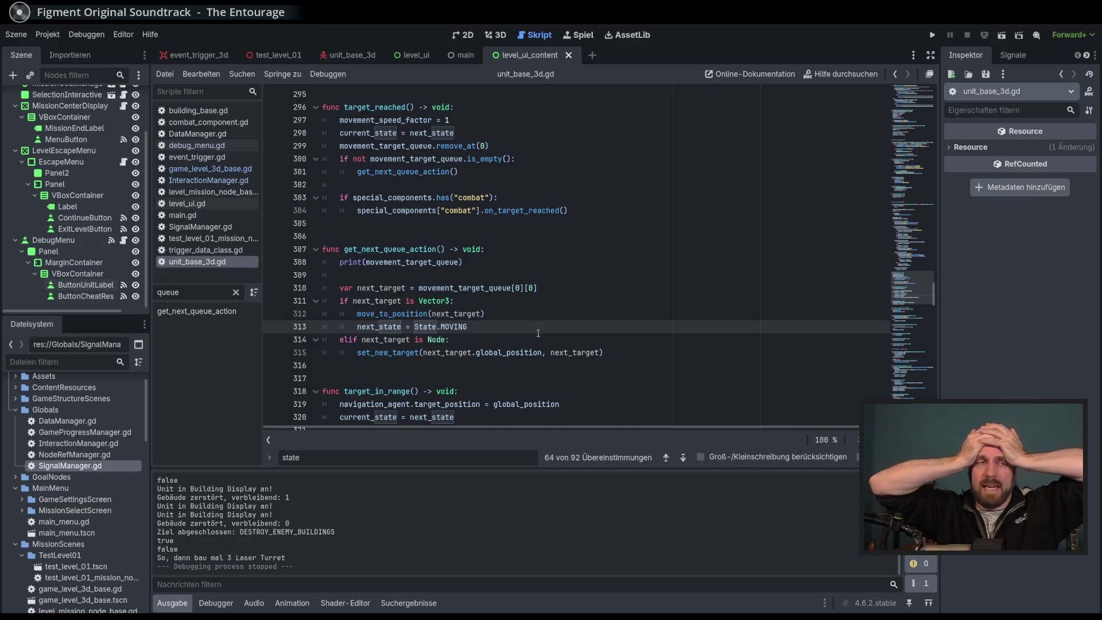
{"action": "key", "text": "F5"}
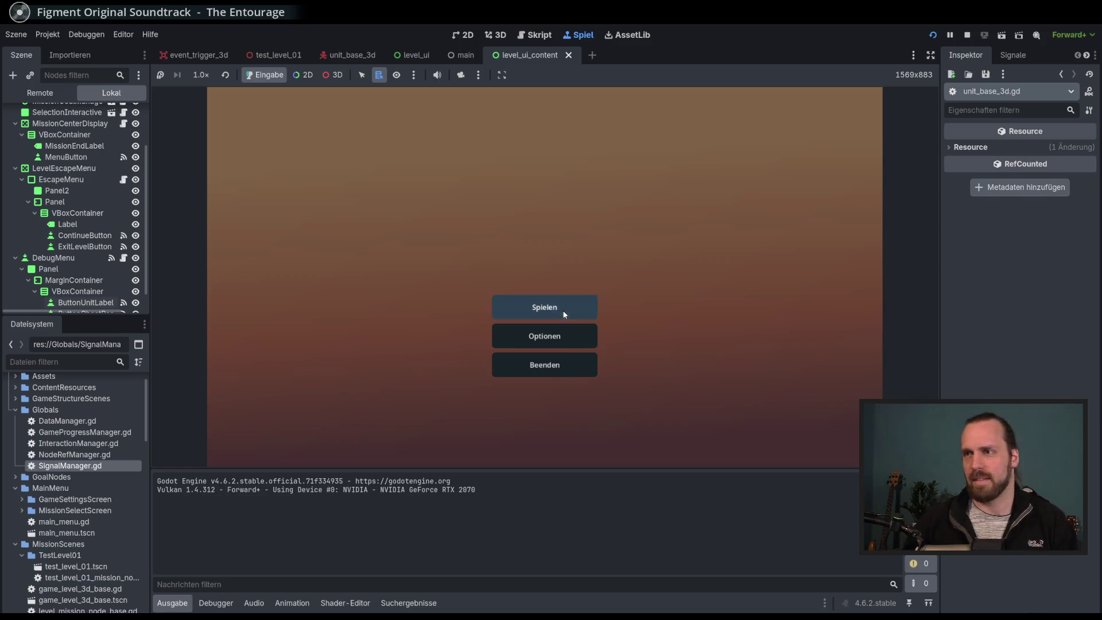
{"action": "left_click", "coordinate": [561, 309]}
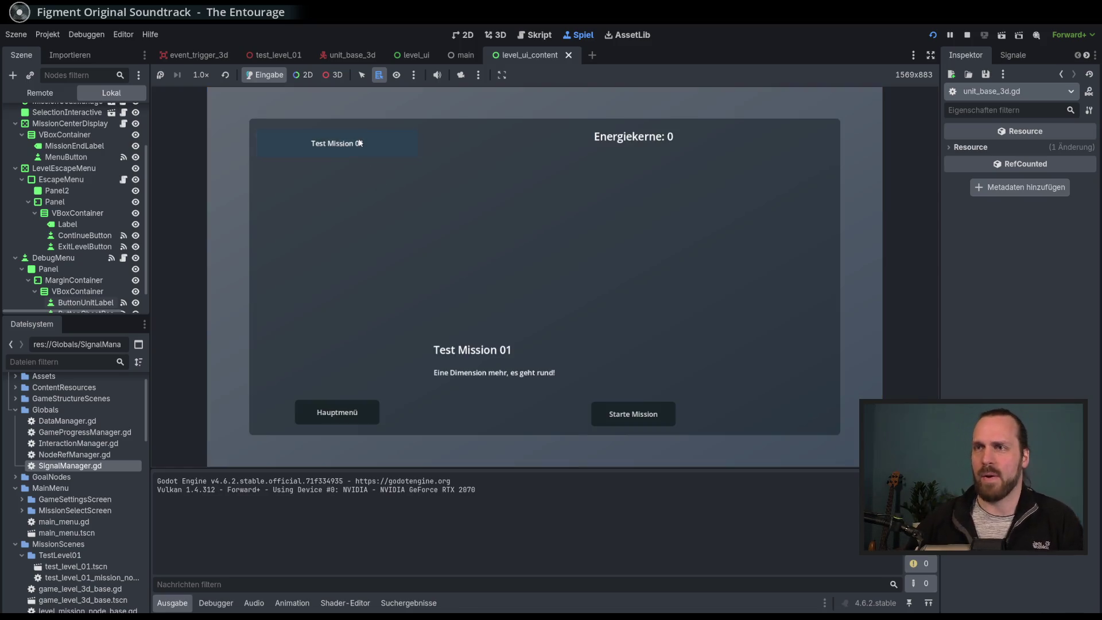
{"action": "left_click", "coordinate": [620, 407]}
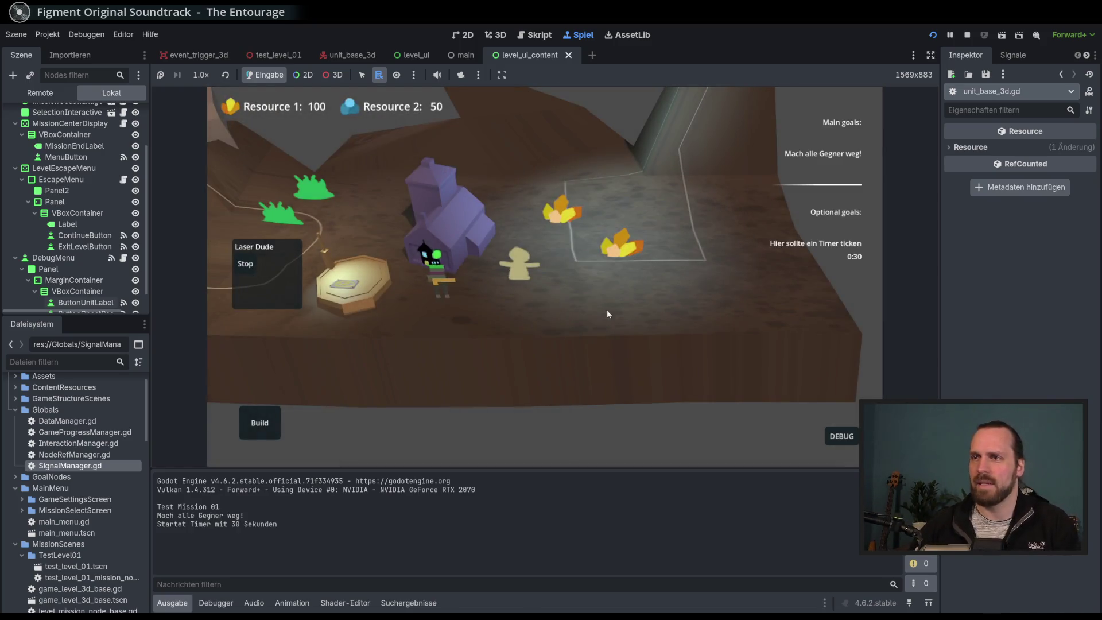
Send the unit across the level with UnitLabels showing state and queue_length, then stop the game.
{"action": "right_click", "coordinate": [680, 238]}
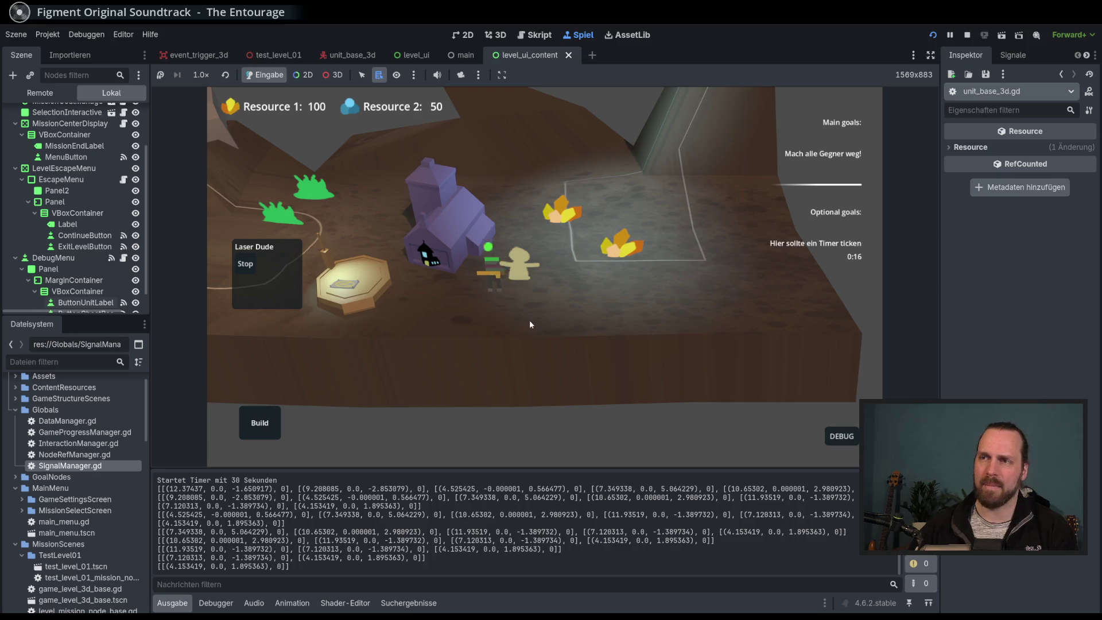
{"action": "left_click", "coordinate": [841, 436]}
{"action": "left_click", "coordinate": [833, 328]}
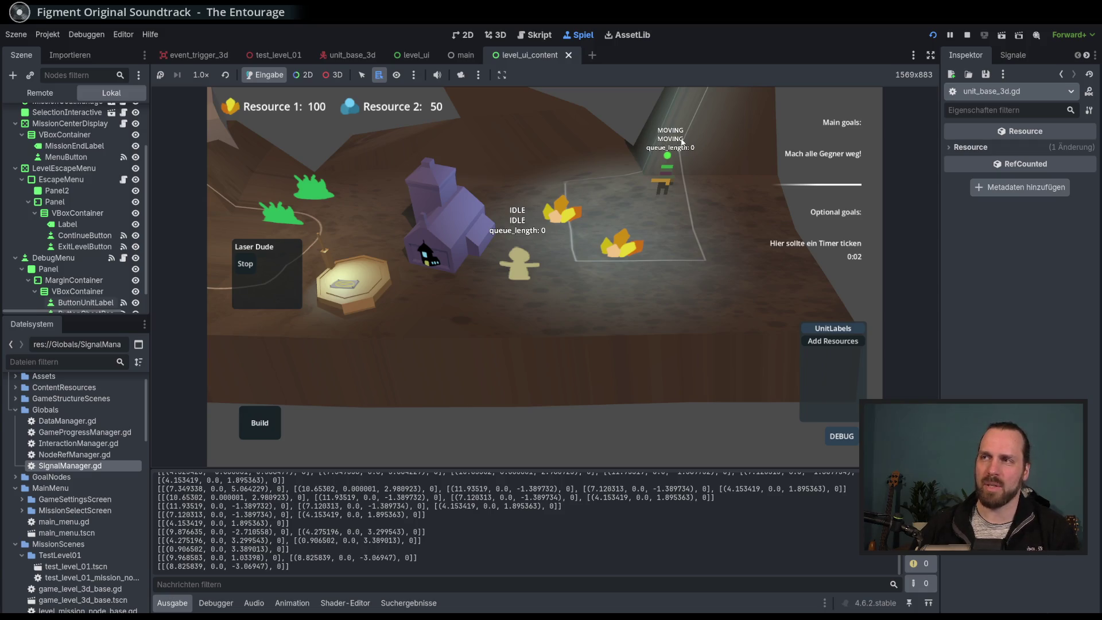
{"action": "key", "text": "F8"}
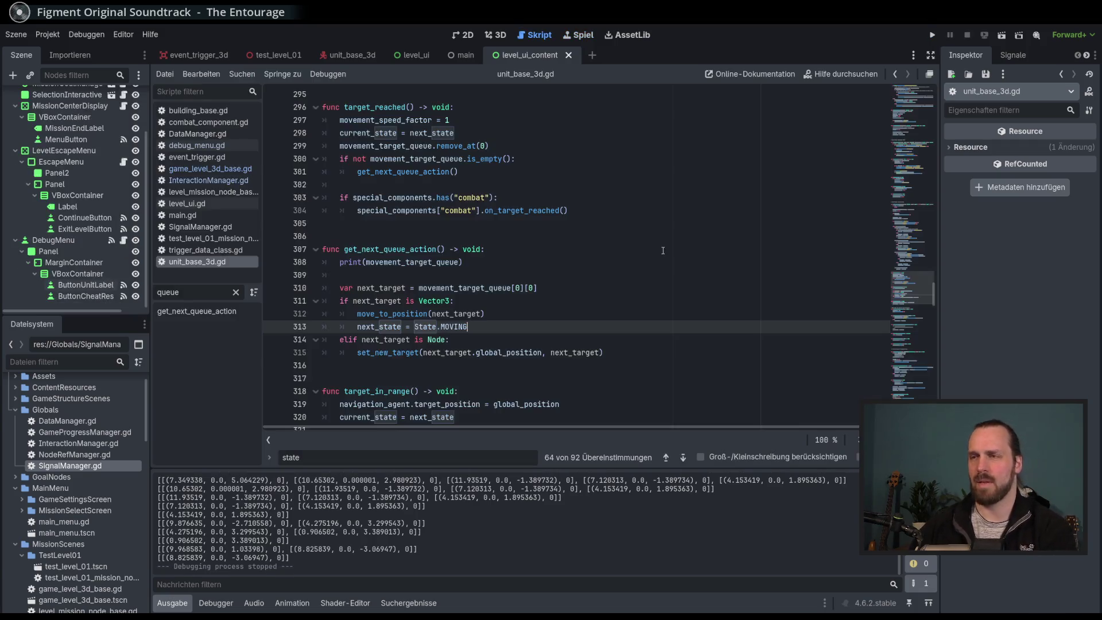
Search for refresh_debug_label and jump to its call on line 107 in _physics_process.
{"action": "left_click_drag", "start_coordinate": [904, 318], "coordinate": [919, 396]}
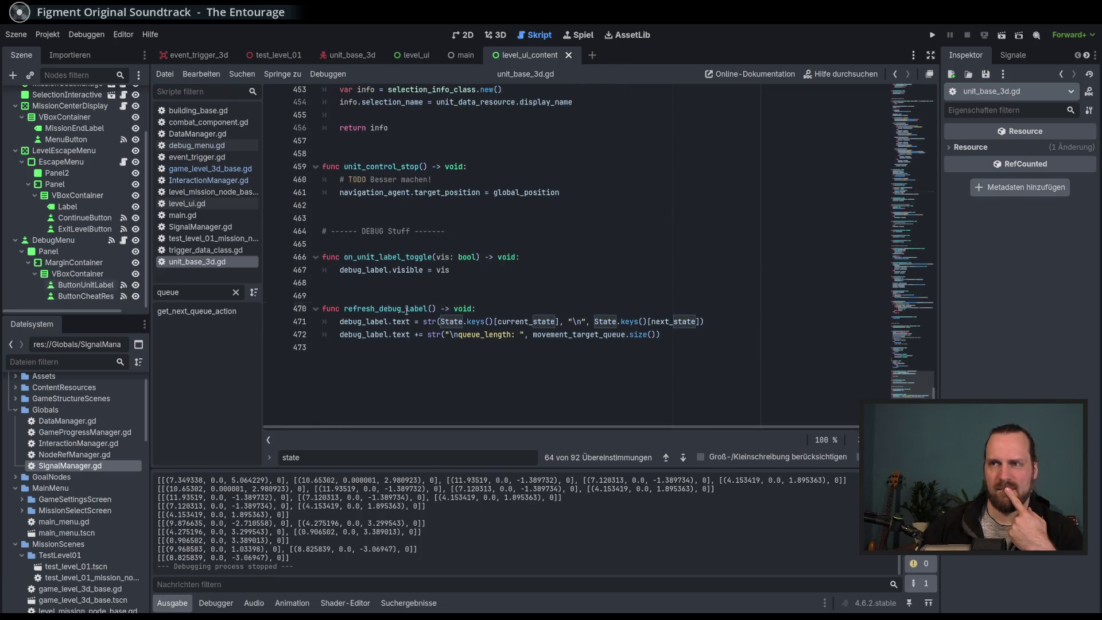
{"action": "double_click", "coordinate": [386, 308]}
{"action": "key", "text": "ctrl+f"}
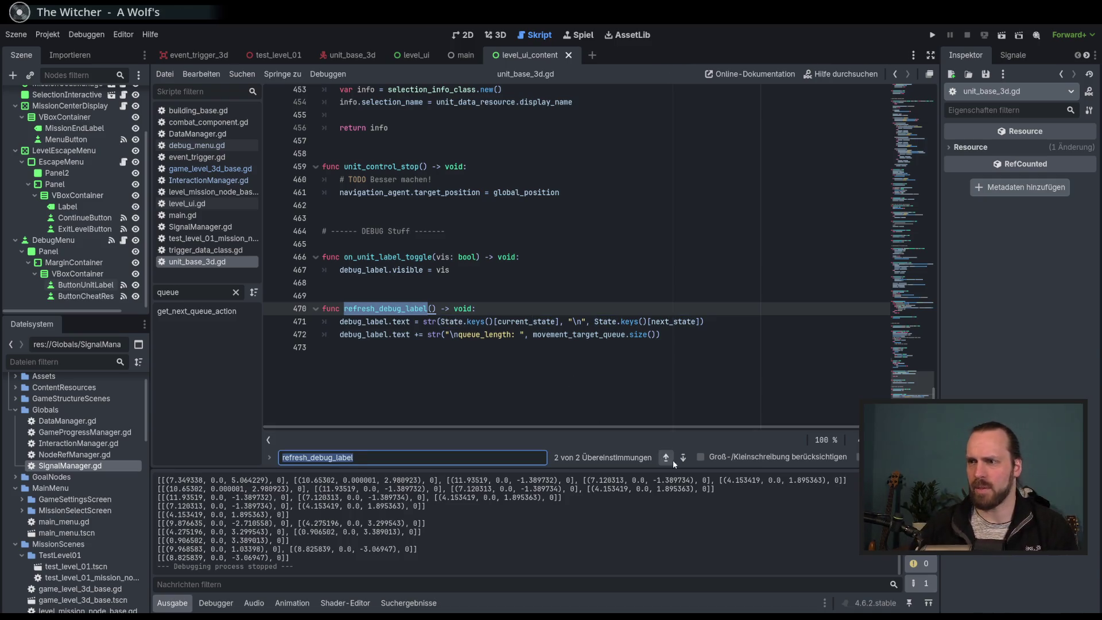
{"action": "left_click", "coordinate": [666, 458]}
{"action": "left_click_drag", "start_coordinate": [914, 157], "coordinate": [914, 142]}
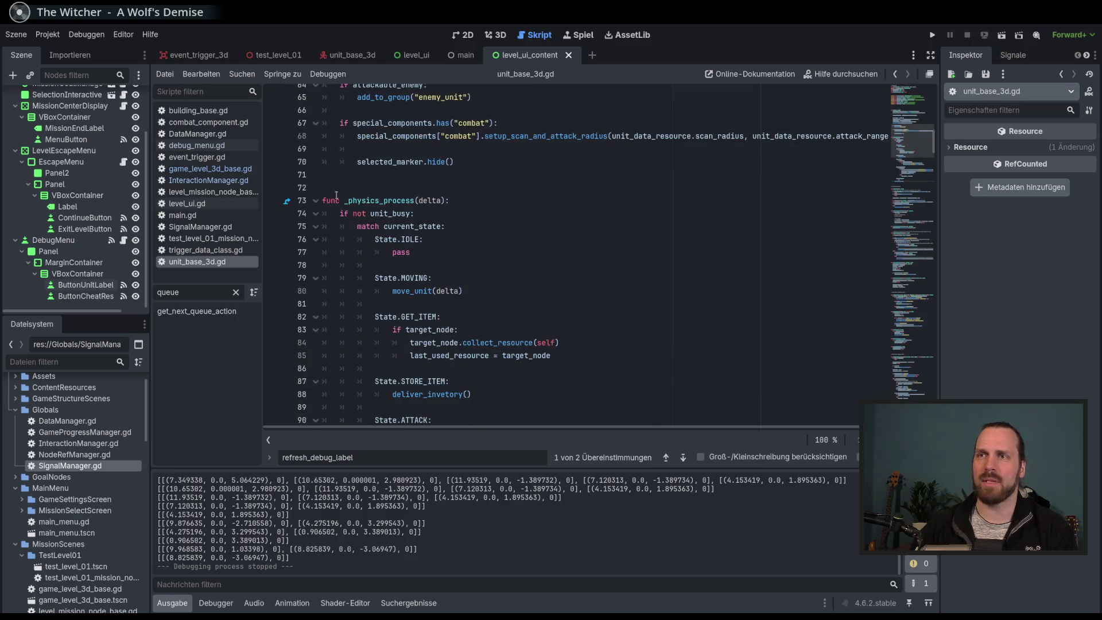
{"action": "mouse_move", "coordinate": [380, 213]}
{"action": "scroll", "coordinate": [499, 336], "scroll_direction": "down", "scroll_amount": 7}
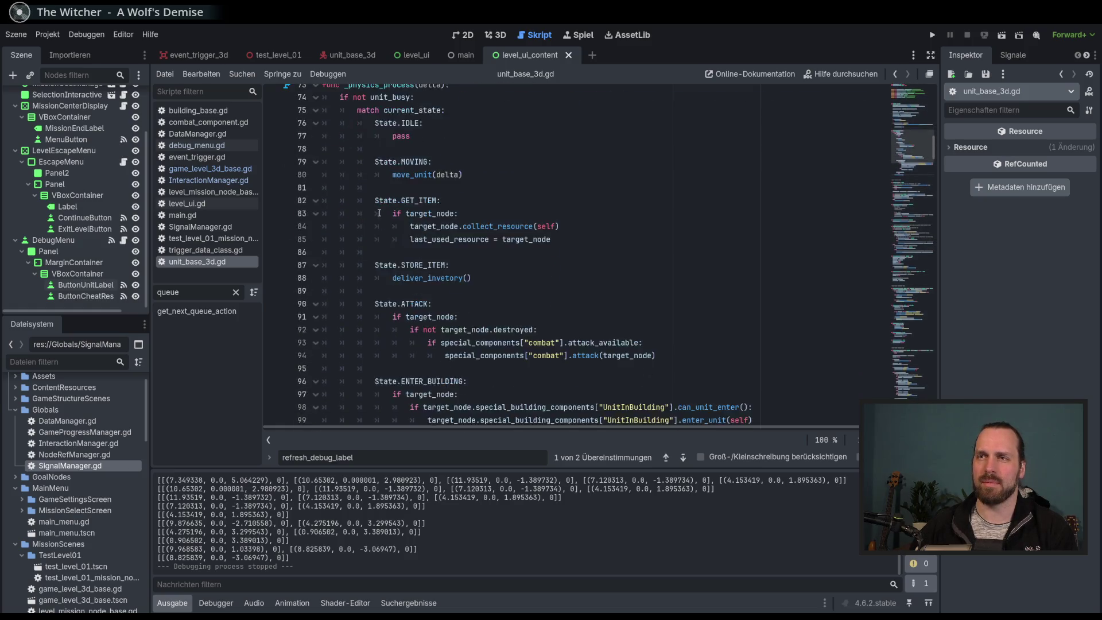
Unindent the refresh_debug_label() call on line 107 and rerun Test Mission 01.
{"action": "key", "text": "shift+Tab"}
{"action": "key", "text": "F5"}
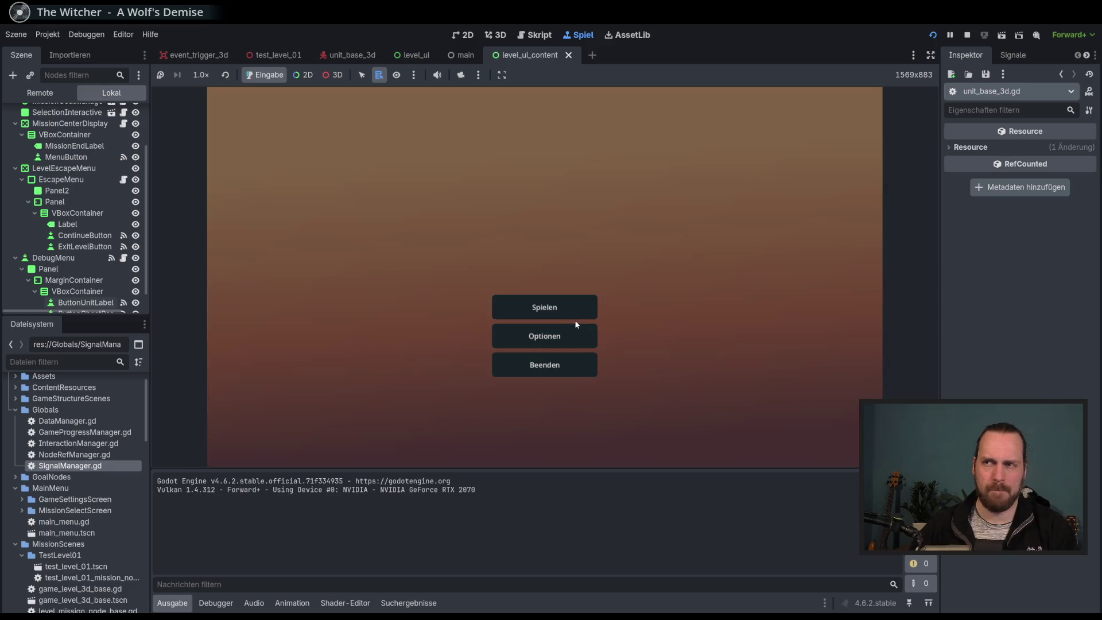
{"action": "left_click", "coordinate": [573, 309]}
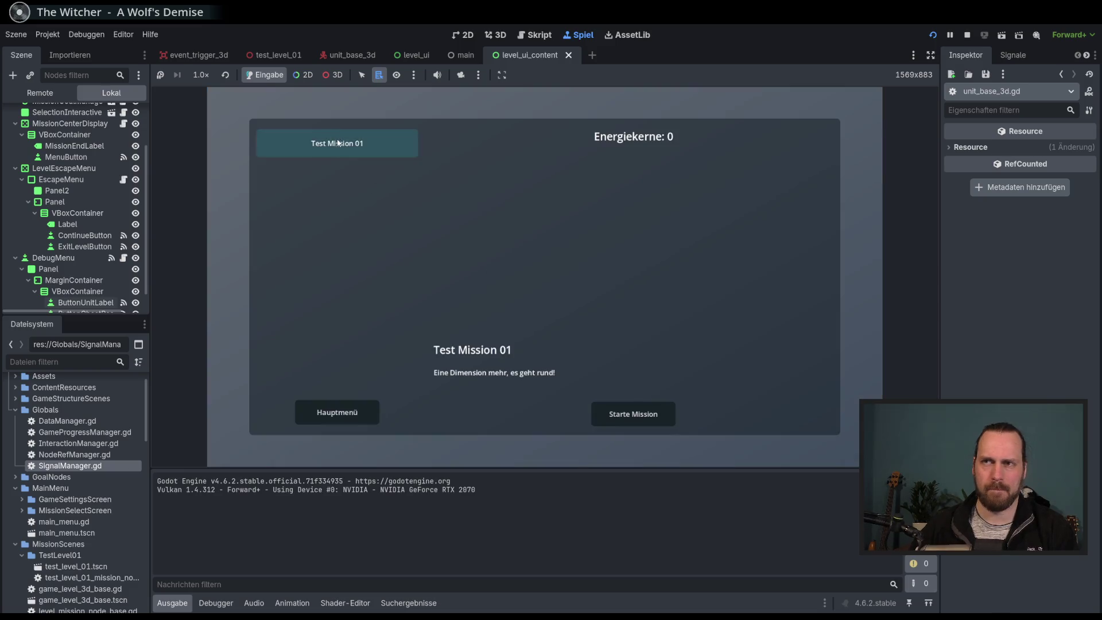
{"action": "left_click", "coordinate": [643, 405]}
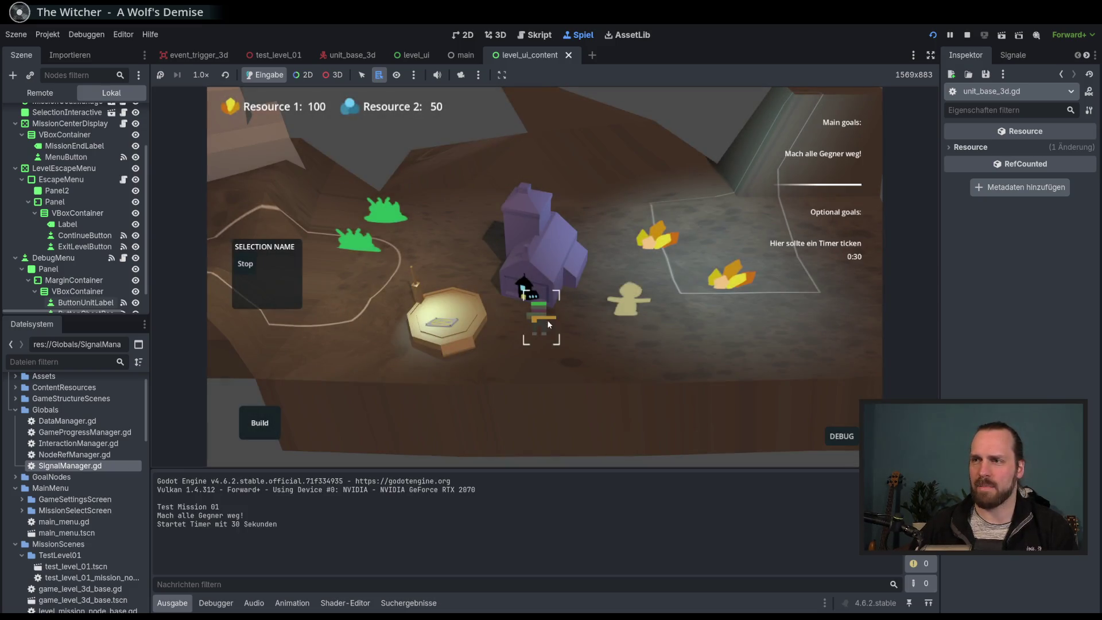
Select the Laser Dude, enable unit labels, queue a move target, then stop the game.
{"action": "left_click", "coordinate": [546, 319]}
{"action": "left_click", "coordinate": [841, 436]}
{"action": "left_click", "coordinate": [833, 327]}
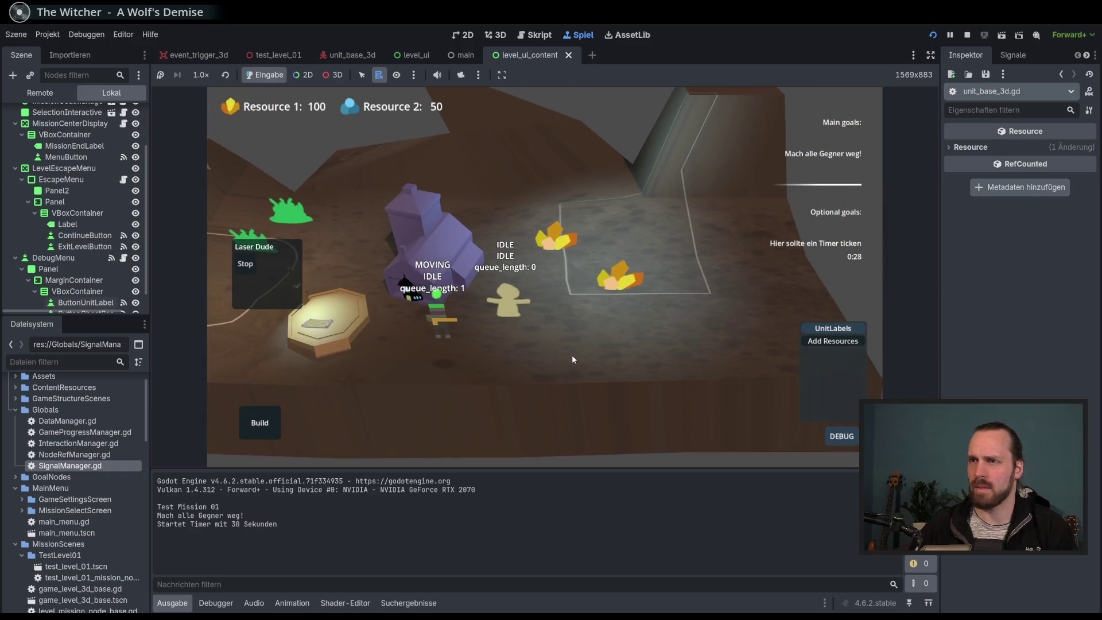
{"action": "right_click", "coordinate": [598, 369]}
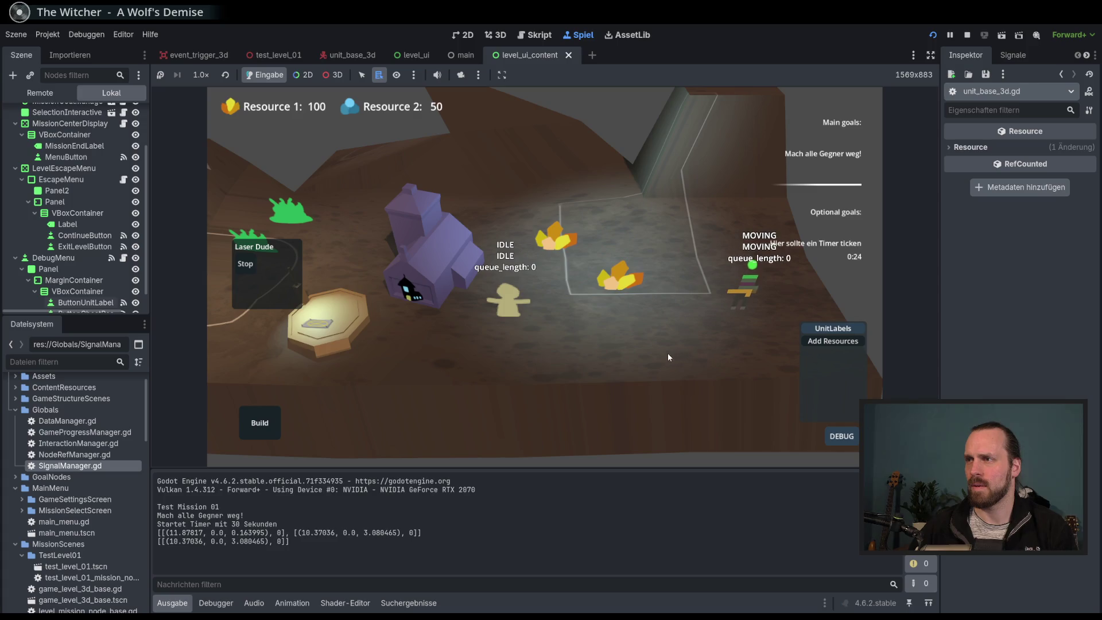
{"action": "left_click_drag", "start_coordinate": [763, 250], "coordinate": [660, 260]}
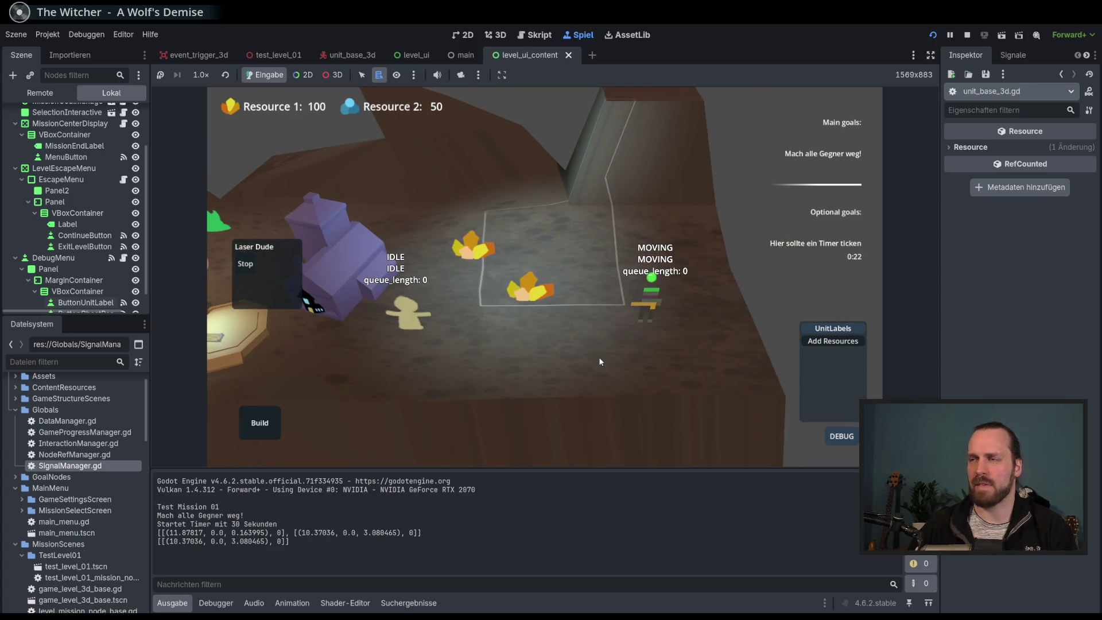
{"action": "key", "text": "F8"}
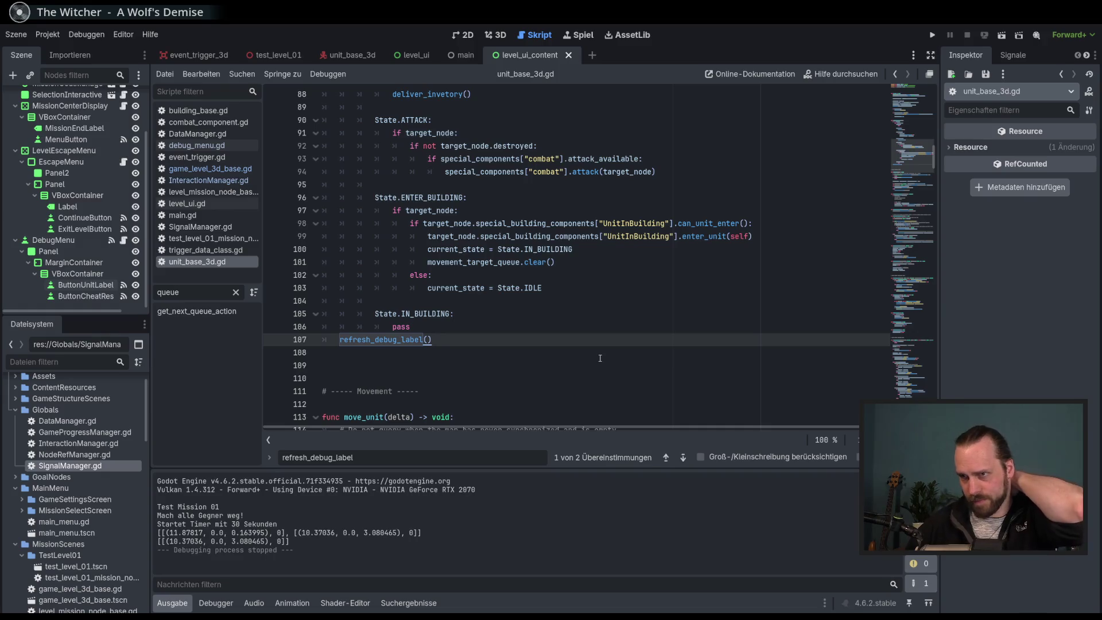
Jump to get_next_queue_action and inspect lines 311 to 313.
{"action": "scroll", "coordinate": [787, 282], "scroll_direction": "down", "scroll_amount": 4}
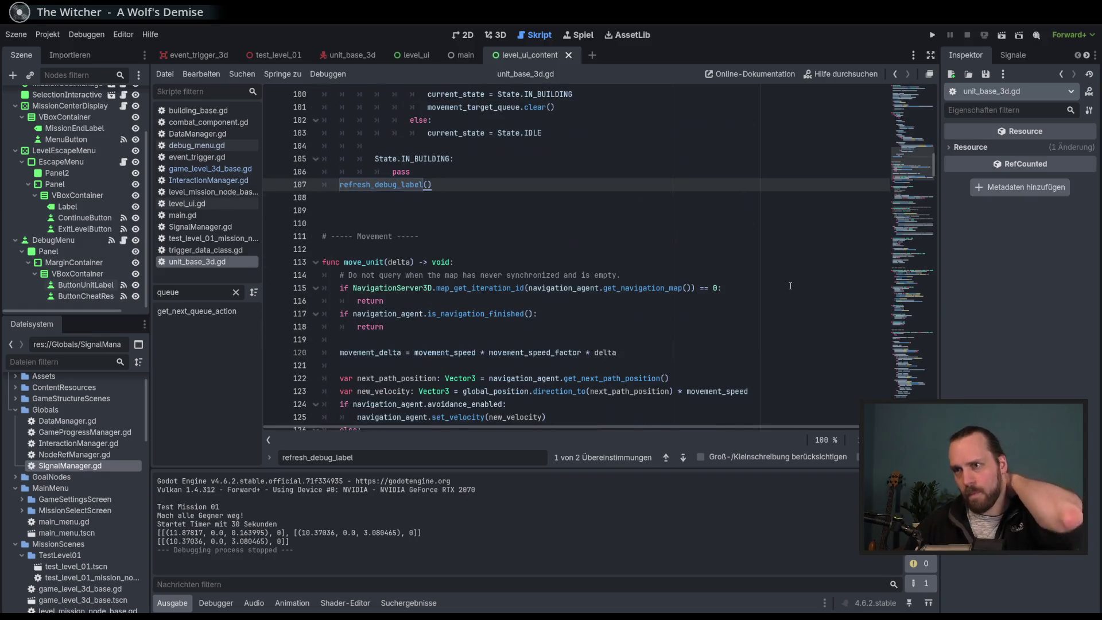
{"action": "left_click", "coordinate": [207, 318]}
{"action": "scroll", "coordinate": [481, 301], "scroll_direction": "down", "scroll_amount": 4}
{"action": "scroll", "coordinate": [481, 302], "scroll_direction": "up", "scroll_amount": 1}
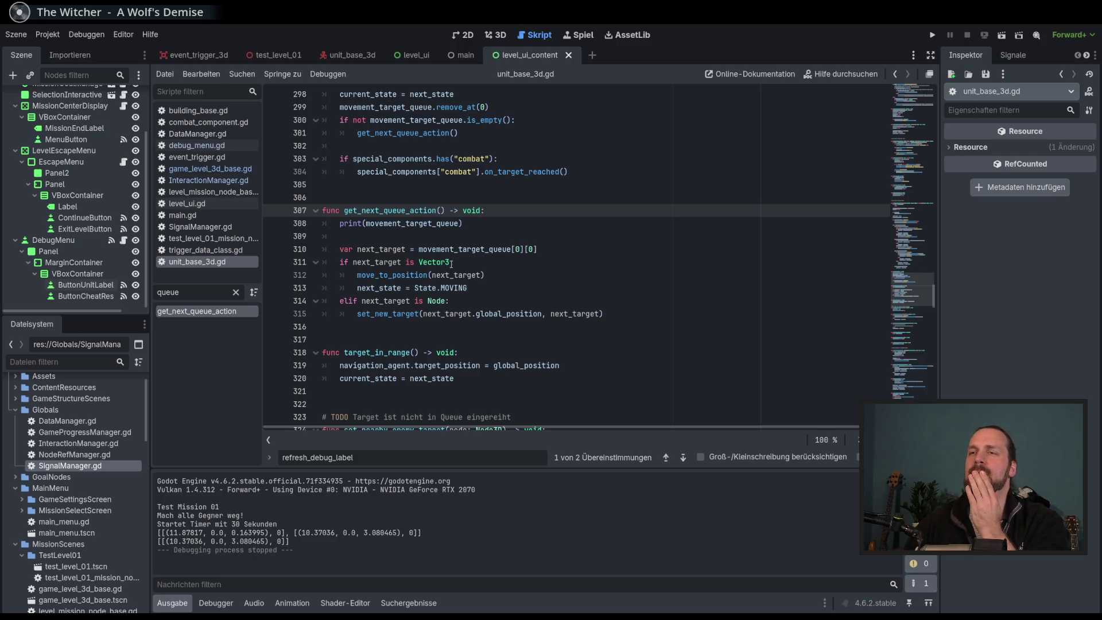
{"action": "left_click", "coordinate": [449, 262]}
{"action": "left_click", "coordinate": [473, 289]}
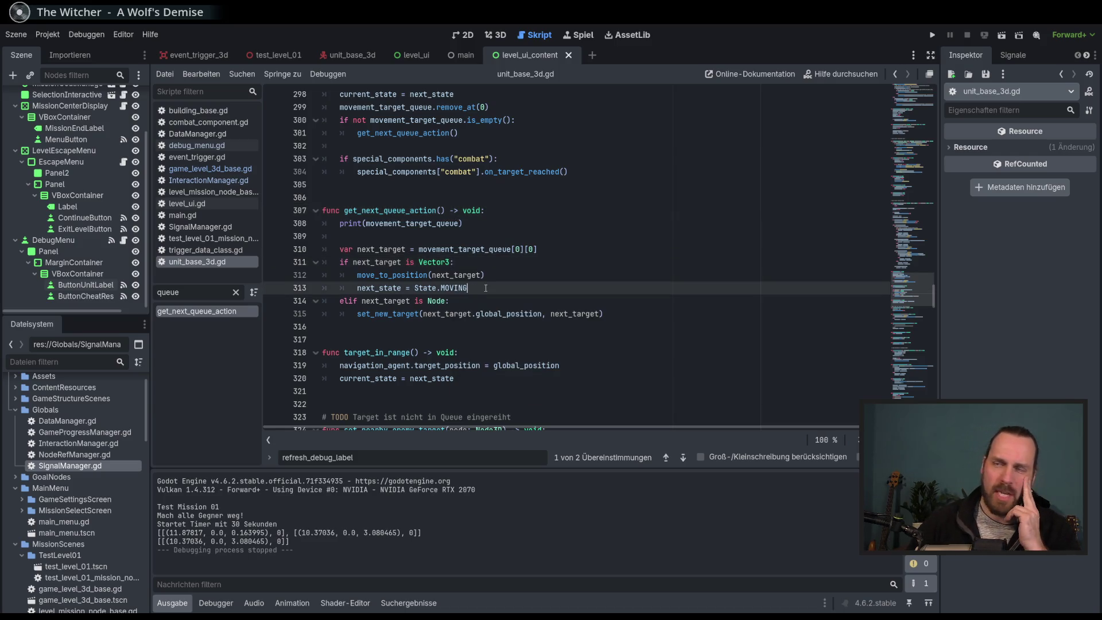
{"action": "left_click", "coordinate": [451, 262]}
{"action": "left_click", "coordinate": [491, 288]}
{"action": "left_click", "coordinate": [493, 279]}
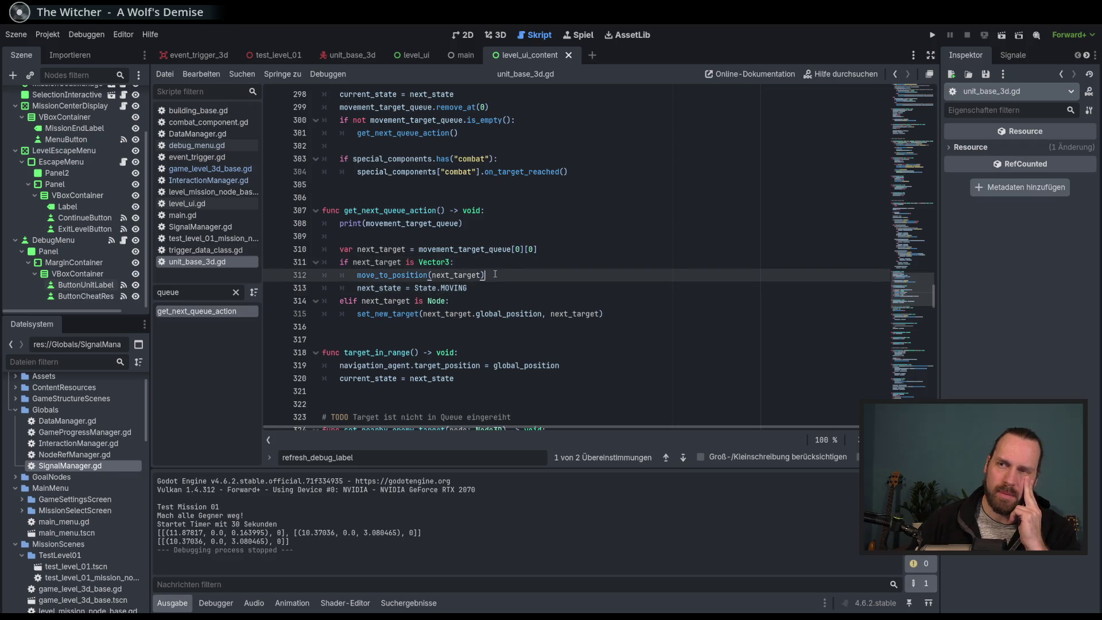
{"action": "left_click", "coordinate": [494, 285]}
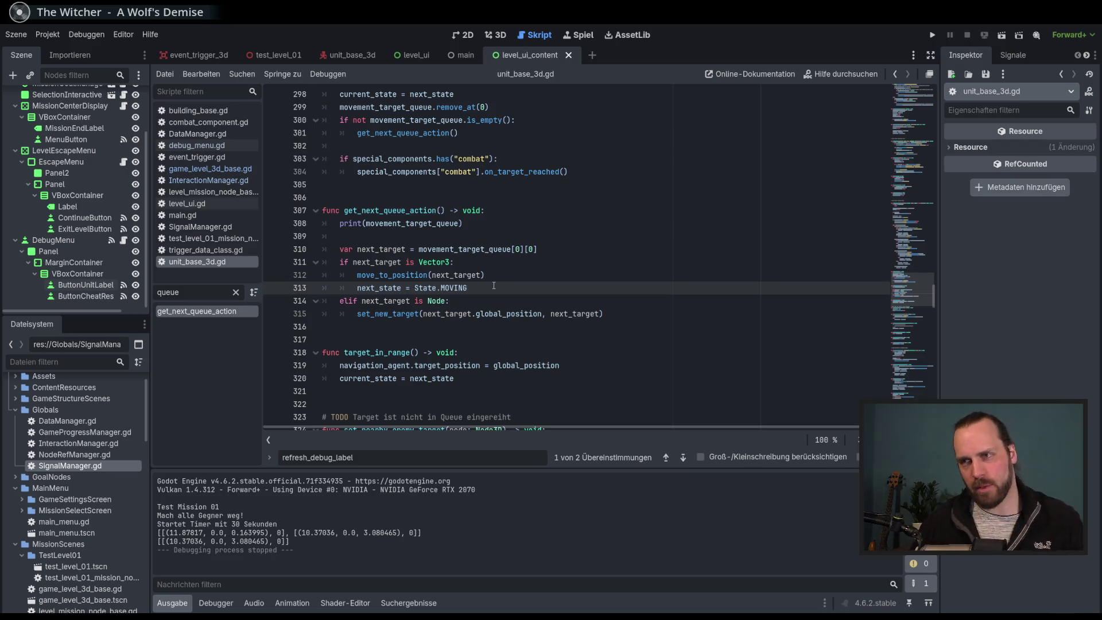
Check the uses of next_state, then select the line 'next_state = State.MOVING'.
{"action": "mouse_move", "coordinate": [436, 288]}
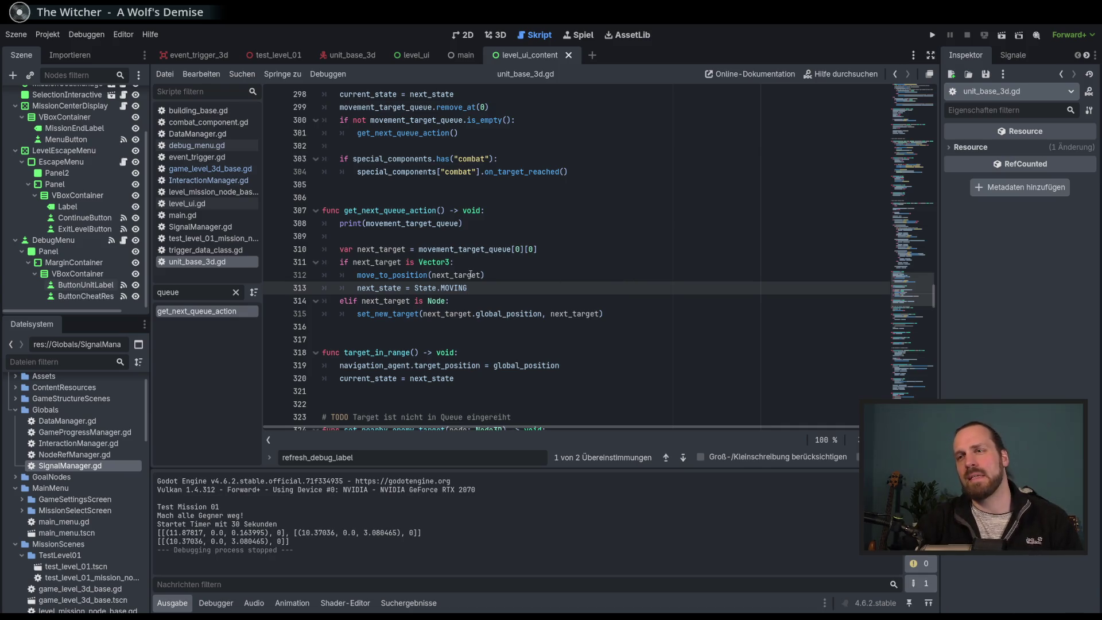
{"action": "double_click", "coordinate": [377, 285]}
{"action": "left_click", "coordinate": [476, 289]}
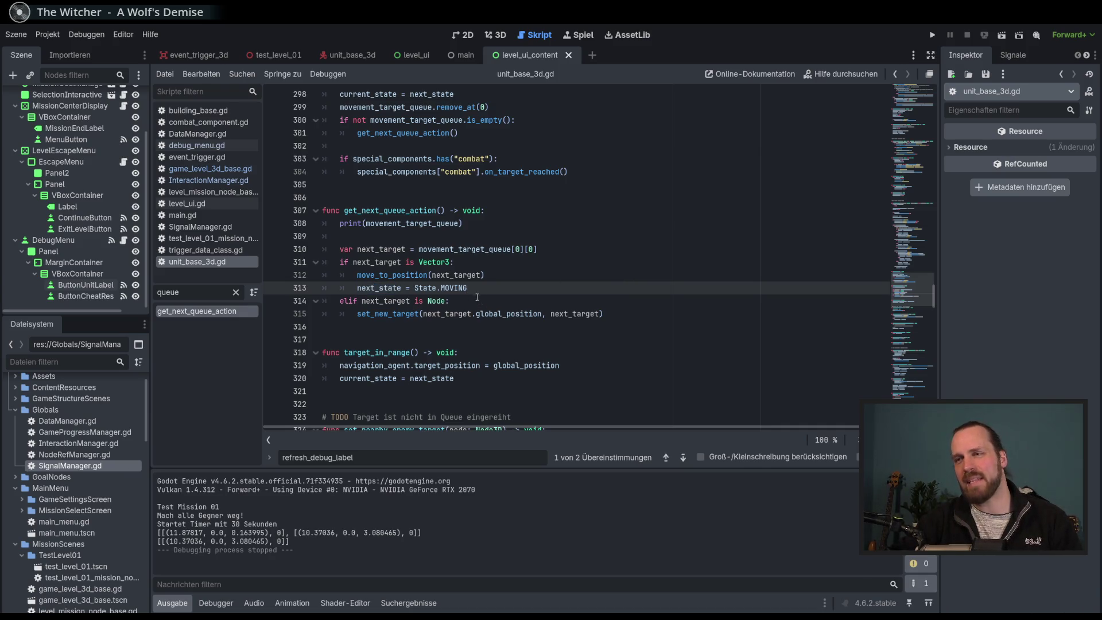
{"action": "left_click", "coordinate": [440, 289]}
{"action": "double_click", "coordinate": [398, 211]}
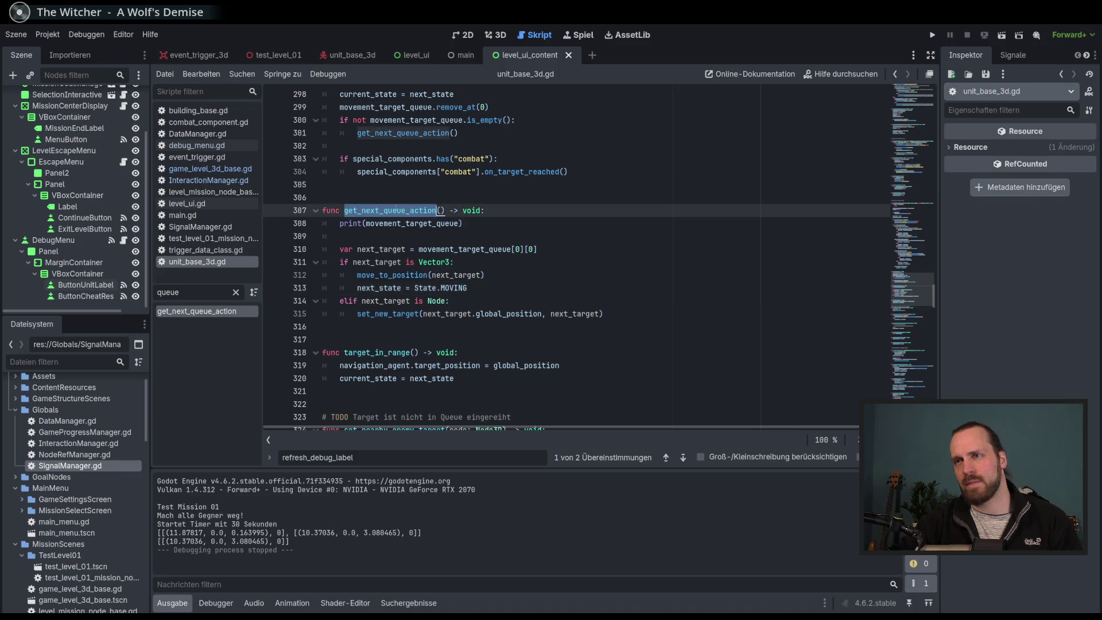
{"action": "left_click", "coordinate": [493, 289]}
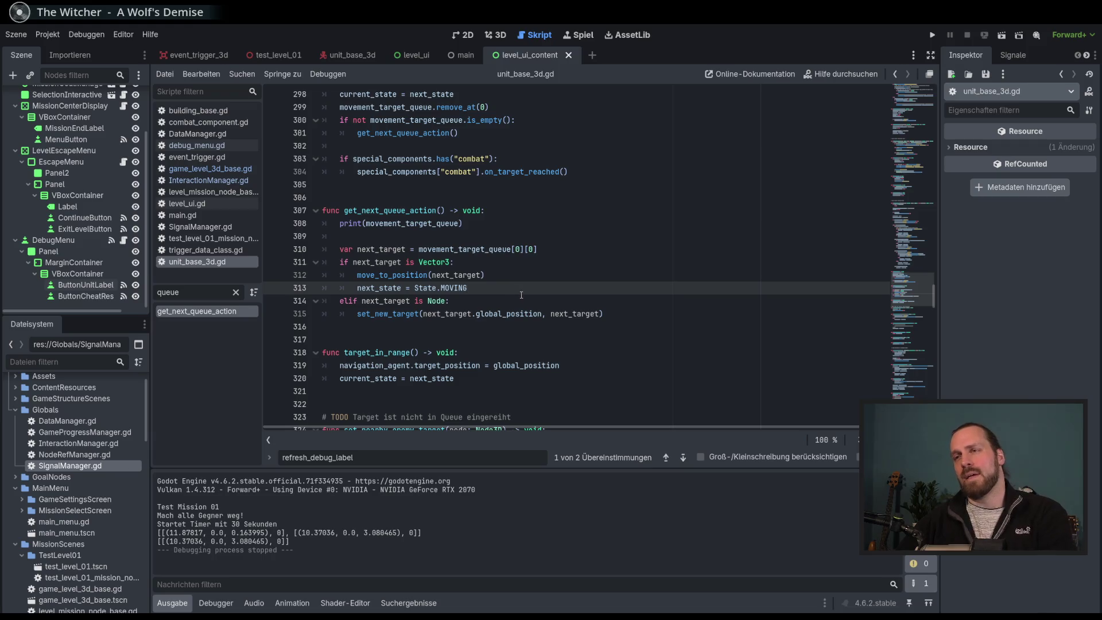
{"action": "left_click_drag", "start_coordinate": [522, 293], "coordinate": [528, 277]}
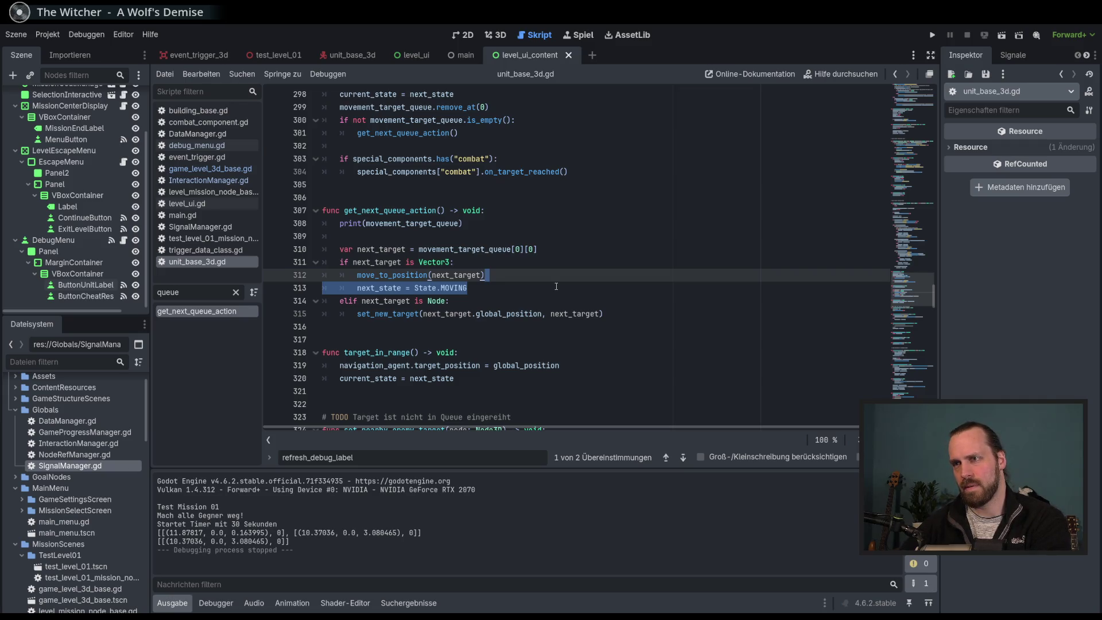
Delete the 'next_state = State.MOVING' line from get_next_queue_action.
{"action": "key", "text": "BackSpace"}
{"action": "key", "text": "ctrl+z"}
{"action": "key", "text": "ctrl+shift+z"}
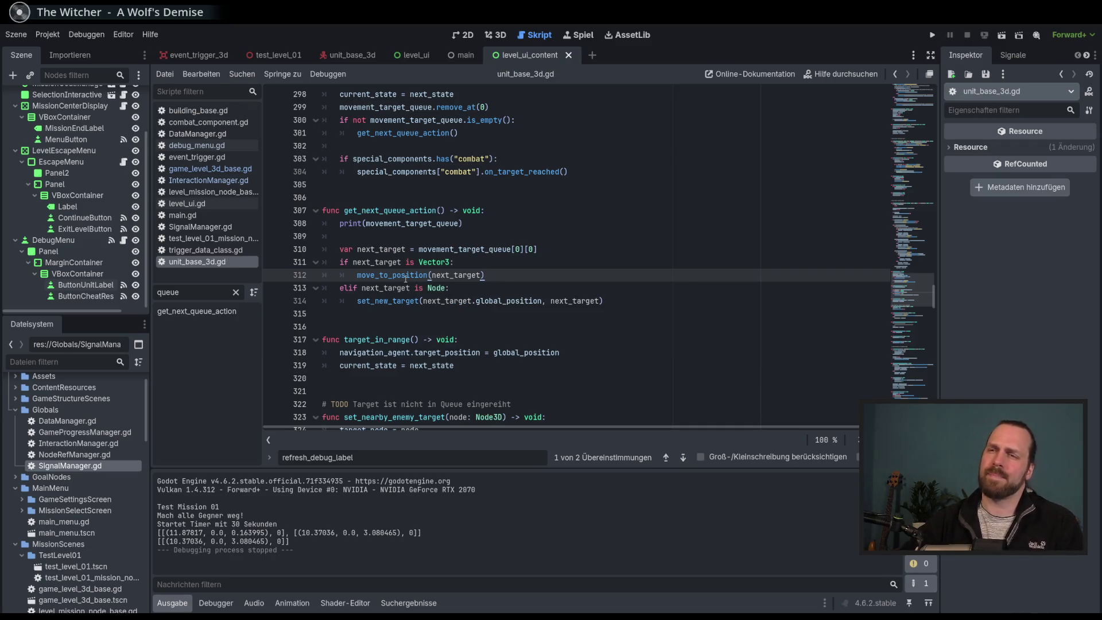
Inspect the move_to_position definition at line 170 and the movement code below it.
{"action": "mouse_move", "coordinate": [413, 275]}
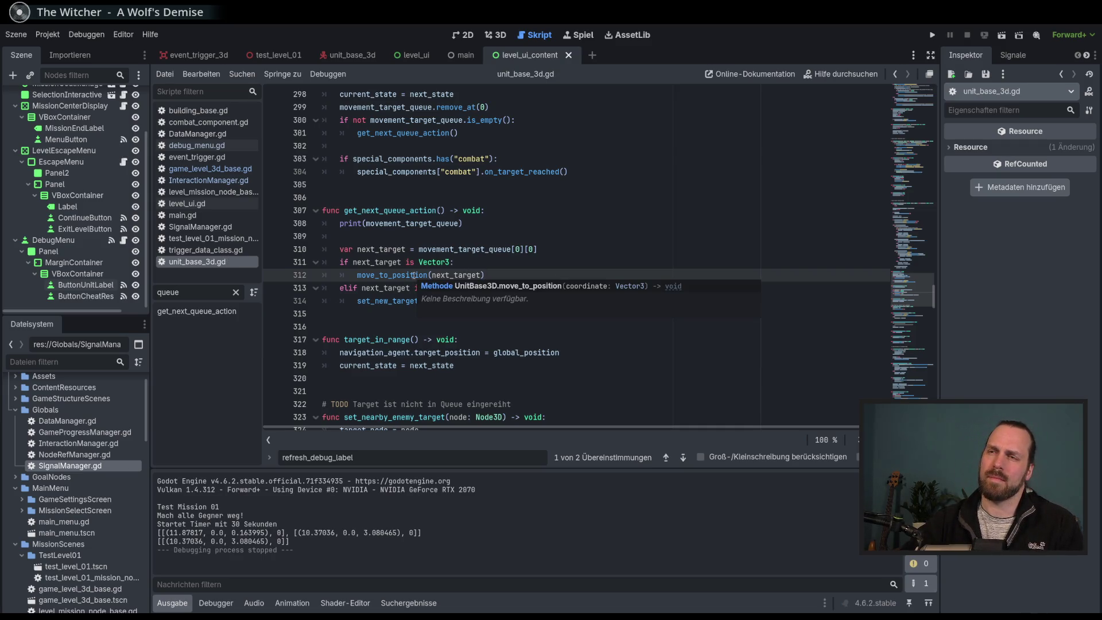
{"action": "left_click", "coordinate": [384, 277], "text": "ctrl"}
{"action": "scroll", "coordinate": [574, 291], "scroll_direction": "down", "scroll_amount": 1}
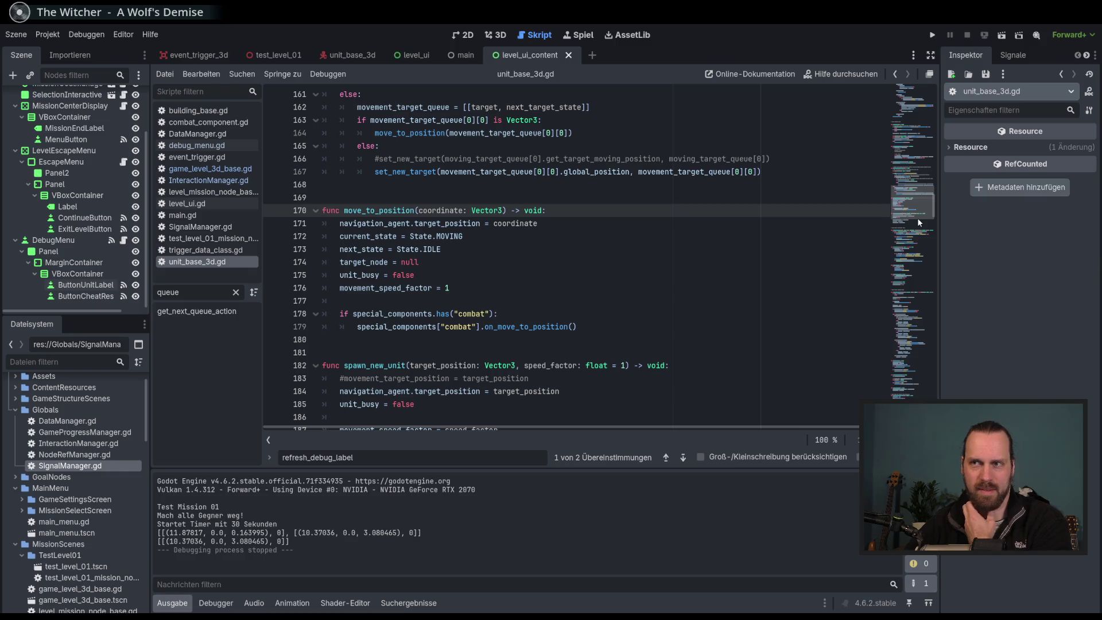
{"action": "mouse_move", "coordinate": [916, 220]}
{"action": "left_mouse_down"}
{"action": "mouse_move", "coordinate": [920, 95]}
{"action": "mouse_move", "coordinate": [916, 198]}
{"action": "left_mouse_up"}
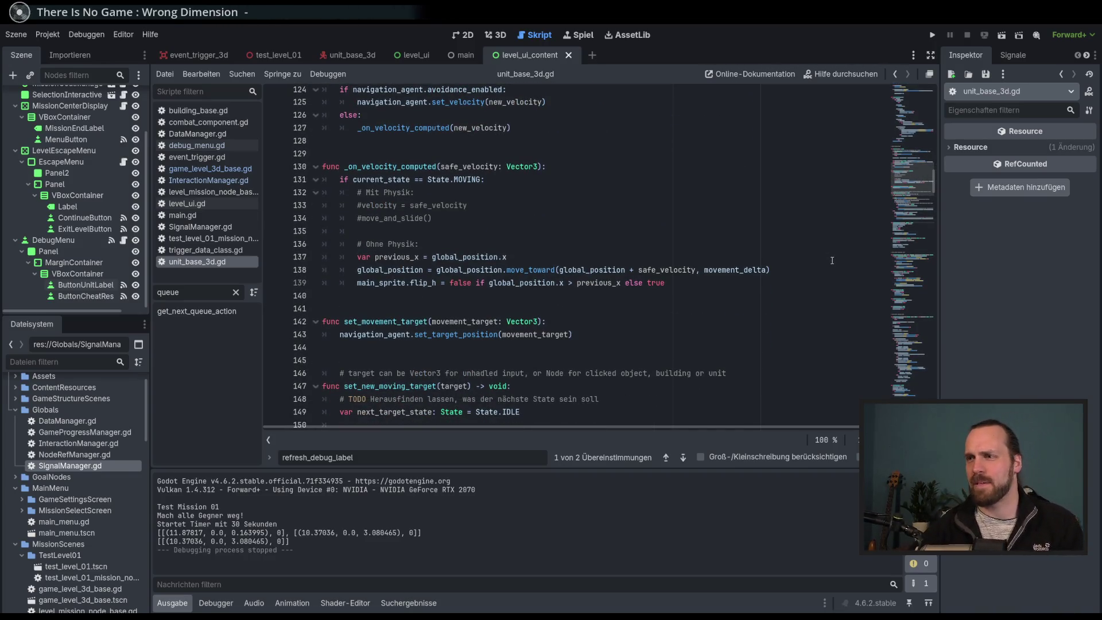
Review the existing TODO comment and the next_target_state declaration.
{"action": "scroll", "coordinate": [831, 264], "scroll_direction": "down", "scroll_amount": 3}
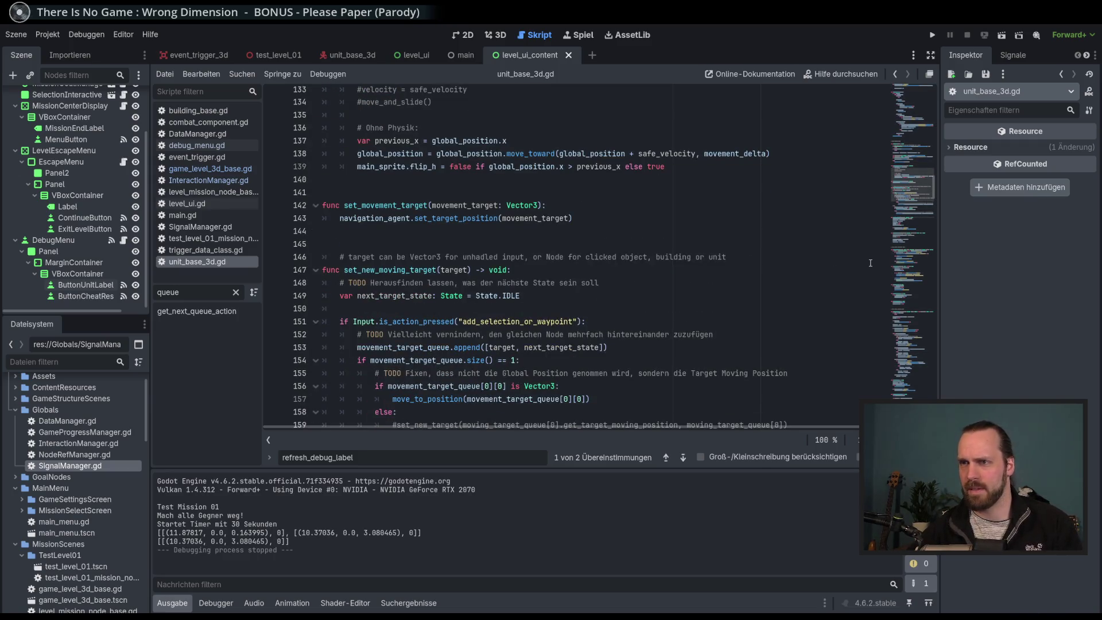
{"action": "scroll", "coordinate": [869, 263], "scroll_direction": "down", "scroll_amount": 1}
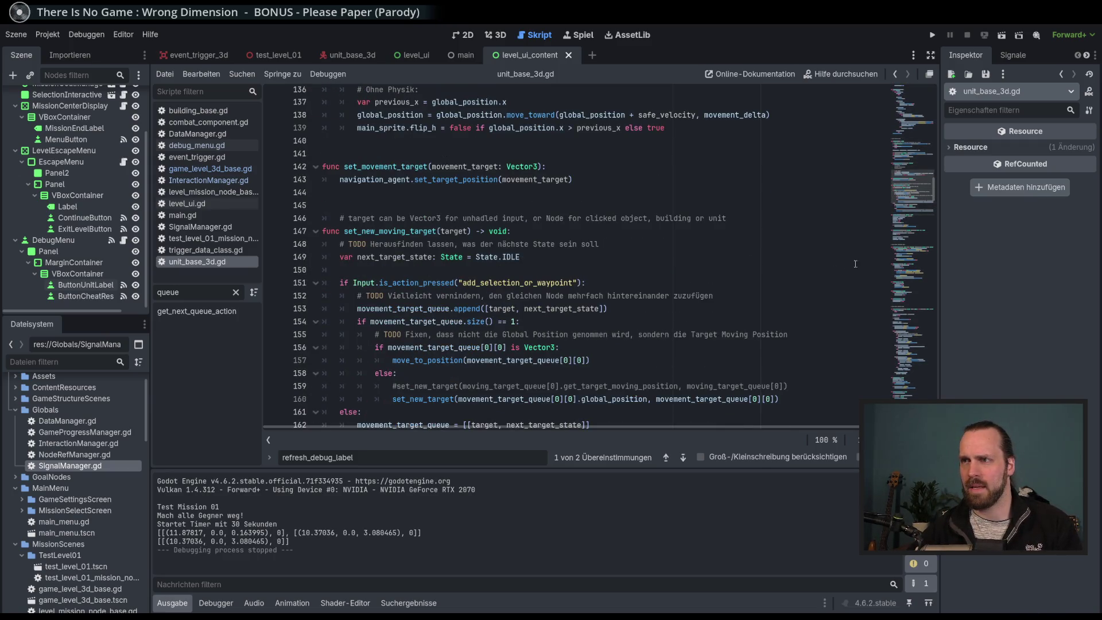
{"action": "double_click", "coordinate": [467, 244]}
{"action": "double_click", "coordinate": [568, 244]}
{"action": "left_click", "coordinate": [605, 258]}
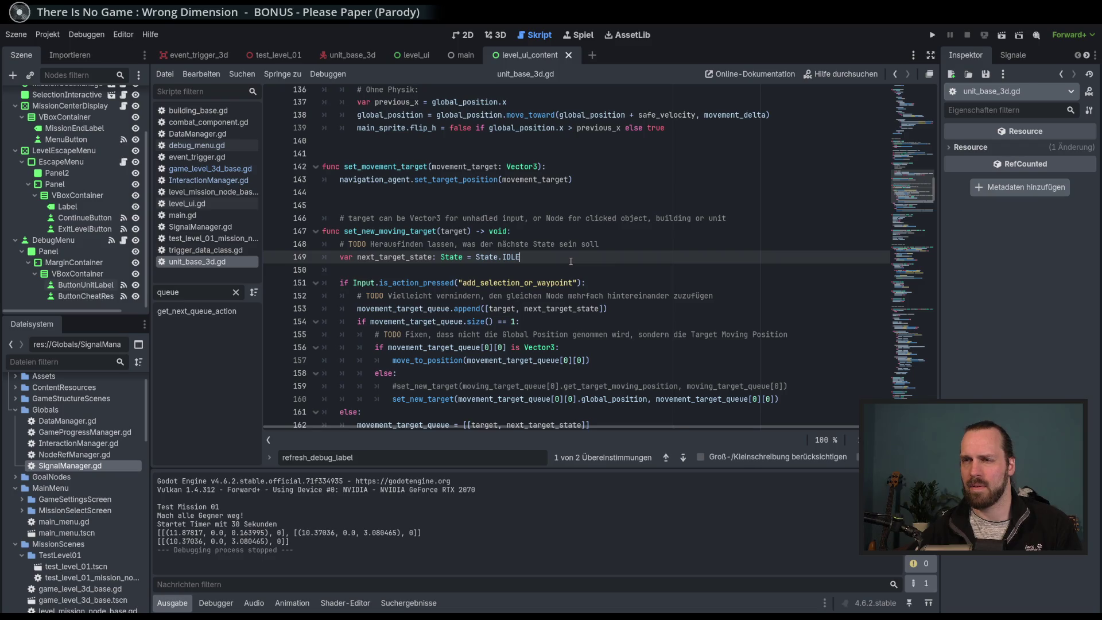
{"action": "scroll", "coordinate": [913, 239], "scroll_direction": "down", "scroll_amount": 20}
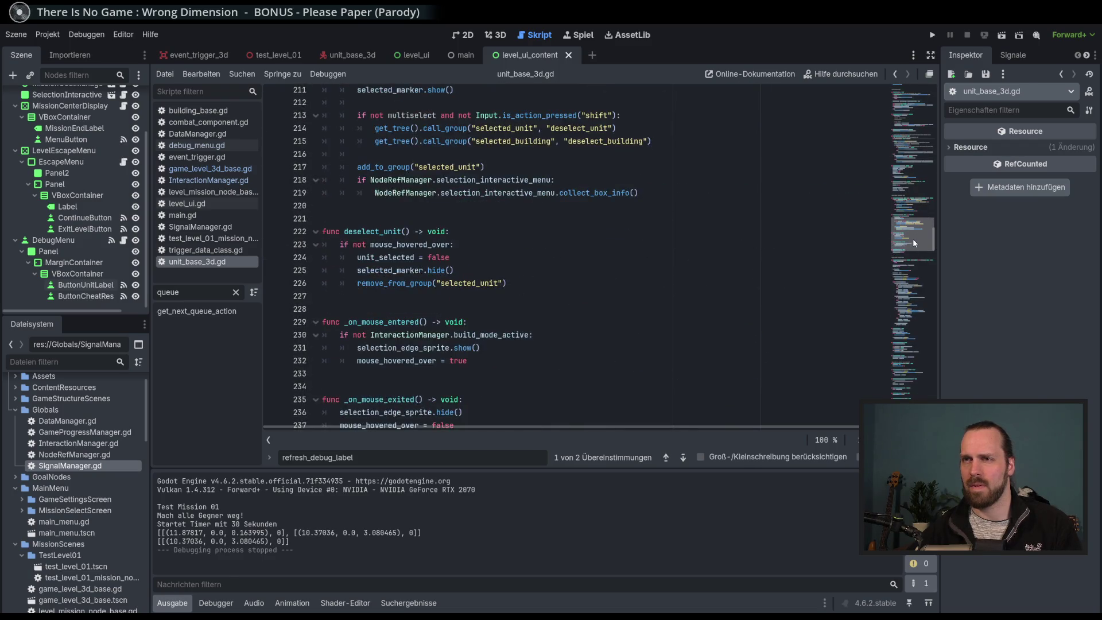
{"action": "left_click_drag", "start_coordinate": [912, 239], "coordinate": [912, 222]}
Add '# TODO Beim Geben des Befehls den State in Warteschlange schreiben' below the print line, save, and run.
{"action": "left_click", "coordinate": [197, 310]}
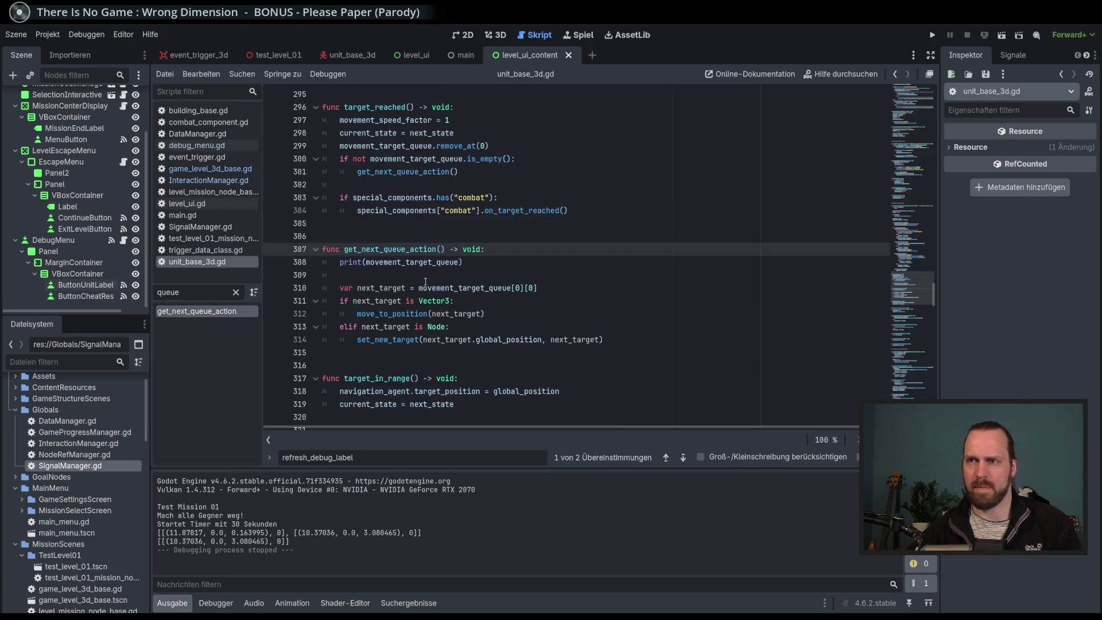
{"action": "left_click", "coordinate": [523, 264]}
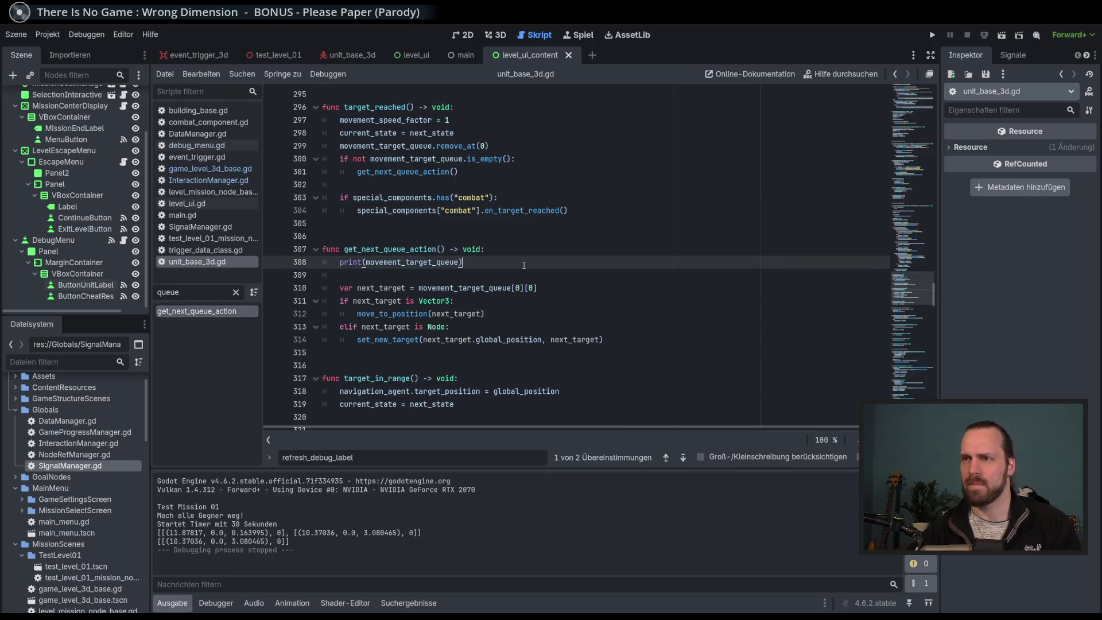
{"action": "key", "text": "Return"}
{"action": "type", "text": "# TODO"}
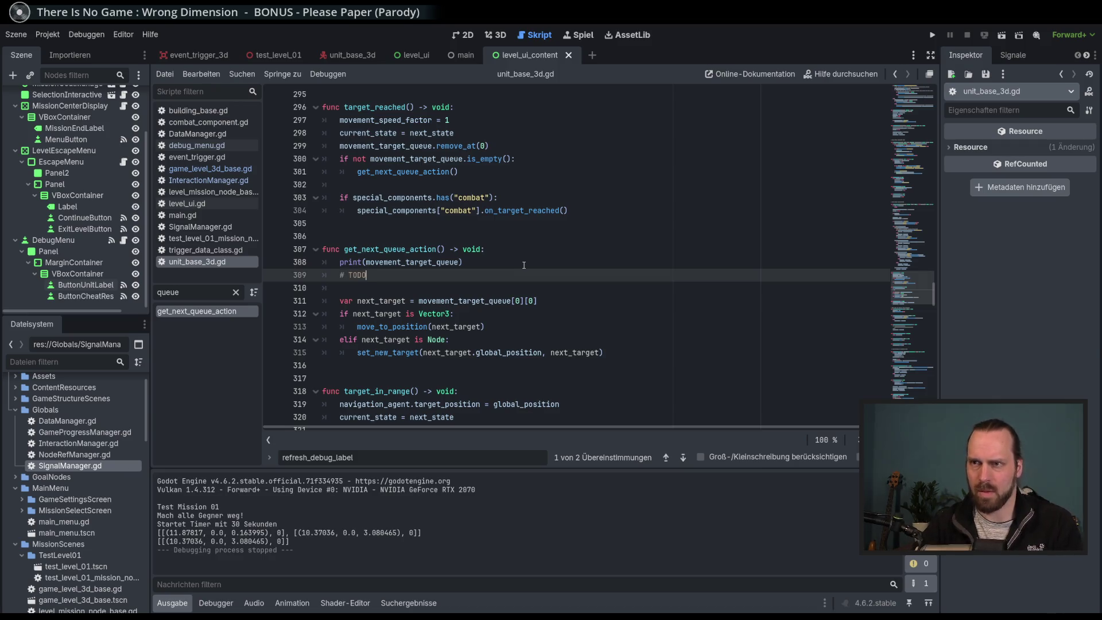
{"action": "type", "text": " Beim"}
{"action": "type", "text": " Geben de"}
{"action": "type", "text": "s Be"}
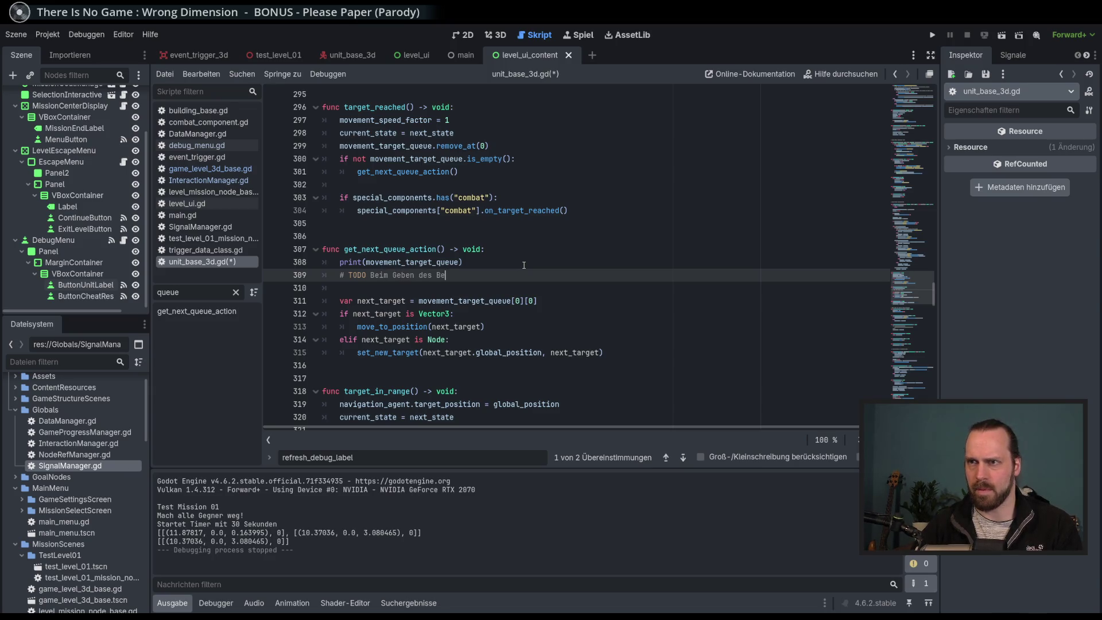
{"action": "type", "text": "fehls"}
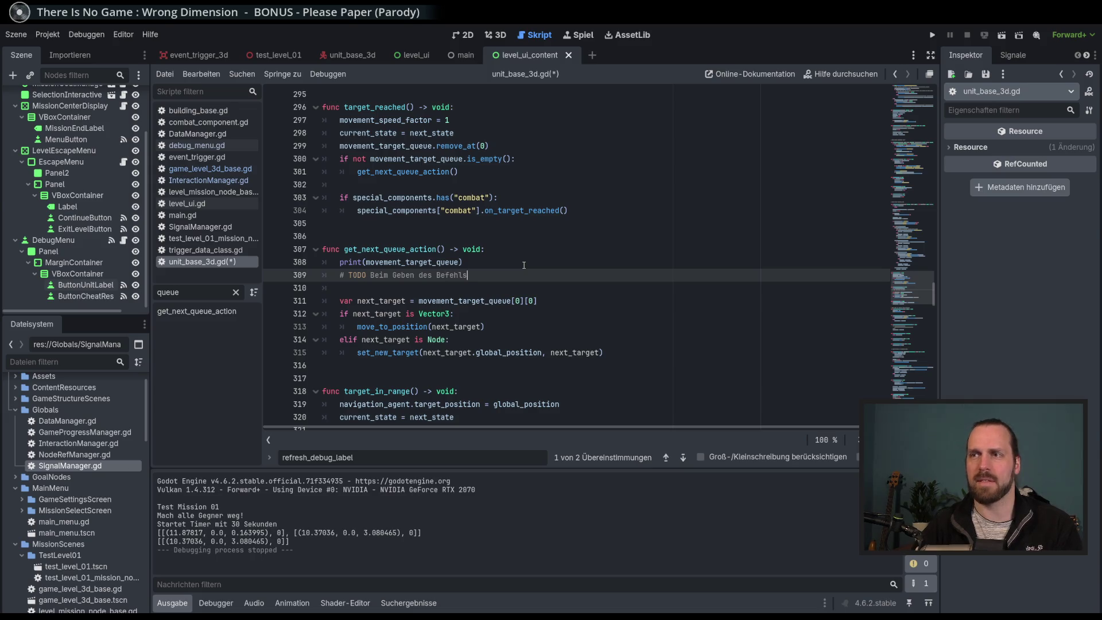
{"action": "type", "text": "in "}
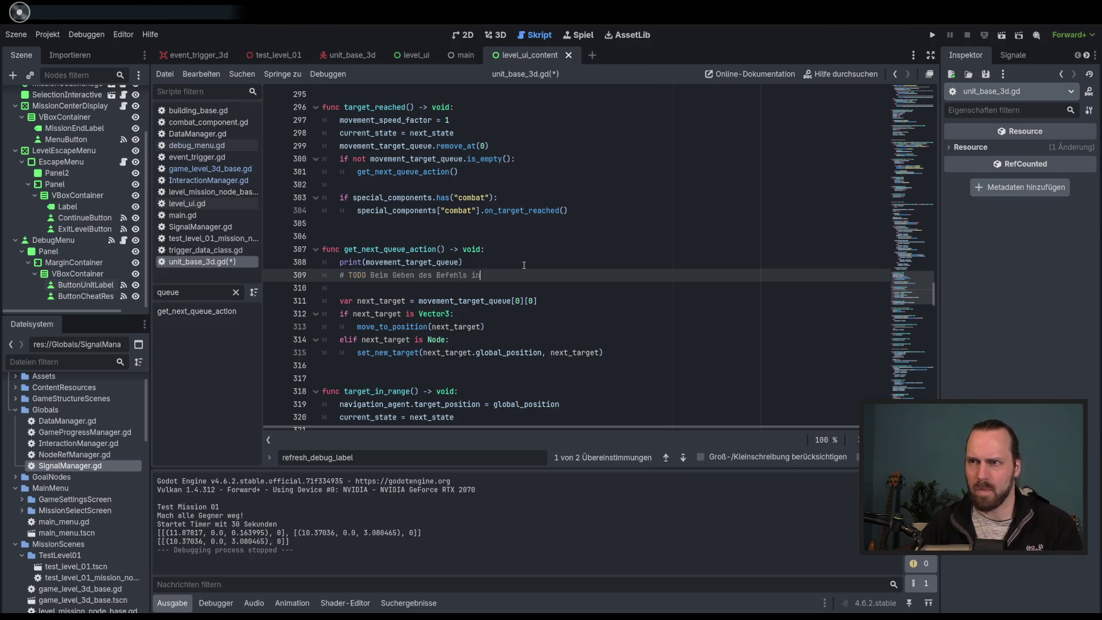
{"action": "type", "text": "Warteschal"}
{"action": "key", "text": "BackSpace"}
{"action": "key", "text": "BackSpace"}
{"action": "key", "text": "BackSpace"}
{"action": "key", "text": "BackSpace"}
{"action": "type", "text": "den St"}
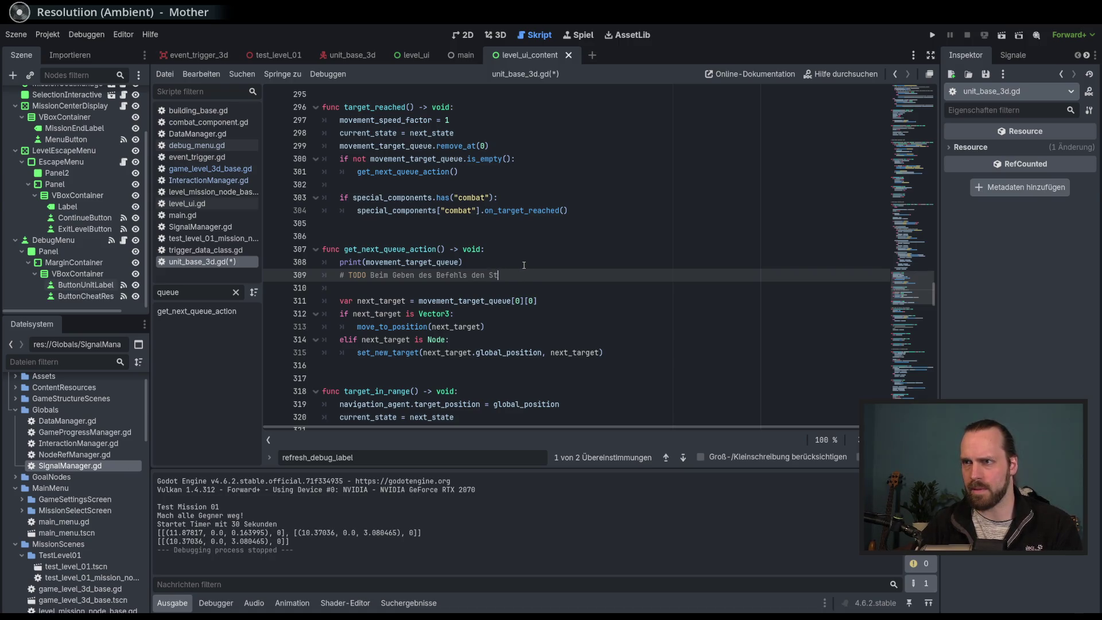
{"action": "type", "text": "ate in Wartre"}
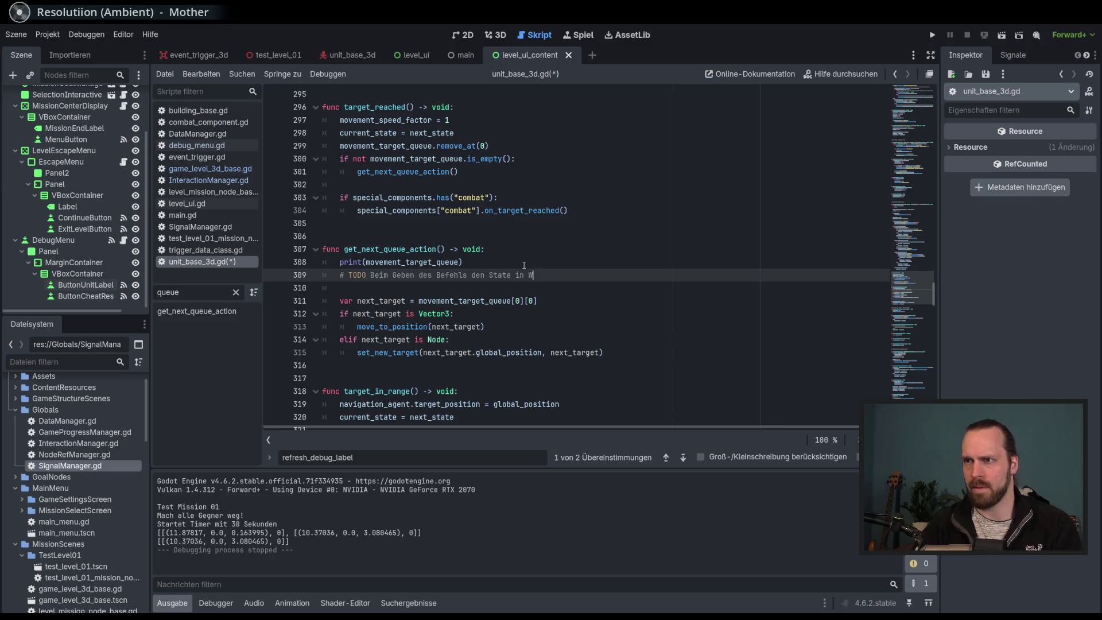
{"action": "key", "text": "BackSpace"}
{"action": "key", "text": "BackSpace"}
{"action": "type", "text": "eschla"}
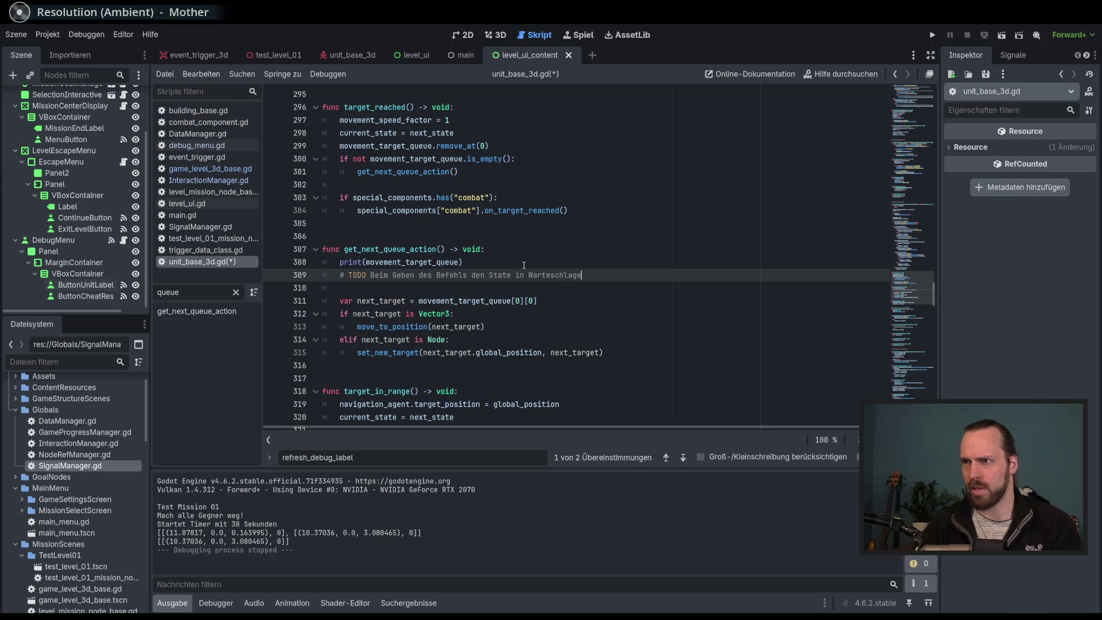
{"action": "type", "text": "ng"}
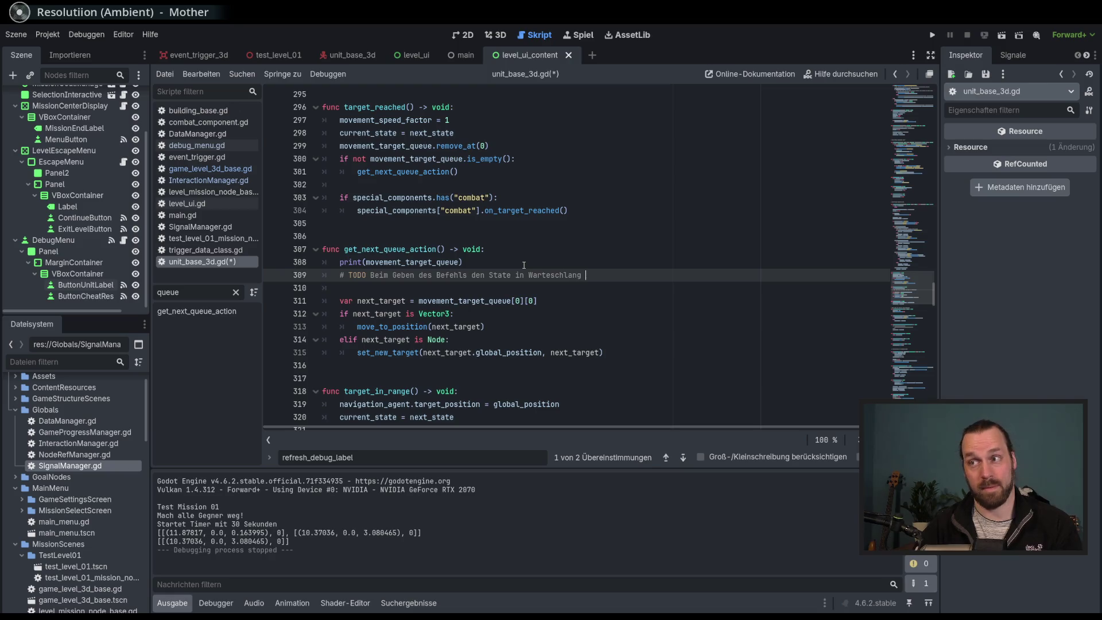
{"action": "type", "text": "e schreiben"}
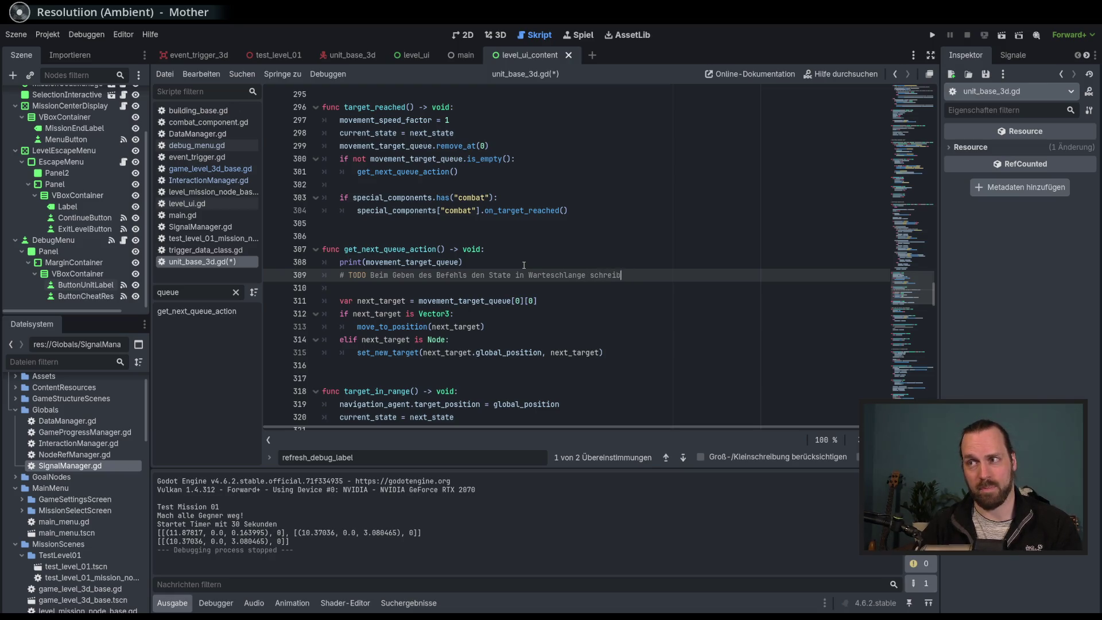
{"action": "key", "text": "ctrl+s"}
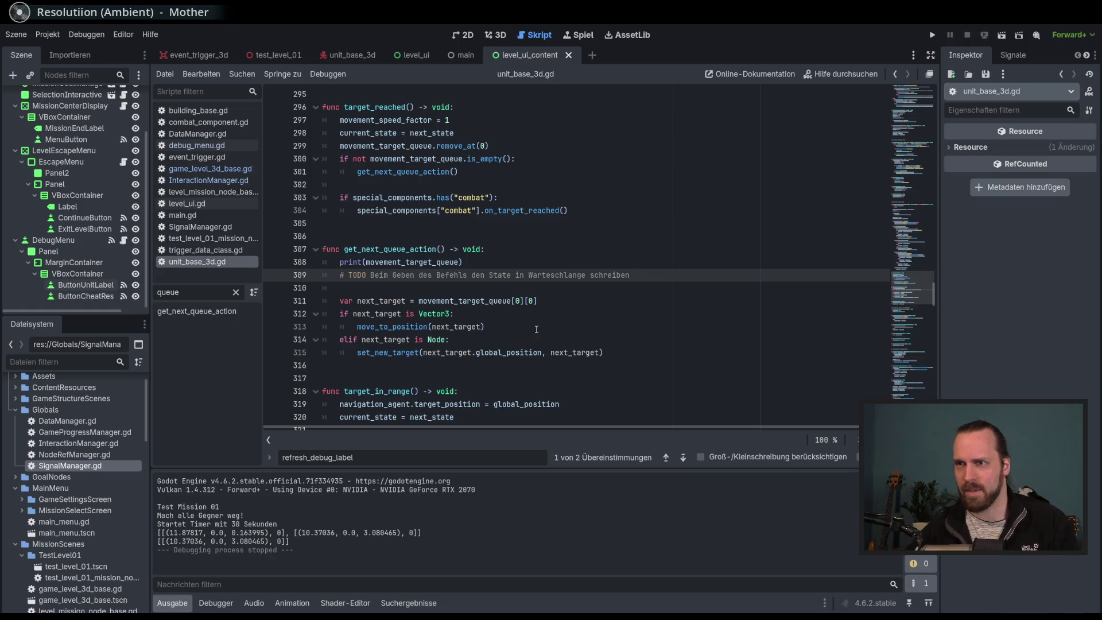
{"action": "left_click", "coordinate": [577, 304]}
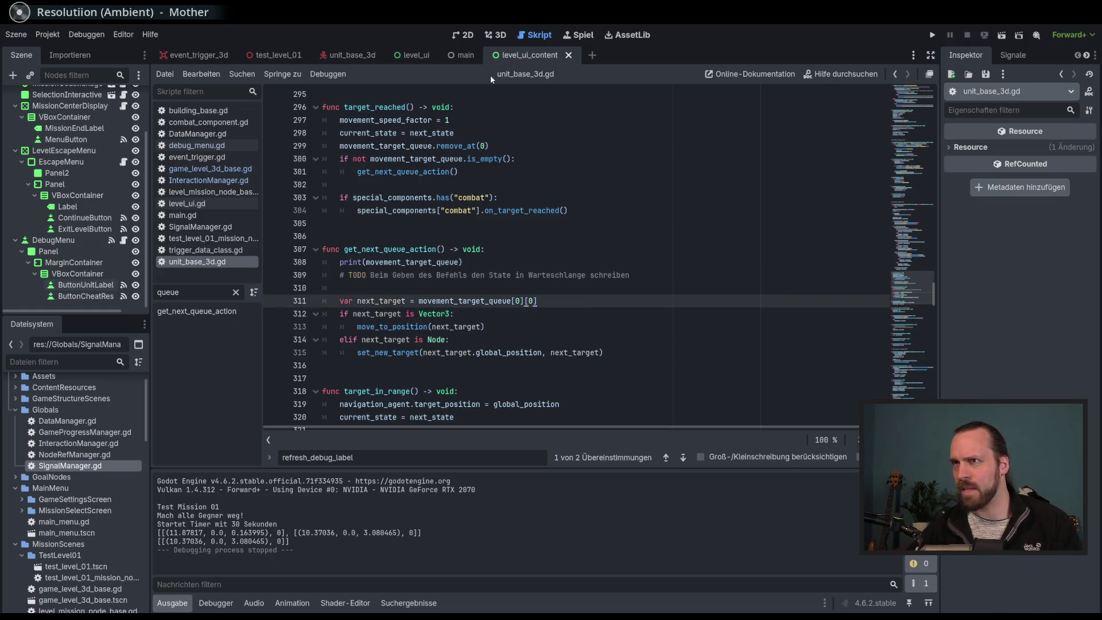
{"action": "key", "text": "F5"}
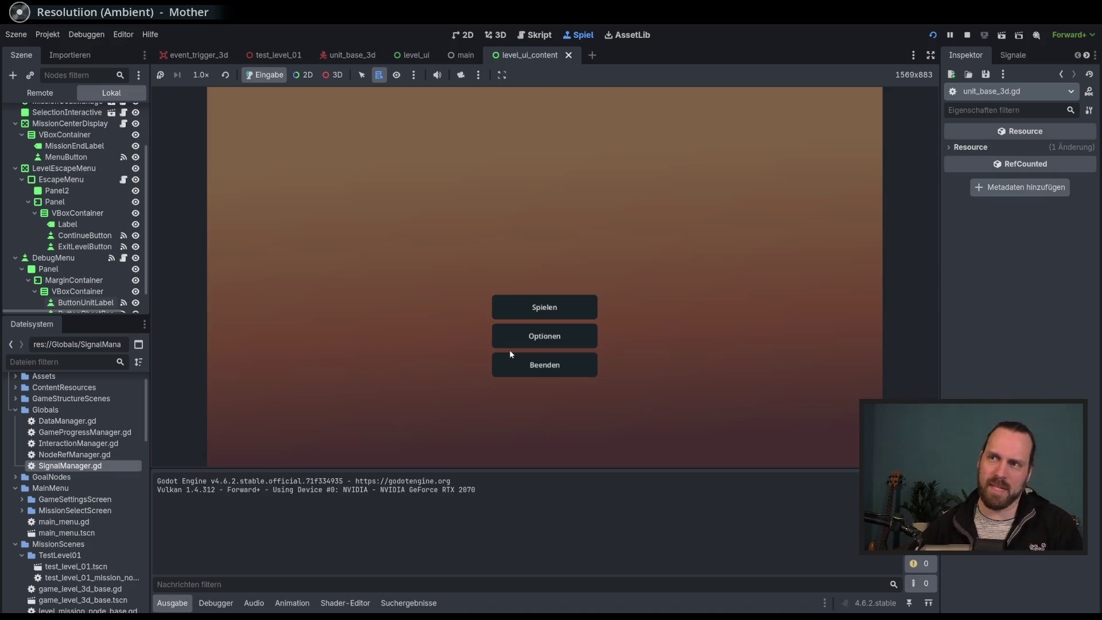
Start Test Mission 01 and send the worker walking across the field.
{"action": "left_click", "coordinate": [528, 307]}
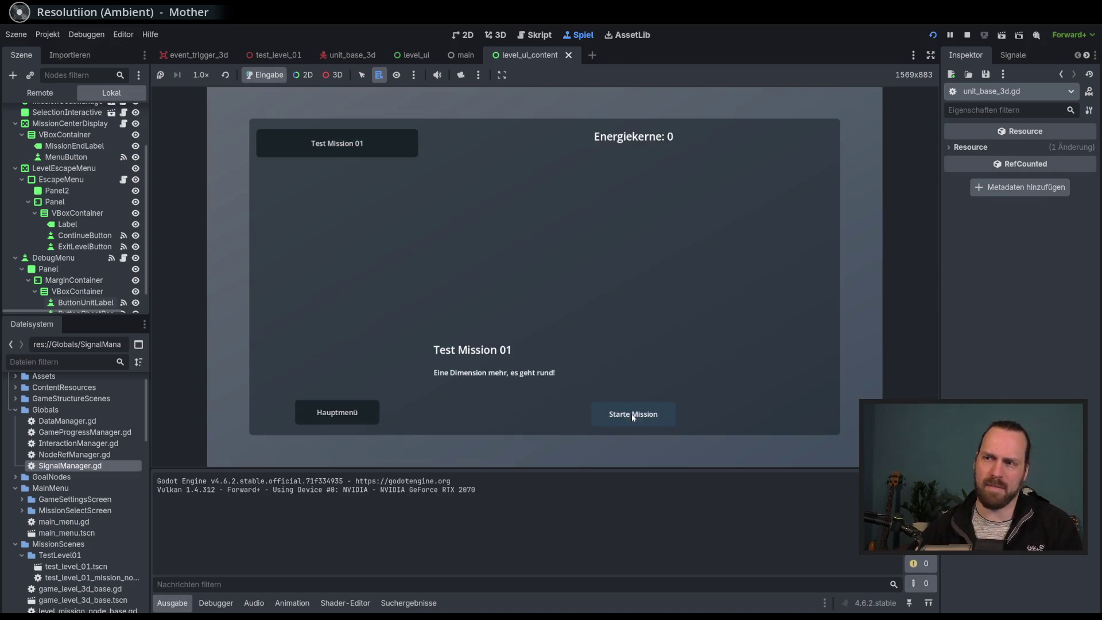
{"action": "left_click", "coordinate": [634, 413]}
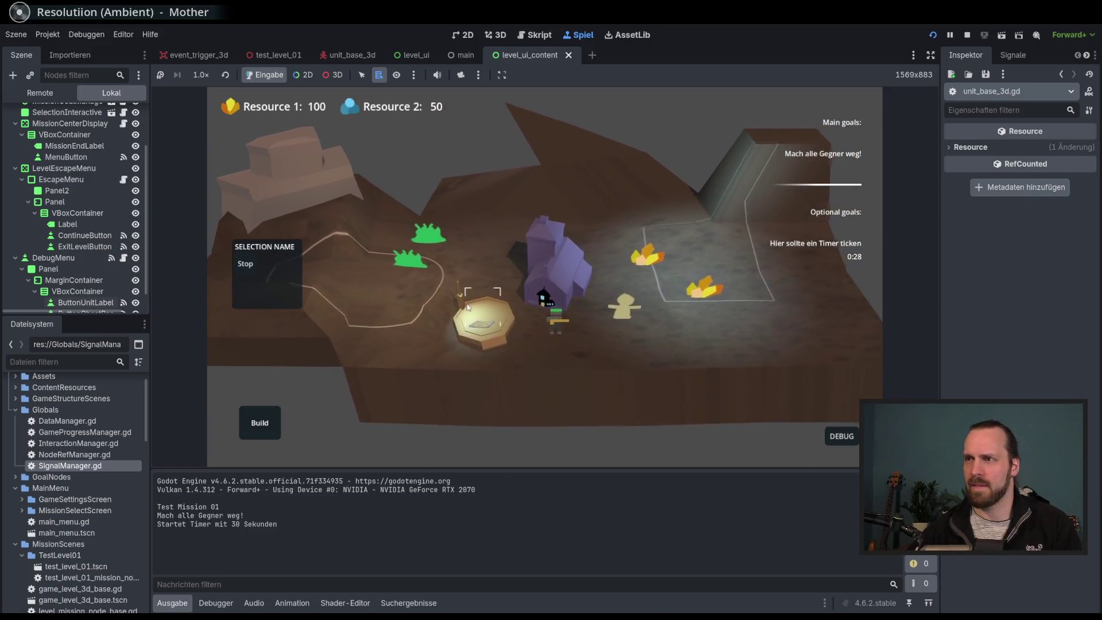
{"action": "scroll", "coordinate": [371, 380], "scroll_direction": "up", "scroll_amount": 5}
{"action": "scroll", "coordinate": [371, 380], "scroll_direction": "down", "scroll_amount": 5}
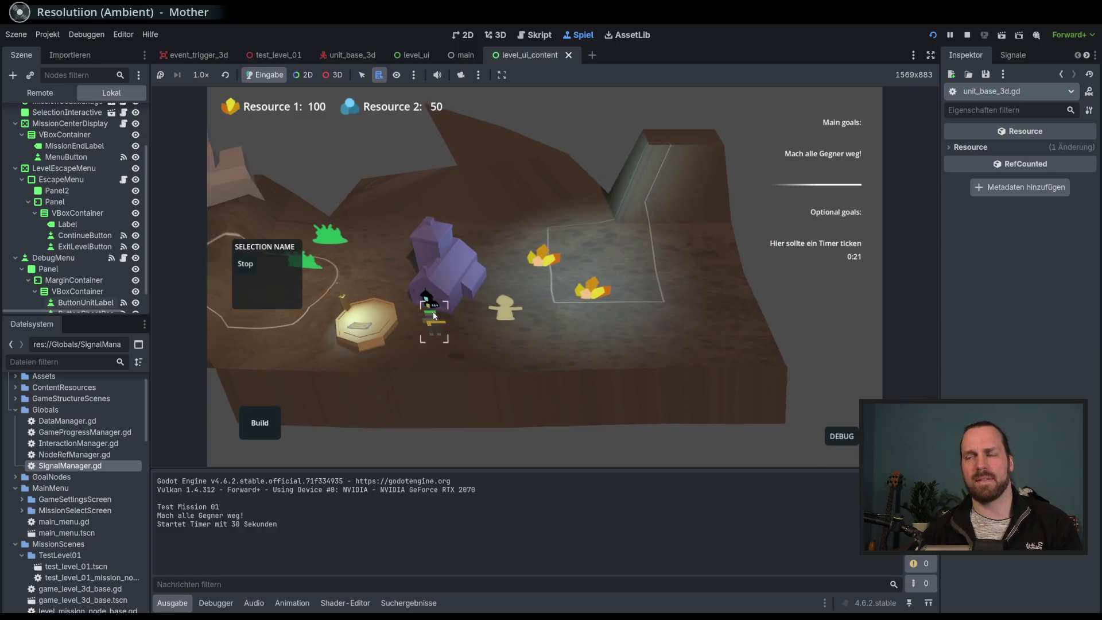
{"action": "mouse_move", "coordinate": [433, 315]}
{"action": "left_mouse_down"}
{"action": "mouse_move", "coordinate": [555, 330]}
{"action": "mouse_move", "coordinate": [549, 339]}
{"action": "mouse_move", "coordinate": [574, 348]}
{"action": "mouse_move", "coordinate": [543, 329]}
{"action": "left_mouse_up"}
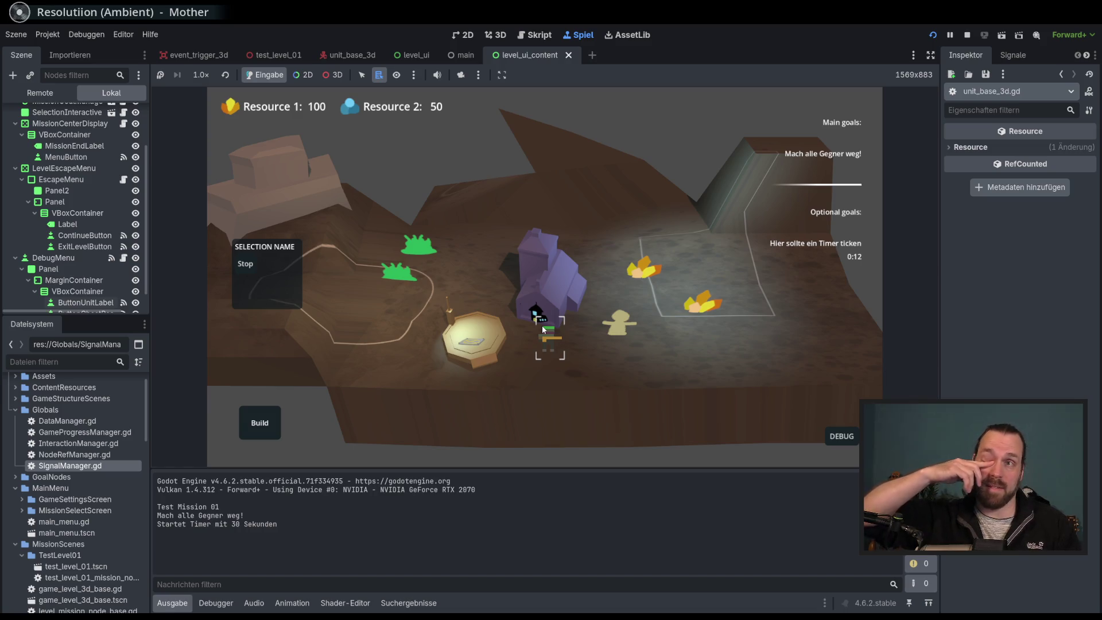
{"action": "key", "text": "d"}
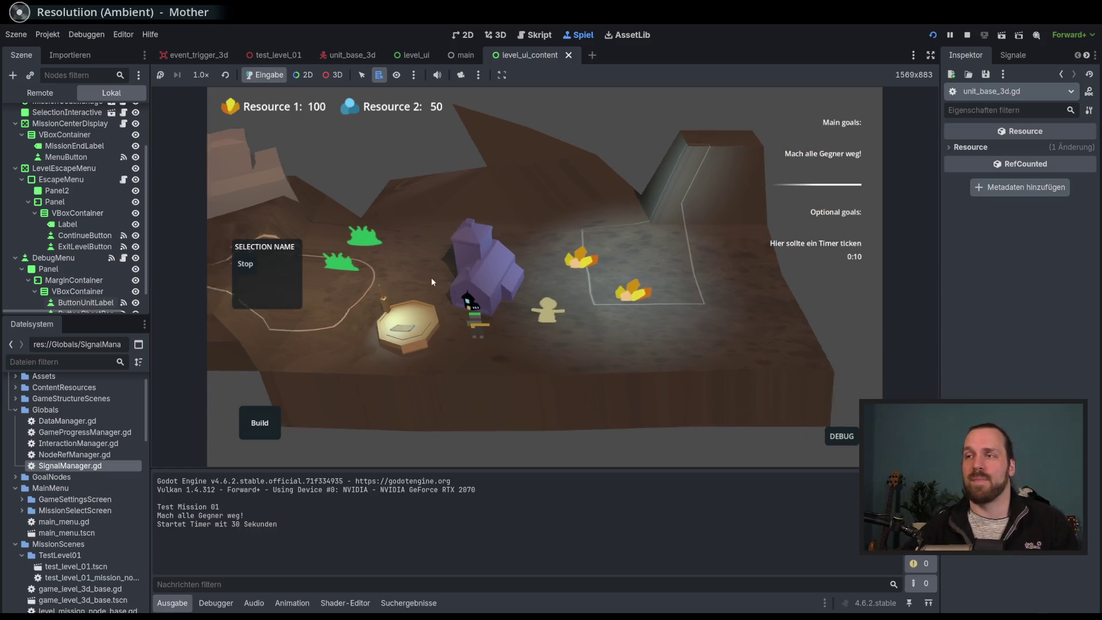
{"action": "left_click", "coordinate": [402, 304]}
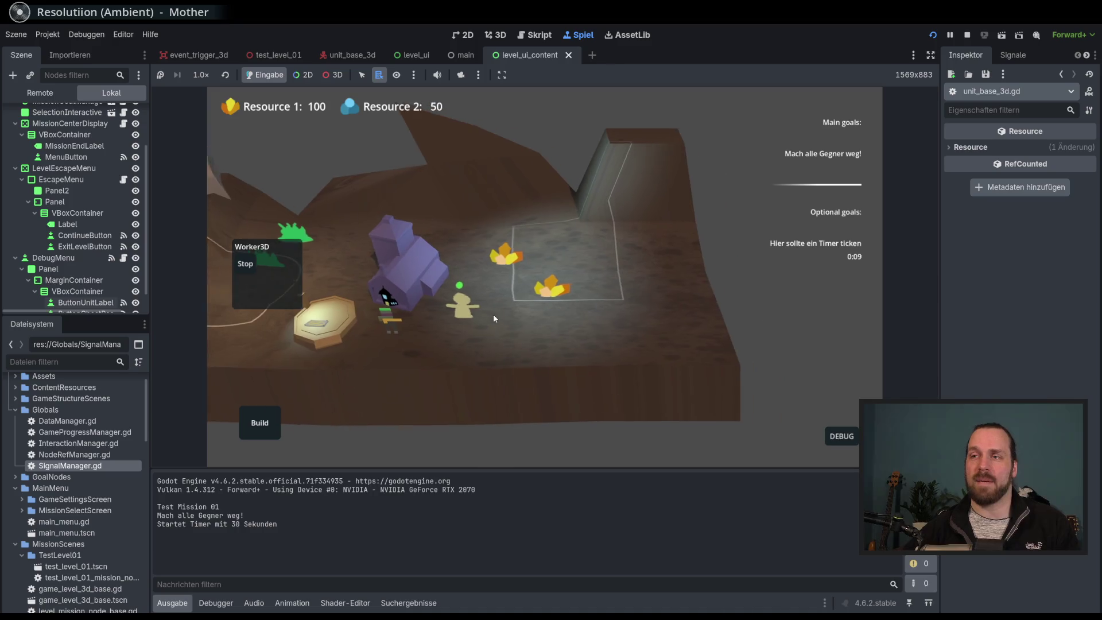
{"action": "right_click", "coordinate": [594, 331]}
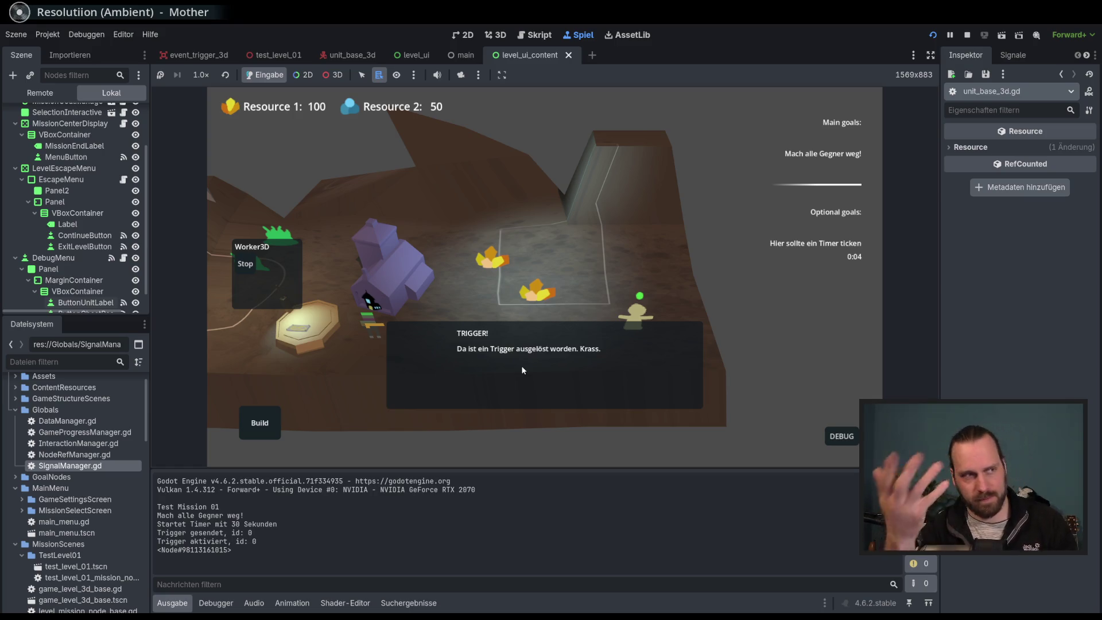
Pan and zoom the game camera to follow the unit toward the building and platform.
{"action": "mouse_move", "coordinate": [514, 355]}
{"action": "left_mouse_down"}
{"action": "mouse_move", "coordinate": [708, 358]}
{"action": "mouse_move", "coordinate": [615, 369]}
{"action": "mouse_move", "coordinate": [601, 384]}
{"action": "mouse_move", "coordinate": [514, 359]}
{"action": "left_mouse_up"}
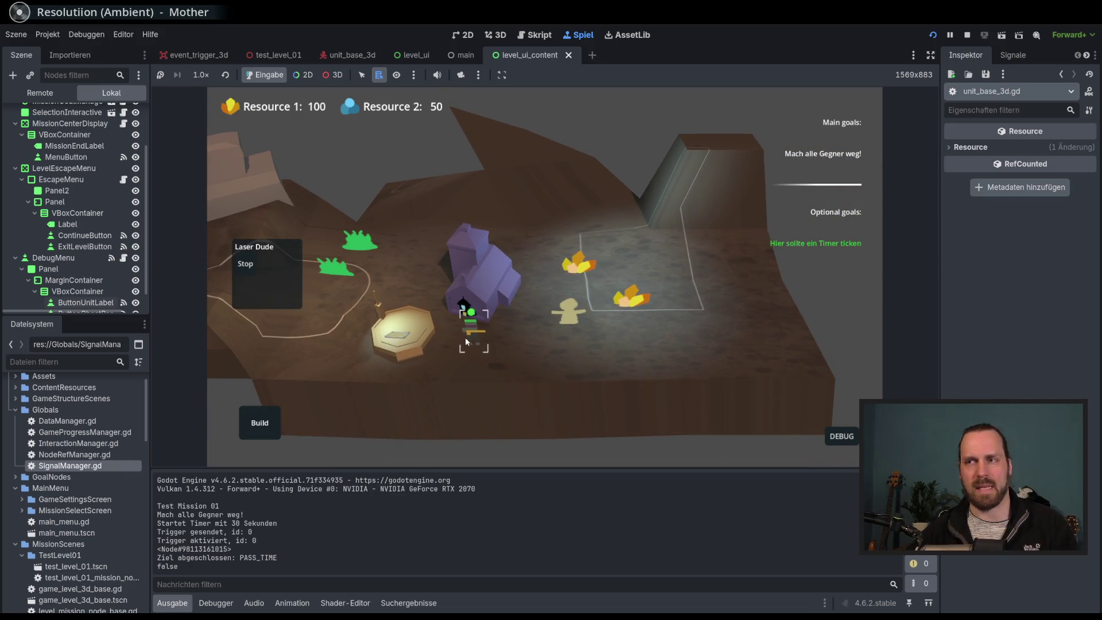
{"action": "mouse_move", "coordinate": [529, 370]}
{"action": "left_mouse_down"}
{"action": "mouse_move", "coordinate": [555, 292]}
{"action": "mouse_move", "coordinate": [296, 186]}
{"action": "mouse_move", "coordinate": [397, 214]}
{"action": "left_mouse_up"}
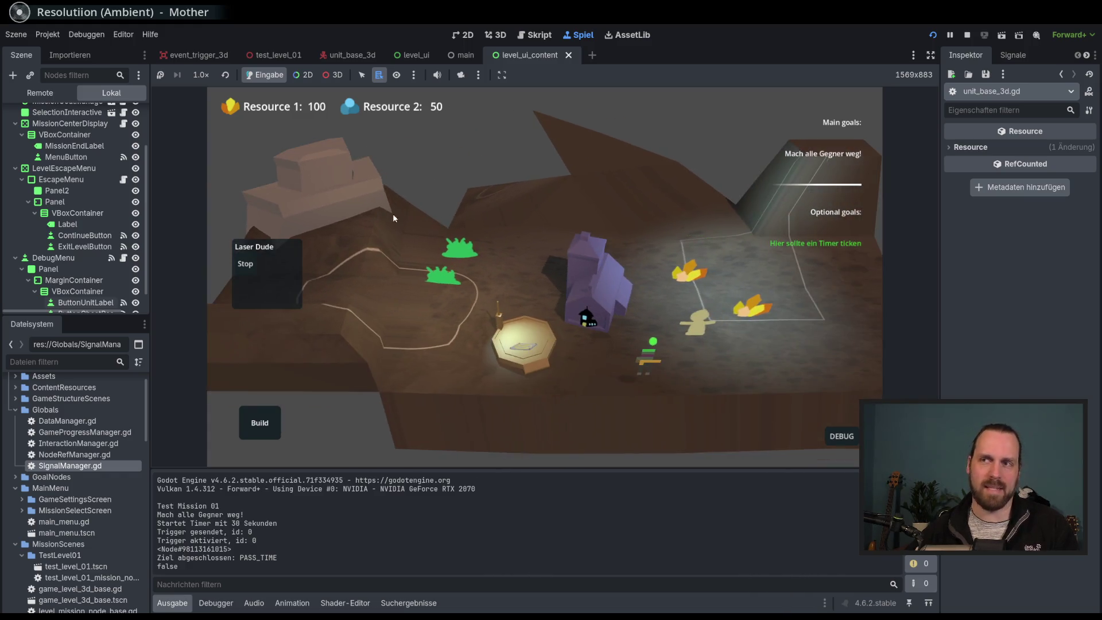
{"action": "left_click_drag", "start_coordinate": [575, 255], "coordinate": [366, 153]}
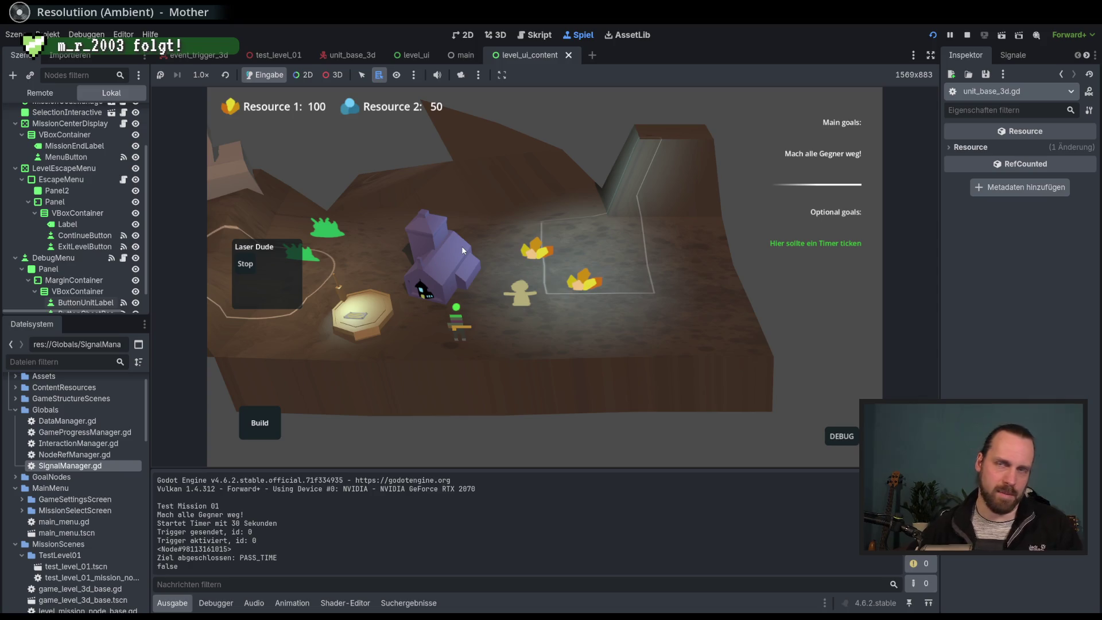
{"action": "left_click_drag", "start_coordinate": [461, 341], "coordinate": [654, 344]}
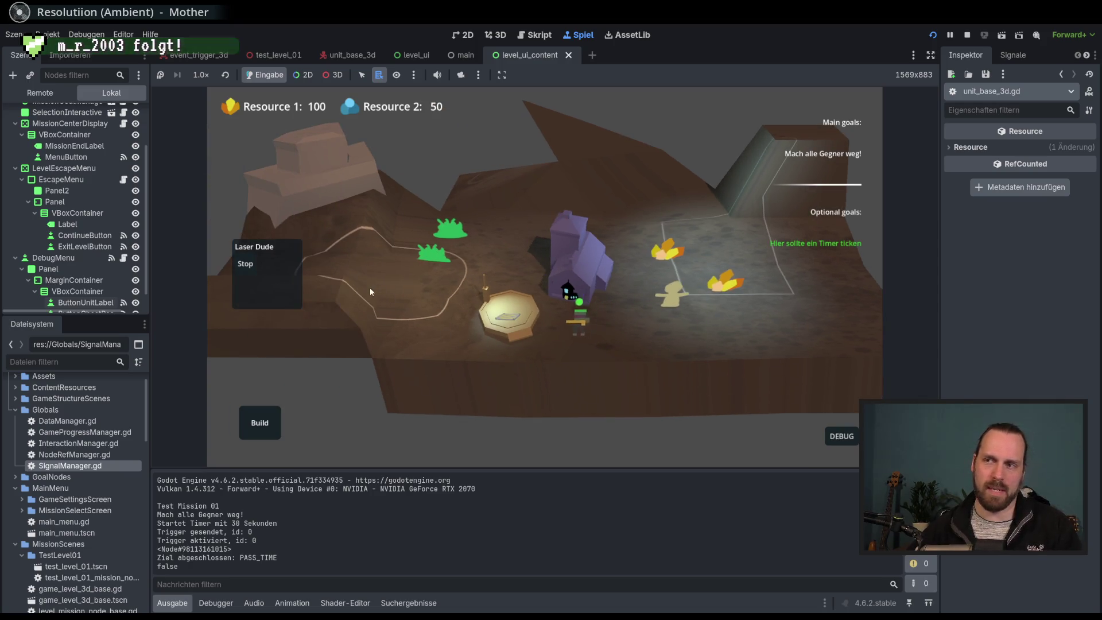
{"action": "left_click_drag", "start_coordinate": [370, 287], "coordinate": [581, 318]}
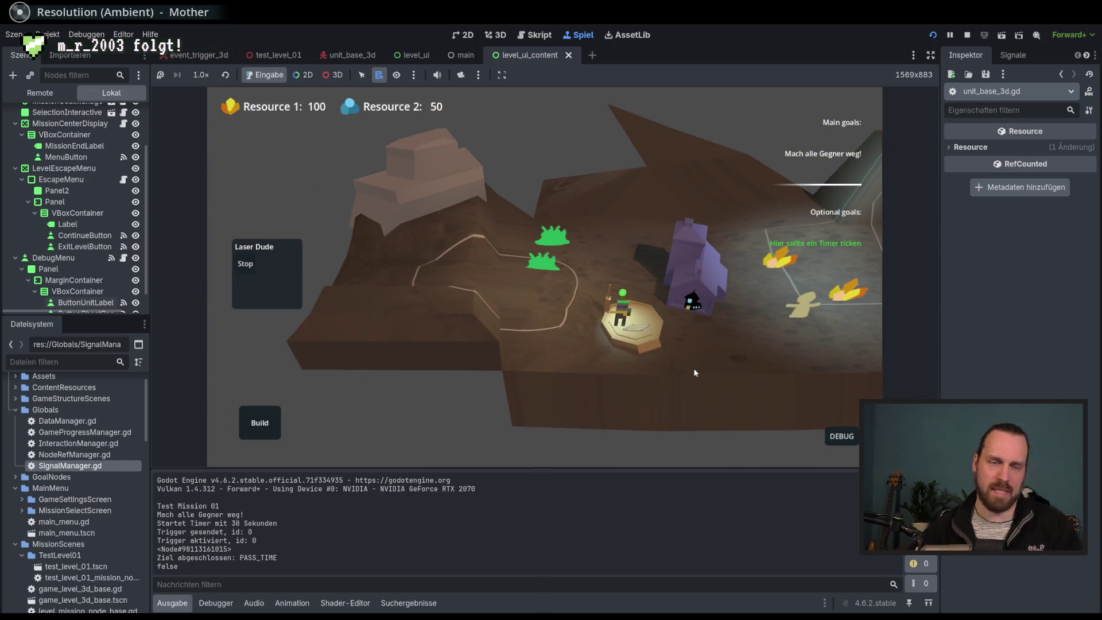
{"action": "left_click_drag", "start_coordinate": [695, 372], "coordinate": [491, 335]}
{"action": "scroll", "coordinate": [488, 362], "scroll_direction": "up", "scroll_amount": 3}
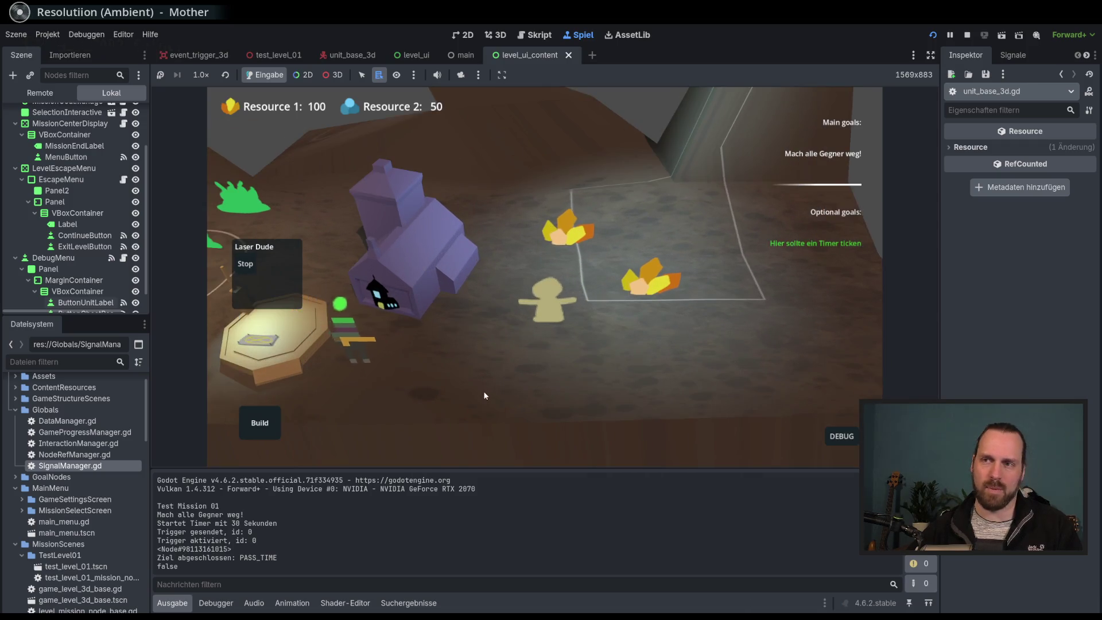
{"action": "mouse_move", "coordinate": [485, 395]}
{"action": "left_mouse_down"}
{"action": "mouse_move", "coordinate": [604, 332]}
{"action": "mouse_move", "coordinate": [496, 391]}
{"action": "mouse_move", "coordinate": [569, 377]}
{"action": "left_mouse_up"}
{"action": "scroll", "coordinate": [544, 360], "scroll_direction": "down", "scroll_amount": 2}
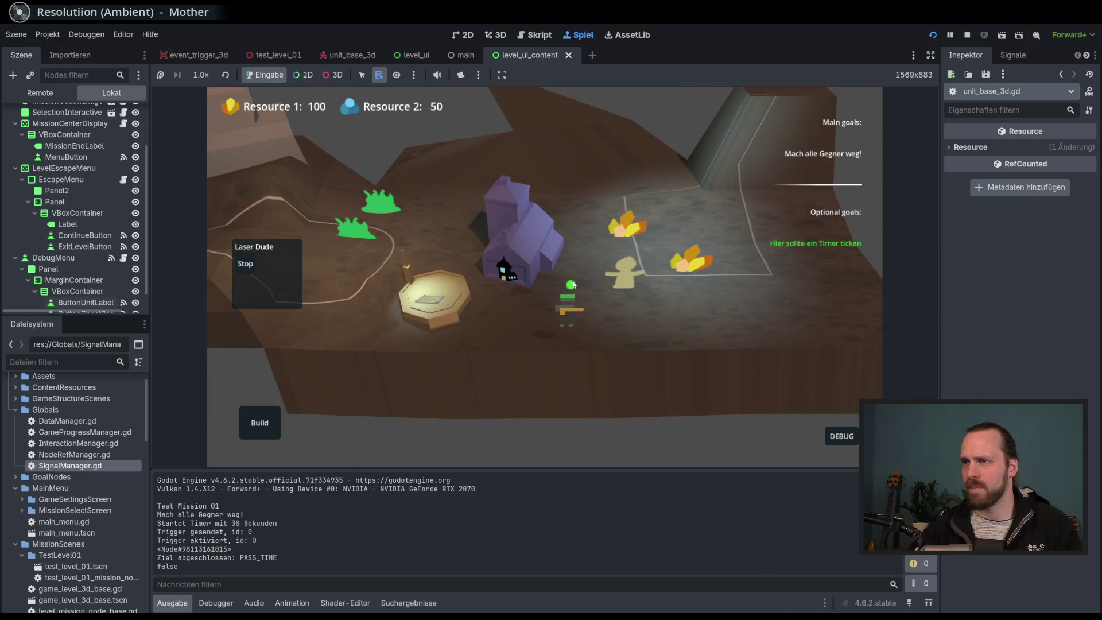
{"action": "scroll", "coordinate": [560, 336], "scroll_direction": "down", "scroll_amount": 3}
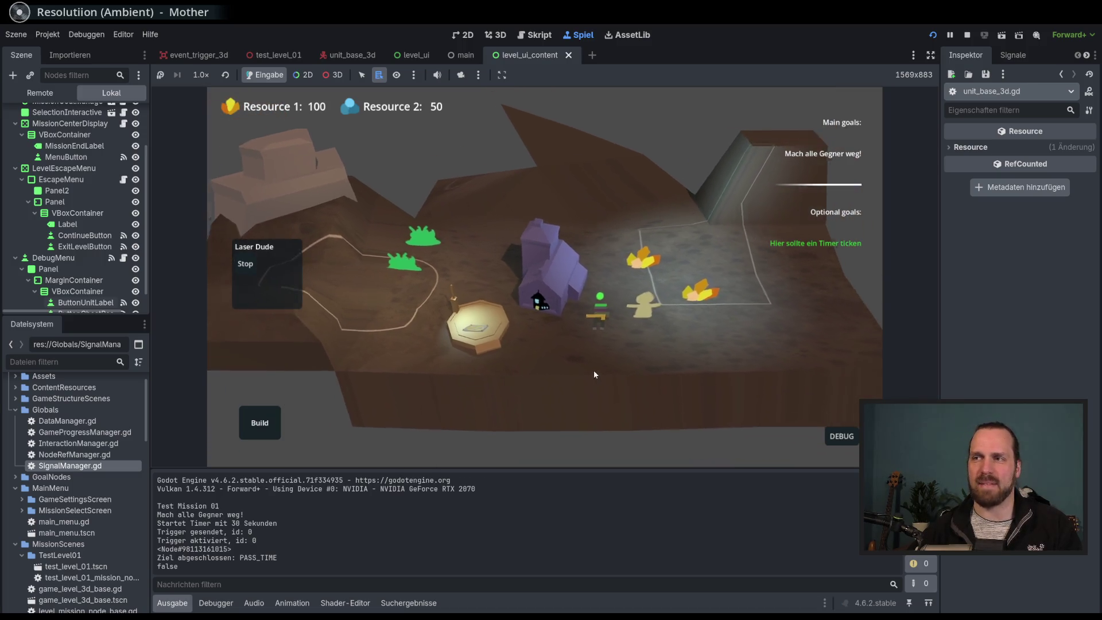
{"action": "scroll", "coordinate": [597, 379], "scroll_direction": "up", "scroll_amount": 3}
{"action": "scroll", "coordinate": [656, 341], "scroll_direction": "down", "scroll_amount": 3}
{"action": "scroll", "coordinate": [551, 385], "scroll_direction": "up", "scroll_amount": 1}
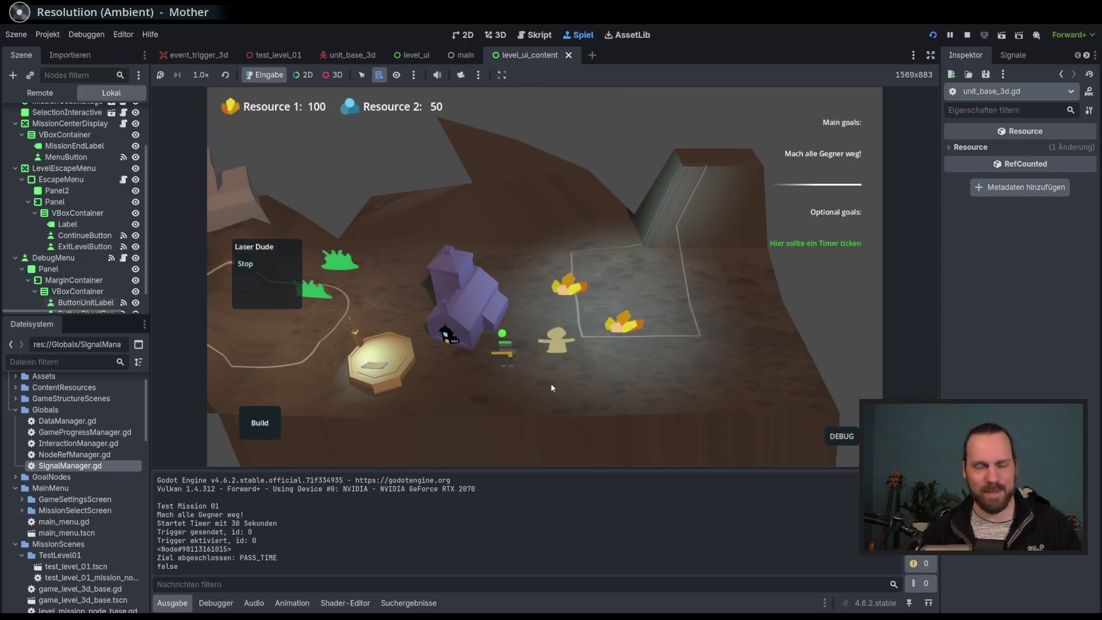
{"action": "scroll", "coordinate": [598, 320], "scroll_direction": "up", "scroll_amount": 1}
{"action": "scroll", "coordinate": [444, 283], "scroll_direction": "up", "scroll_amount": 2}
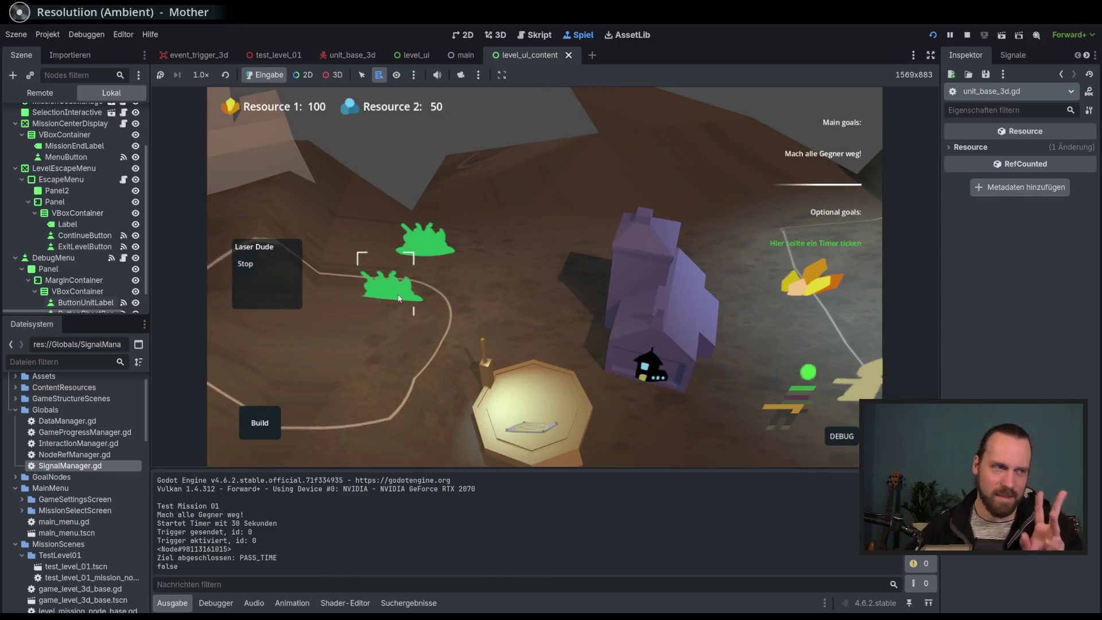
{"action": "scroll", "coordinate": [439, 314], "scroll_direction": "down", "scroll_amount": 1}
Buy three more Laser Dudes at the platform, then show the target_reached index errors in the debugger.
{"action": "left_click", "coordinate": [518, 299]}
{"action": "left_click", "coordinate": [583, 349]}
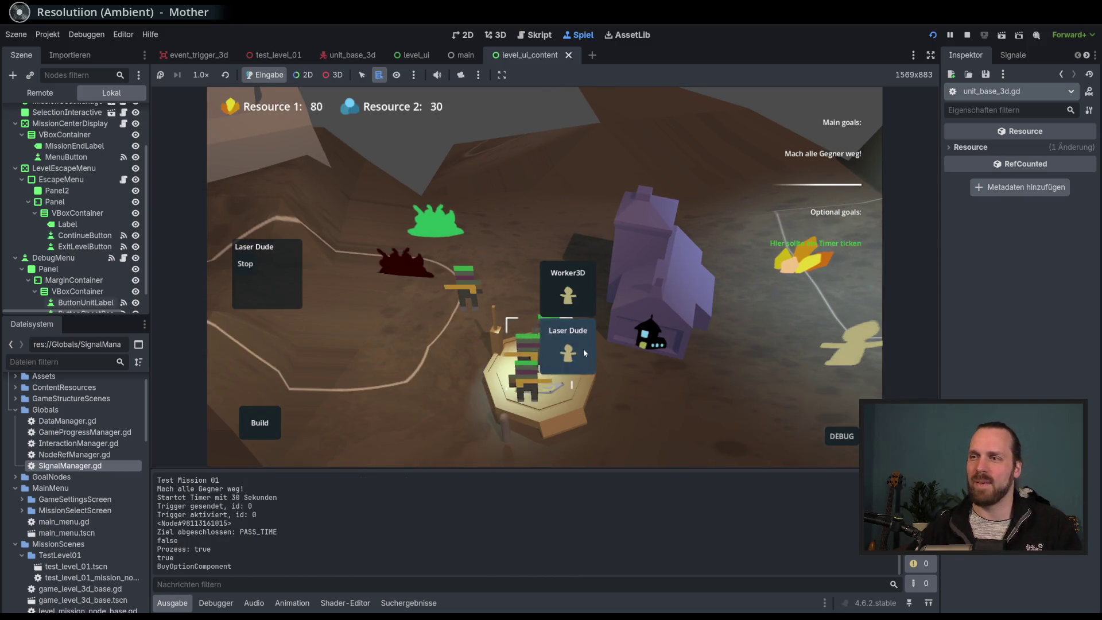
{"action": "left_click", "coordinate": [583, 348]}
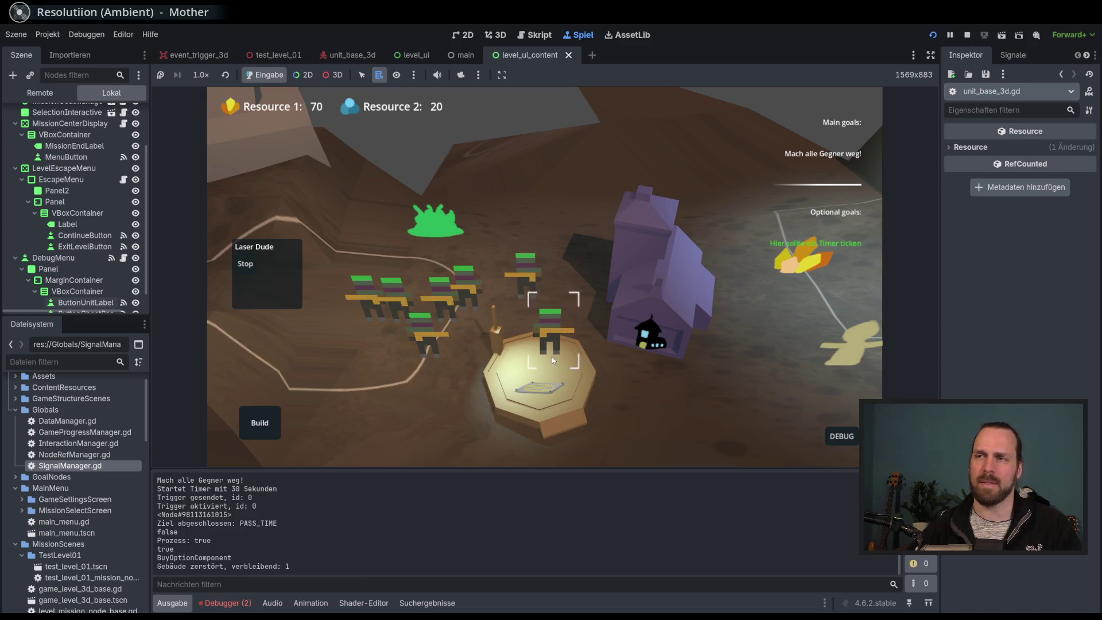
{"action": "left_click", "coordinate": [522, 366]}
{"action": "left_click", "coordinate": [571, 344]}
{"action": "scroll", "coordinate": [618, 353], "scroll_direction": "down", "scroll_amount": 1}
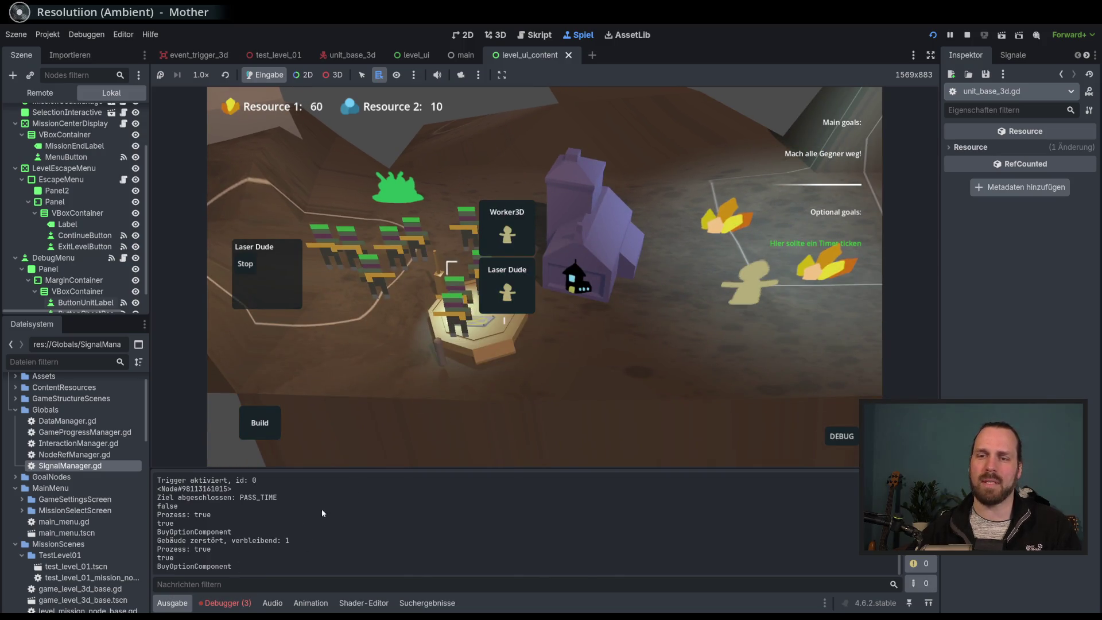
{"action": "left_click", "coordinate": [245, 606]}
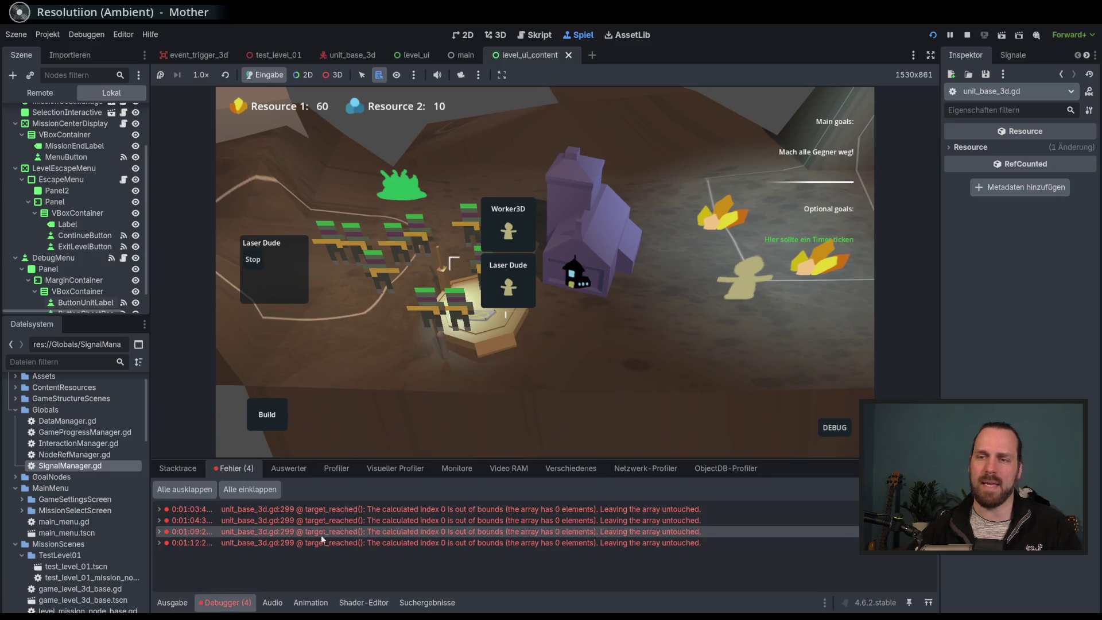
From the error at line 299 of unit_base_3d.gd, stop the game and indent remove_at(0) under the not-empty check.
{"action": "double_click", "coordinate": [492, 508]}
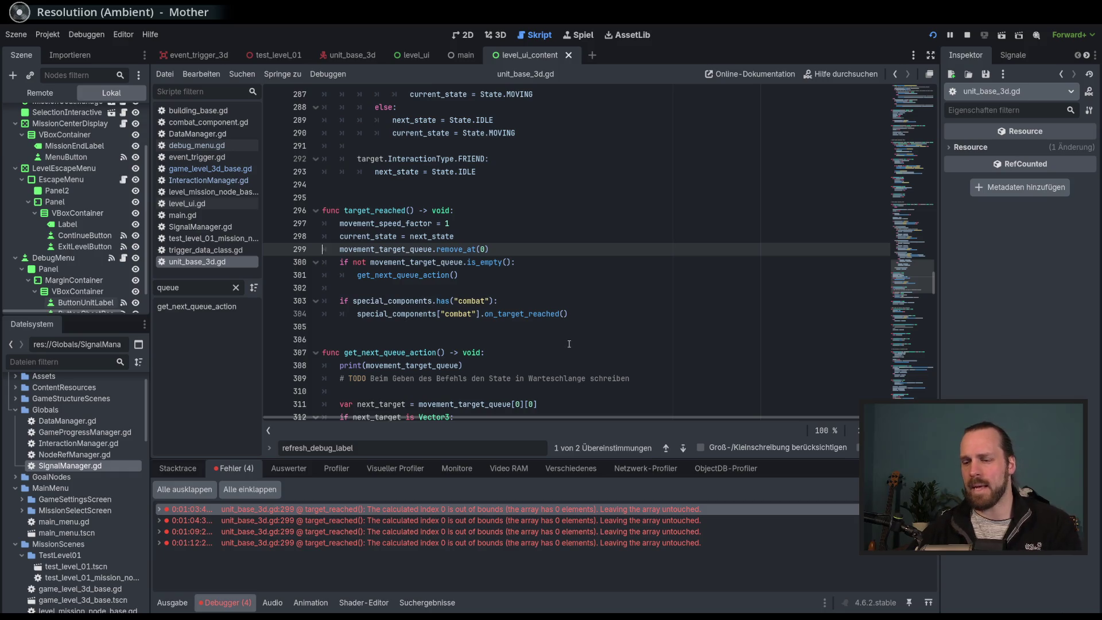
{"action": "key", "text": "F8"}
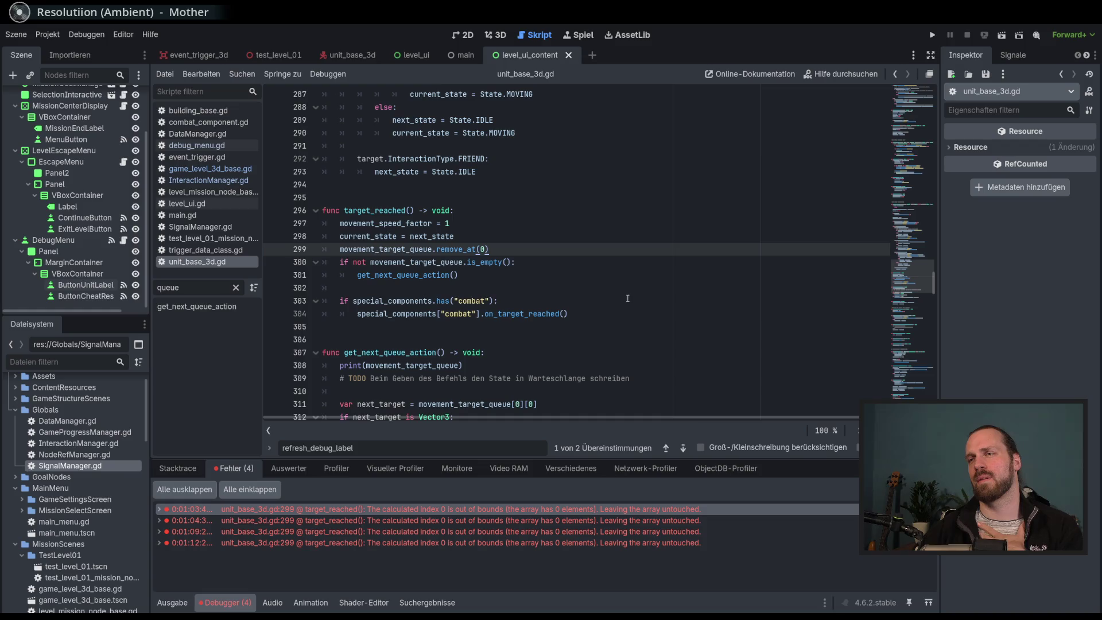
{"action": "key", "text": "alt+Down"}
{"action": "key", "text": "Home"}
{"action": "key", "text": "Tab"}
{"action": "type", "text": ")"}
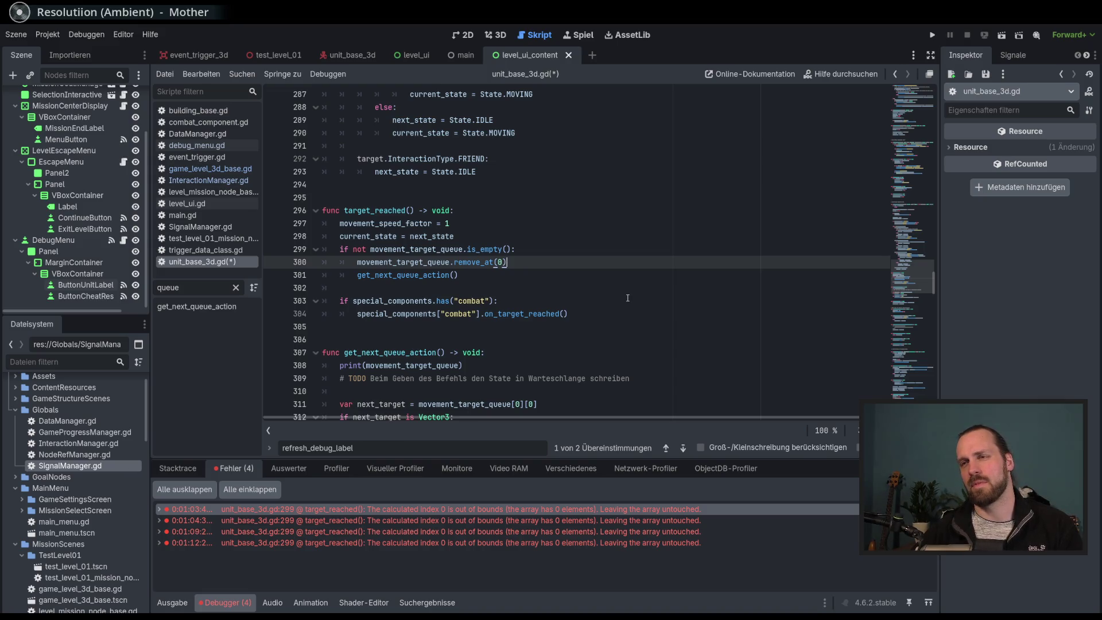
Save the script and review the remove_at(0) and get_next_queue_action() lines around line 299.
{"action": "key", "text": "ctrl+s"}
{"action": "left_click", "coordinate": [536, 509]}
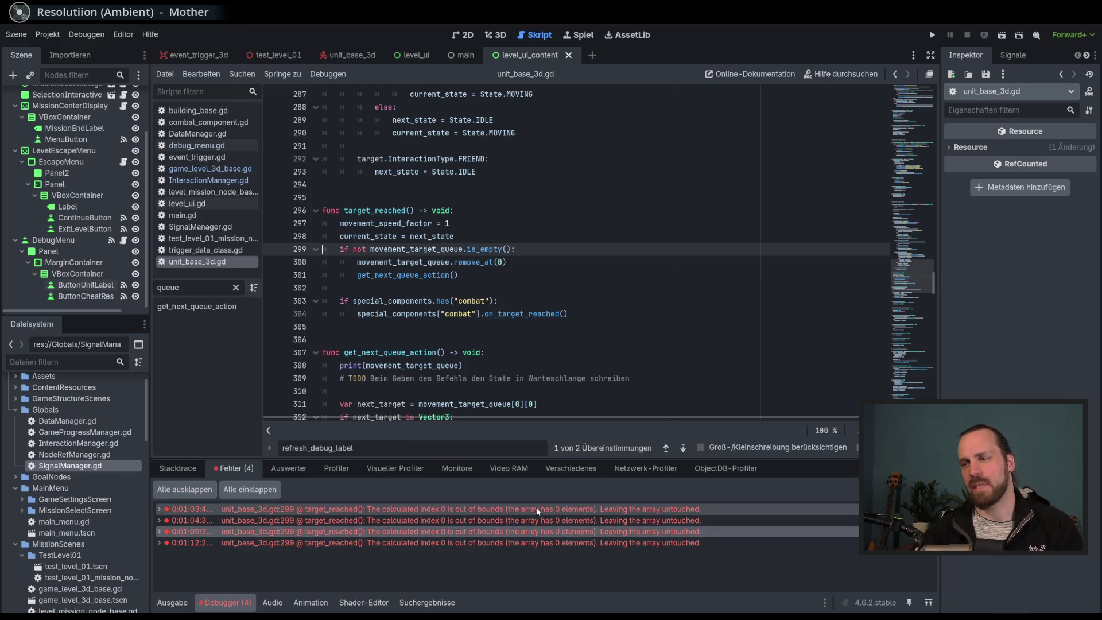
{"action": "double_click", "coordinate": [401, 276]}
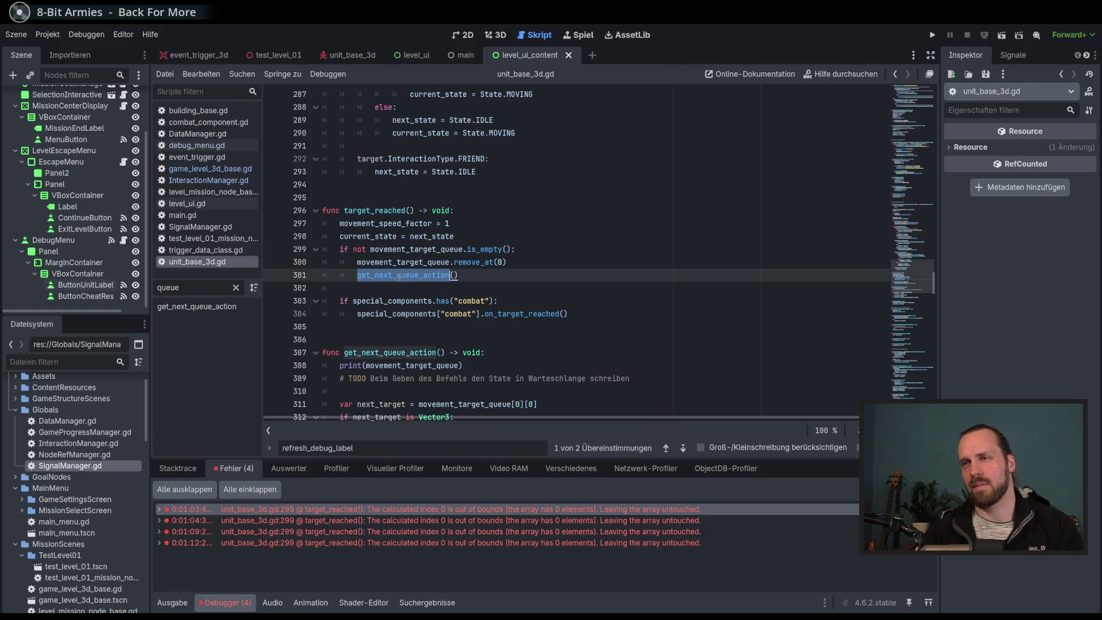
{"action": "left_click", "coordinate": [474, 276]}
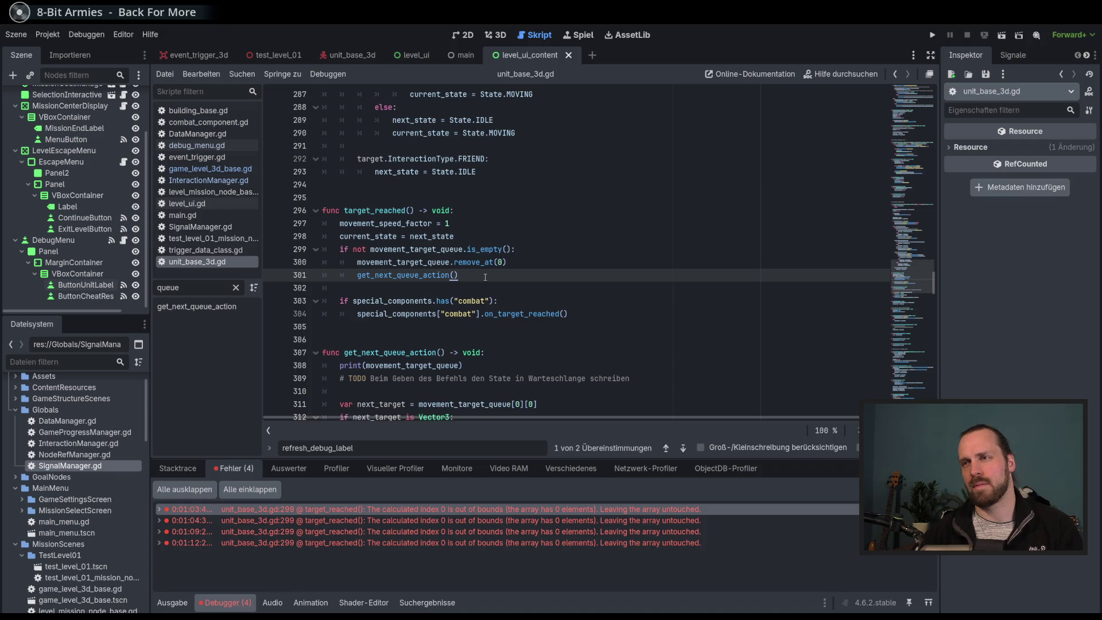
{"action": "double_click", "coordinate": [471, 262]}
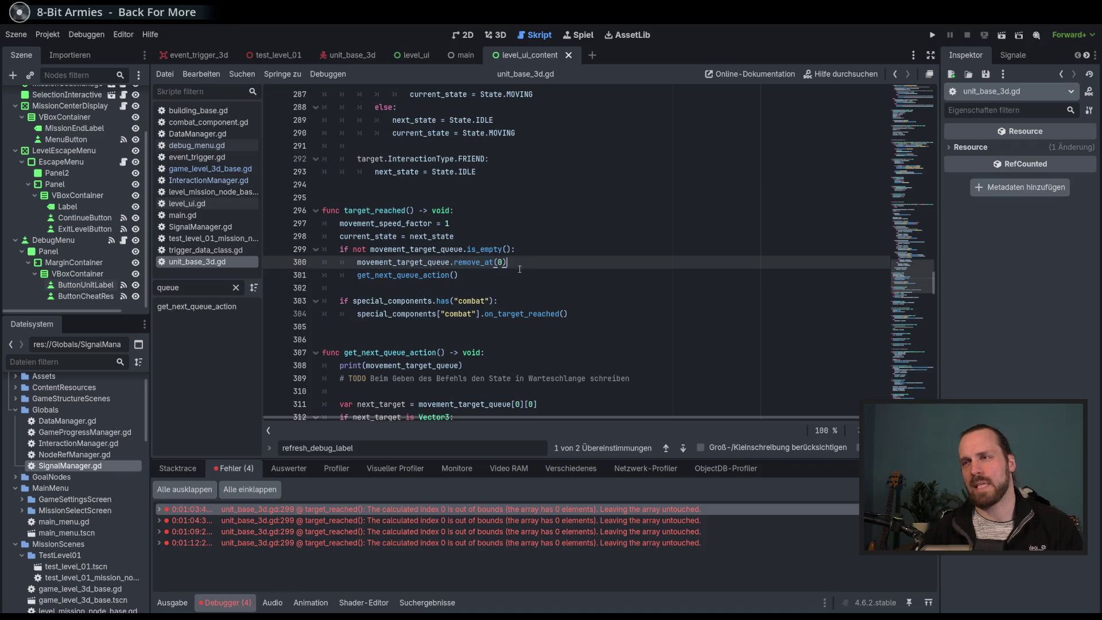
{"action": "left_click", "coordinate": [471, 263]}
{"action": "left_click", "coordinate": [479, 277]}
{"action": "left_click", "coordinate": [531, 263]}
{"action": "left_click", "coordinate": [533, 275]}
{"action": "double_click", "coordinate": [537, 276]}
{"action": "left_click", "coordinate": [549, 263]}
{"action": "key", "text": "Up"}
{"action": "key", "text": "ctrl+d"}
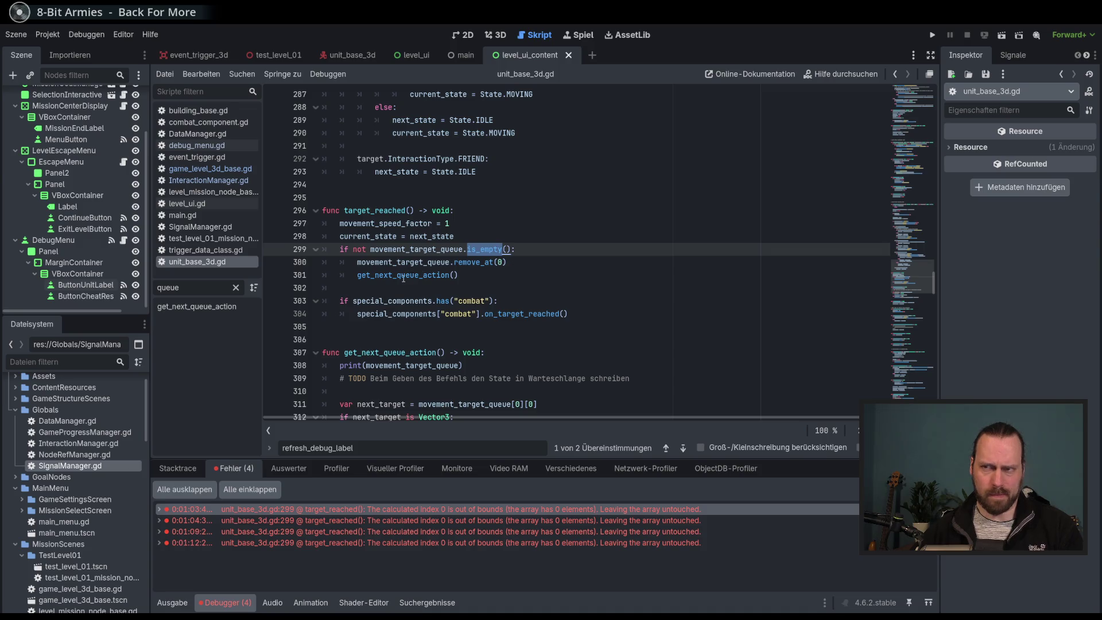
Copy the not-empty check below remove_at(0), indent get_next_queue_action() under it, and run the game.
{"action": "double_click", "coordinate": [403, 276]}
{"action": "left_click", "coordinate": [525, 253]}
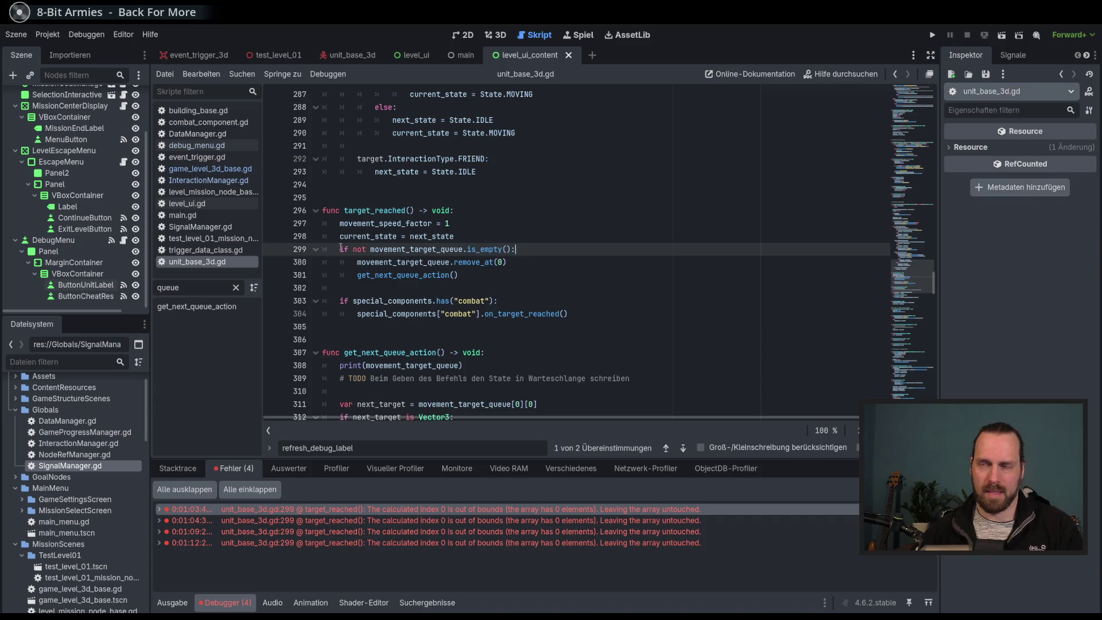
{"action": "left_click", "coordinate": [341, 248], "text": "shift"}
{"action": "key", "text": "ctrl+c"}
{"action": "left_click", "coordinate": [532, 261]}
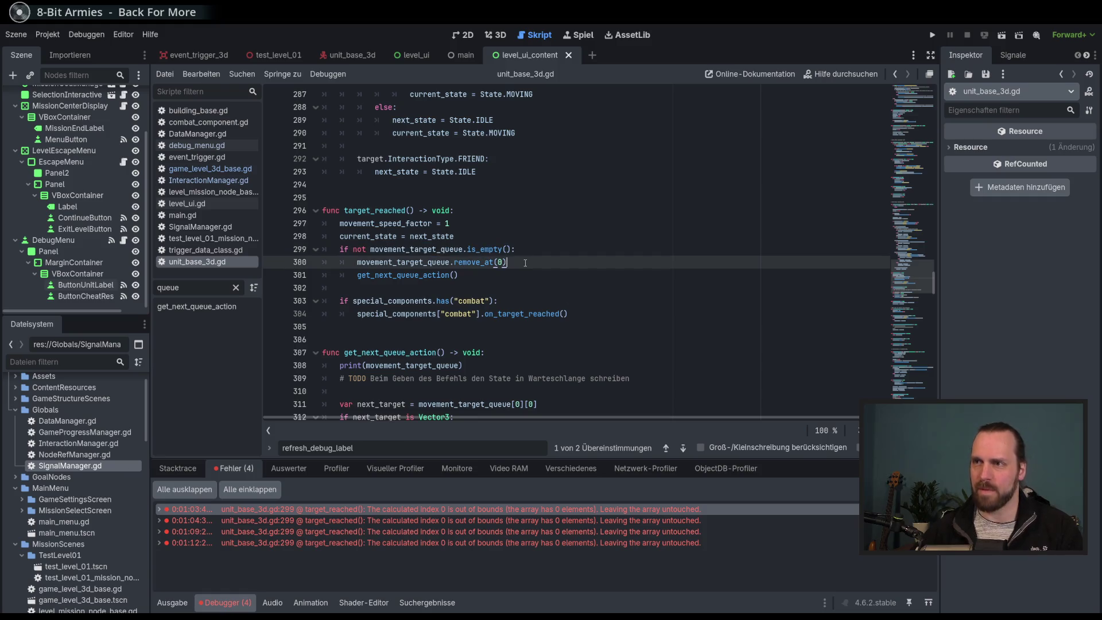
{"action": "key", "text": "Return"}
{"action": "key", "text": "ctrl+v"}
{"action": "key", "text": "Down"}
{"action": "key", "text": "Home"}
{"action": "key", "text": "Tab"}
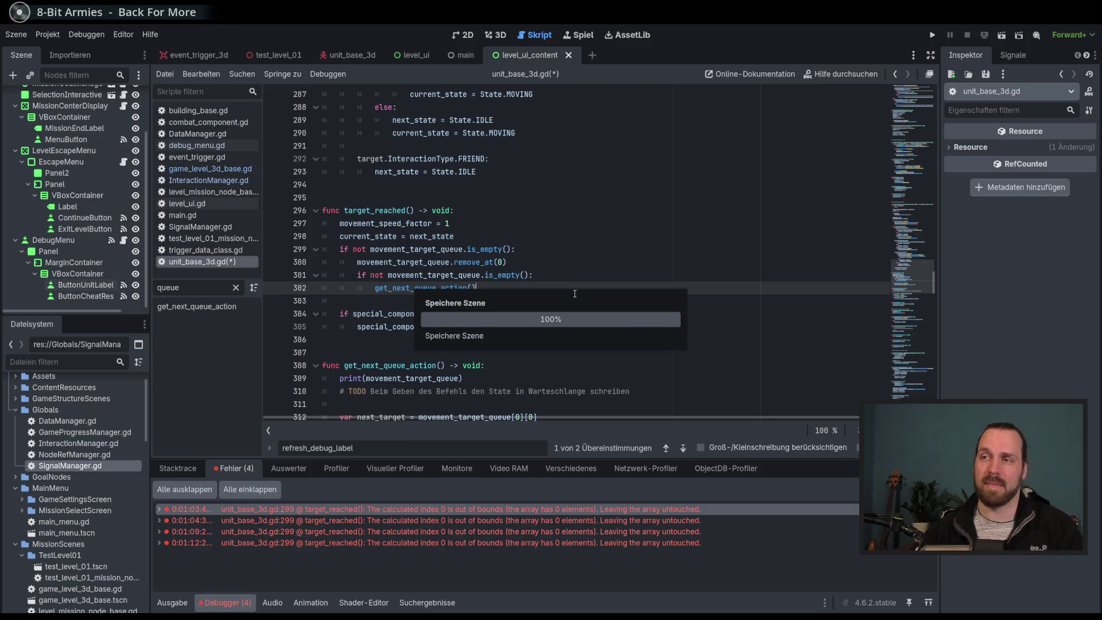
{"action": "left_click", "coordinate": [573, 279]}
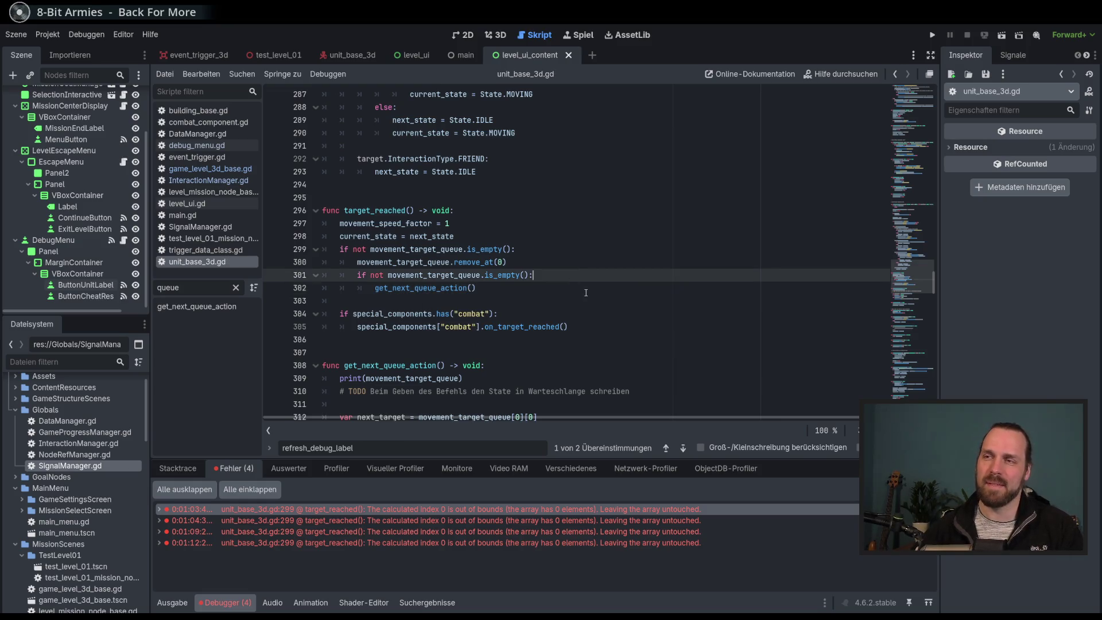
{"action": "key", "text": "F5"}
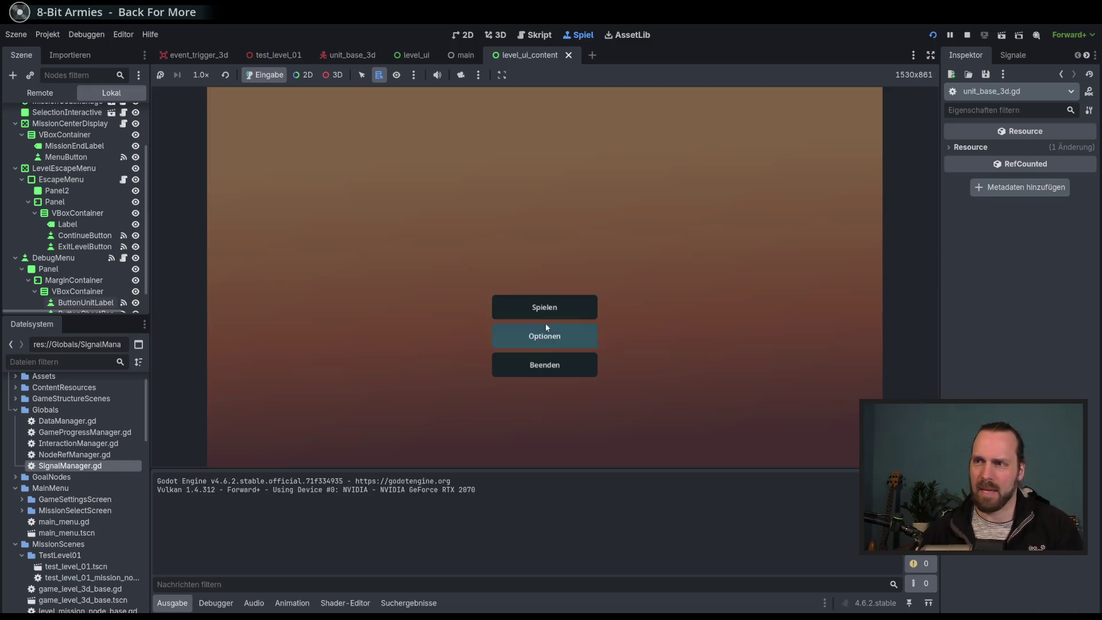
Start Test Mission 01 and send the Laser Dude toward the resource area.
{"action": "left_click", "coordinate": [544, 324]}
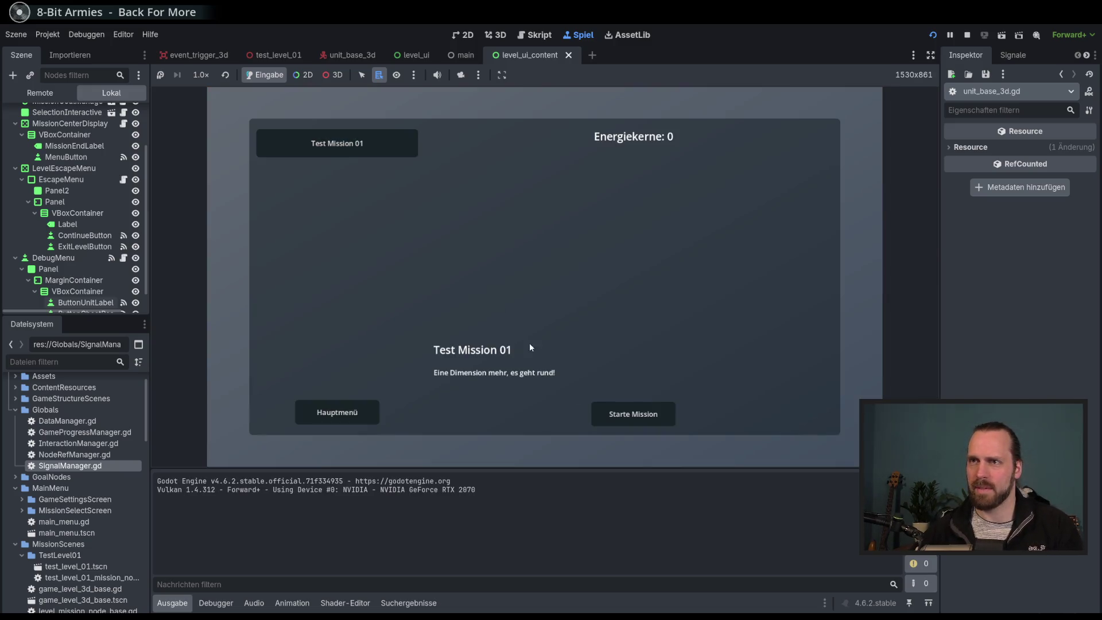
{"action": "left_click", "coordinate": [654, 413]}
{"action": "right_click", "coordinate": [684, 325]}
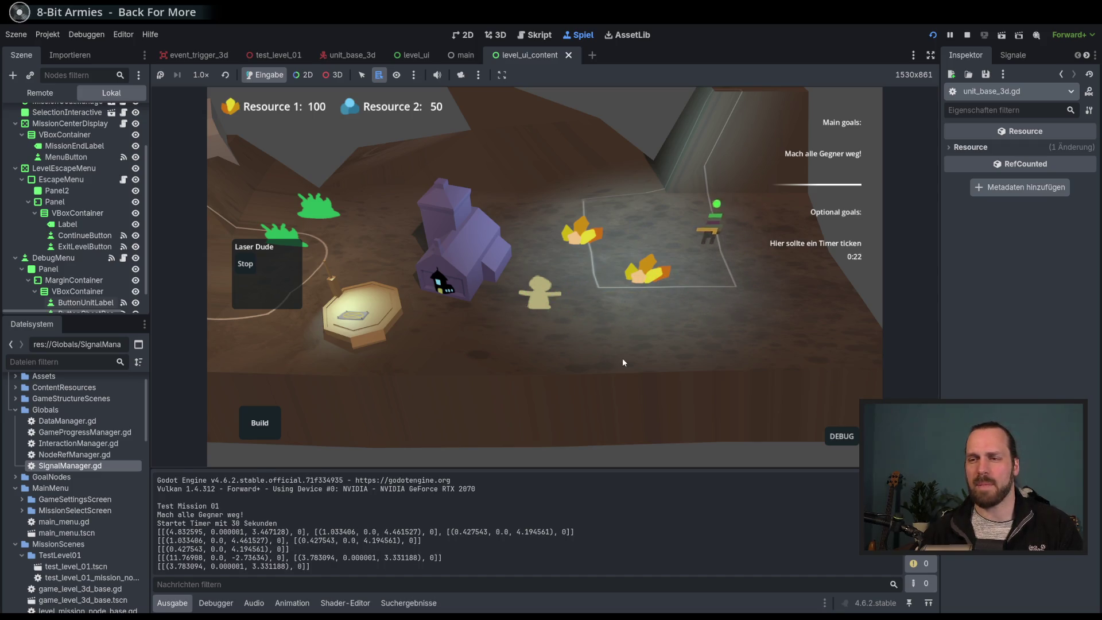
{"action": "scroll", "coordinate": [623, 362], "scroll_direction": "down", "scroll_amount": 2}
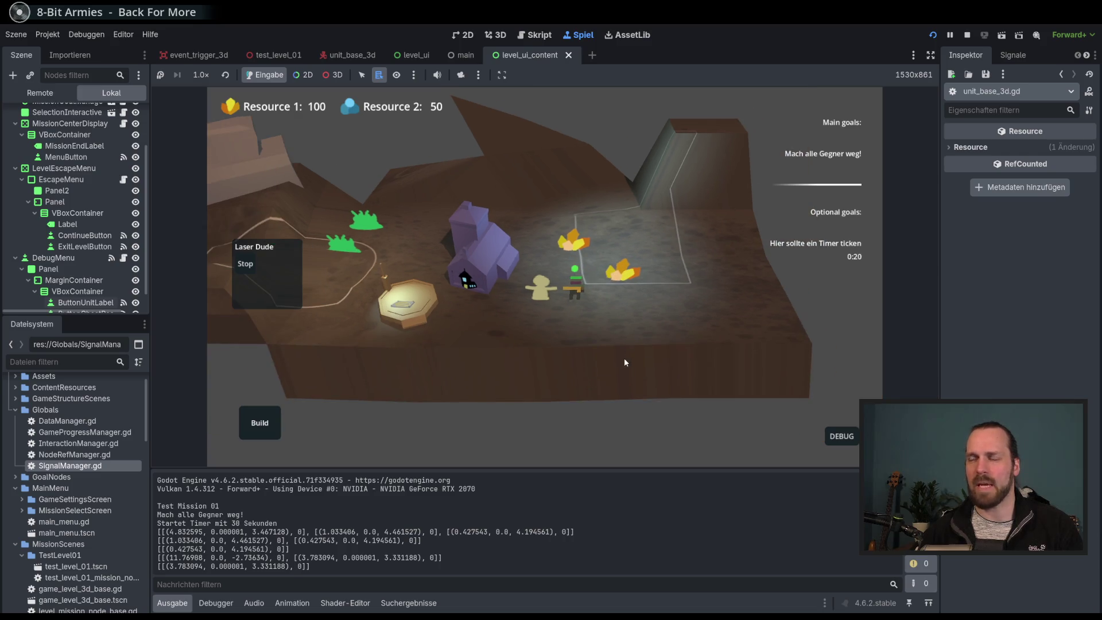
{"action": "right_click", "coordinate": [720, 285]}
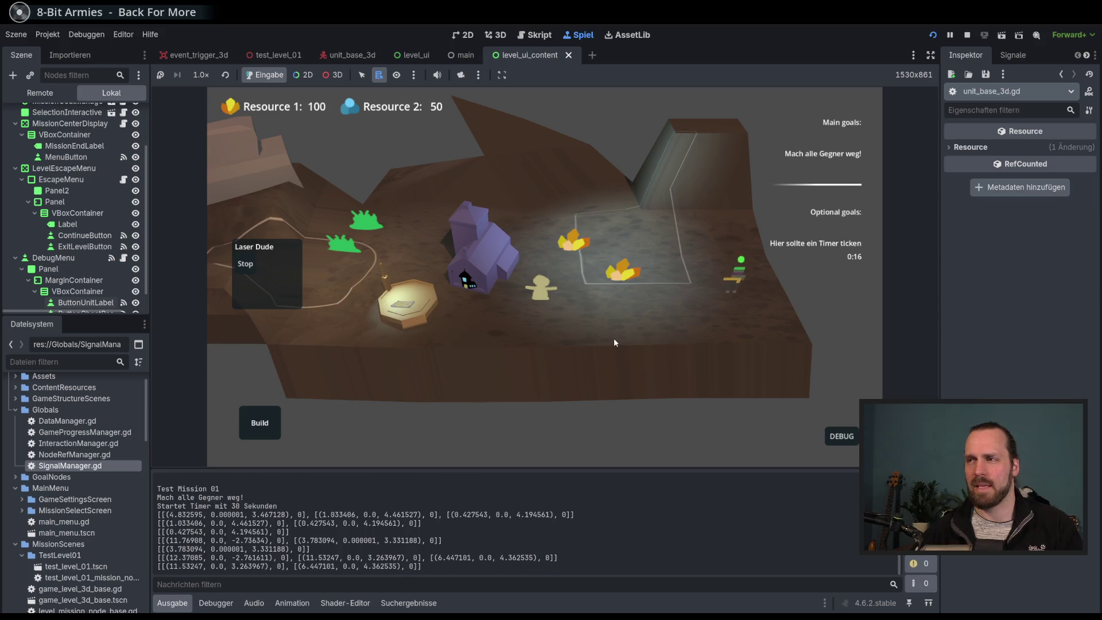
Turn on UnitLabels in the DEBUG panel, send the worker to gather, and have the Laser Dude attack the green enemies.
{"action": "left_click", "coordinate": [841, 436]}
{"action": "left_click", "coordinate": [850, 330]}
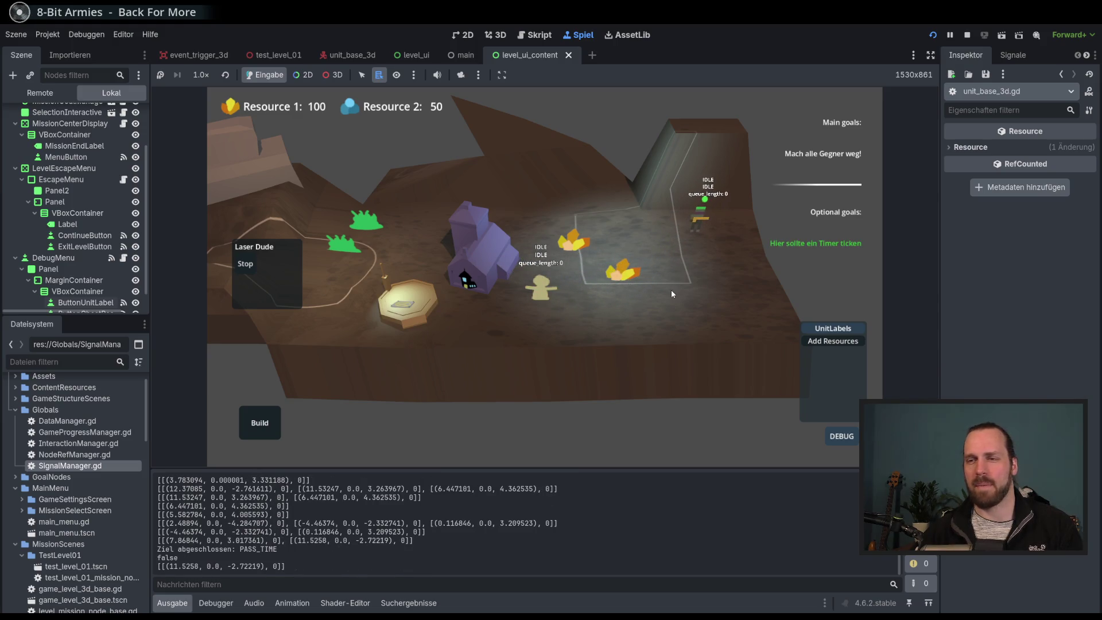
{"action": "right_click", "coordinate": [539, 223]}
{"action": "left_click", "coordinate": [545, 285]}
{"action": "right_click", "coordinate": [620, 278]}
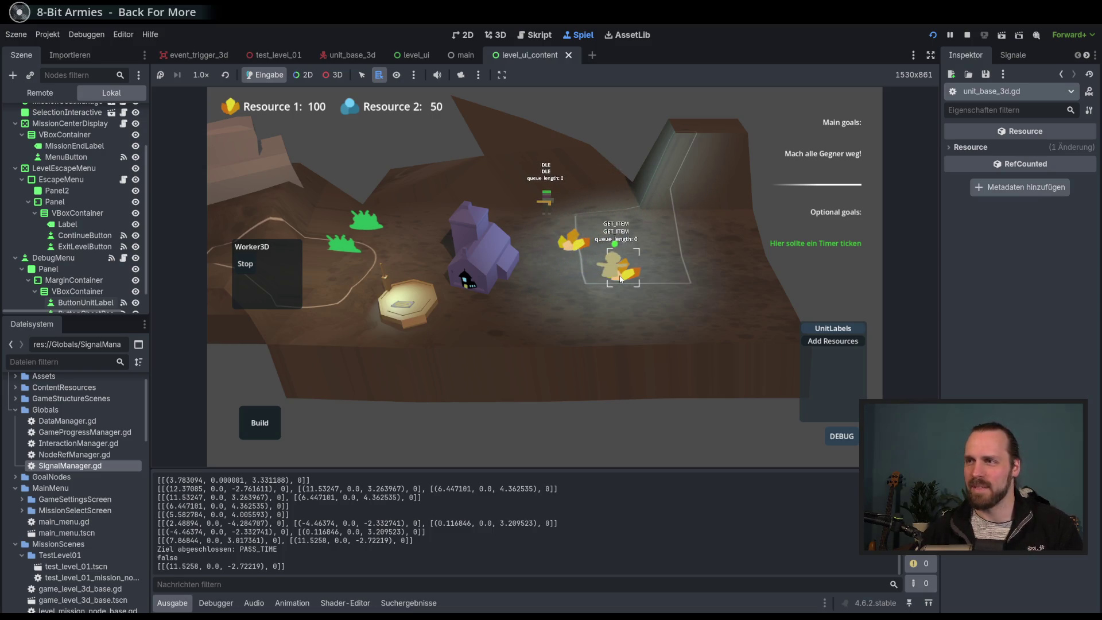
{"action": "scroll", "coordinate": [539, 246], "scroll_direction": "up", "scroll_amount": 2}
{"action": "scroll", "coordinate": [519, 246], "scroll_direction": "down", "scroll_amount": 1}
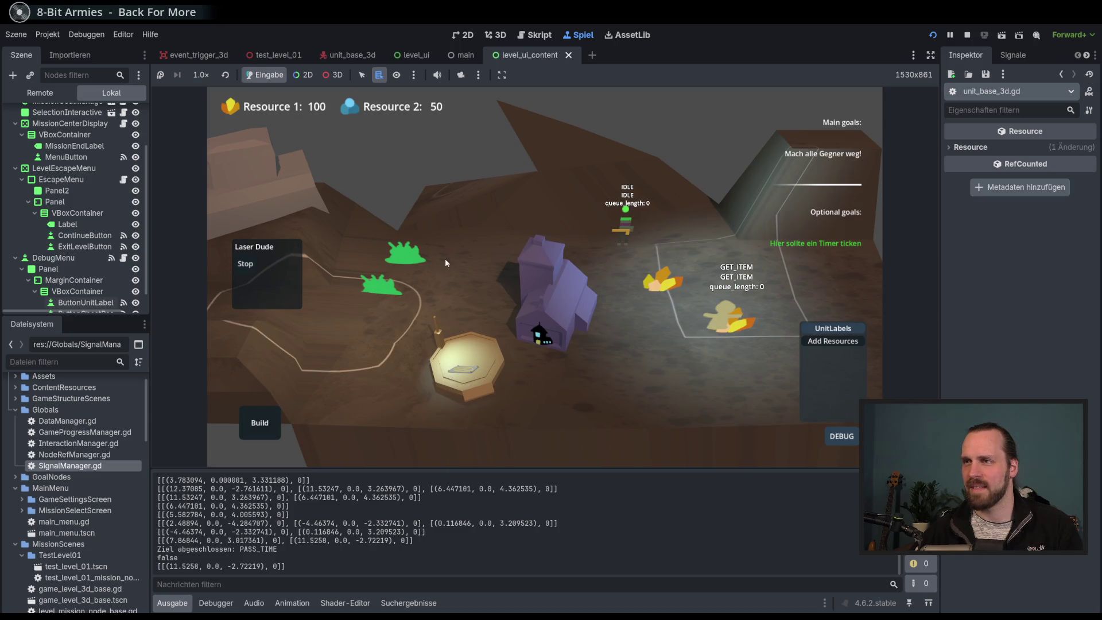
{"action": "right_click", "coordinate": [453, 262]}
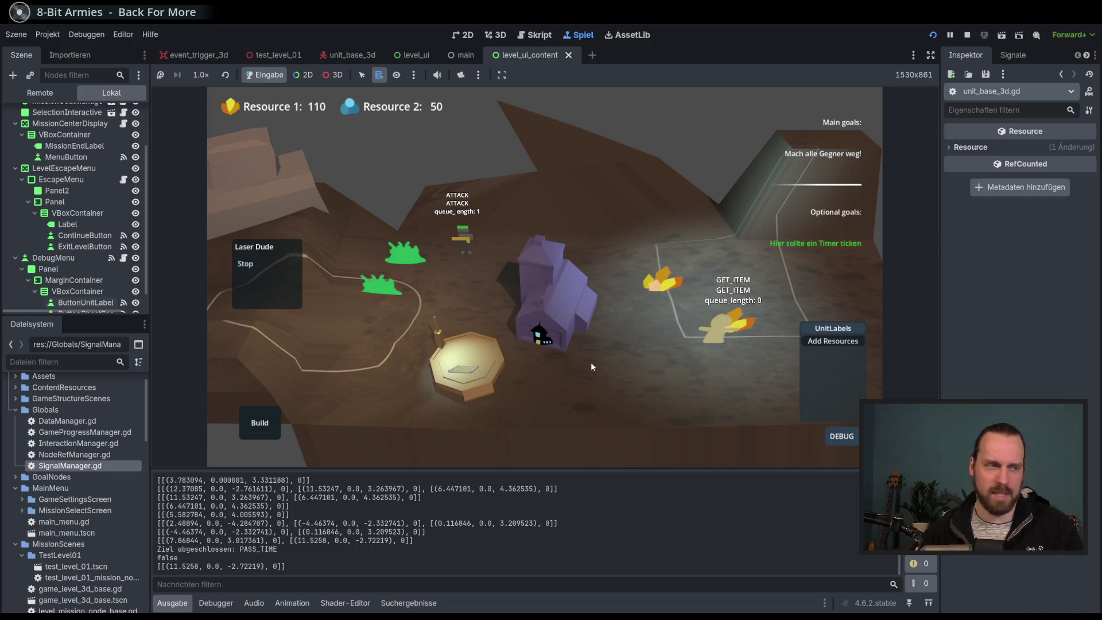
Zoom over the map to watch the units, then stop the game.
{"action": "scroll", "coordinate": [590, 361], "scroll_direction": "up", "scroll_amount": 3}
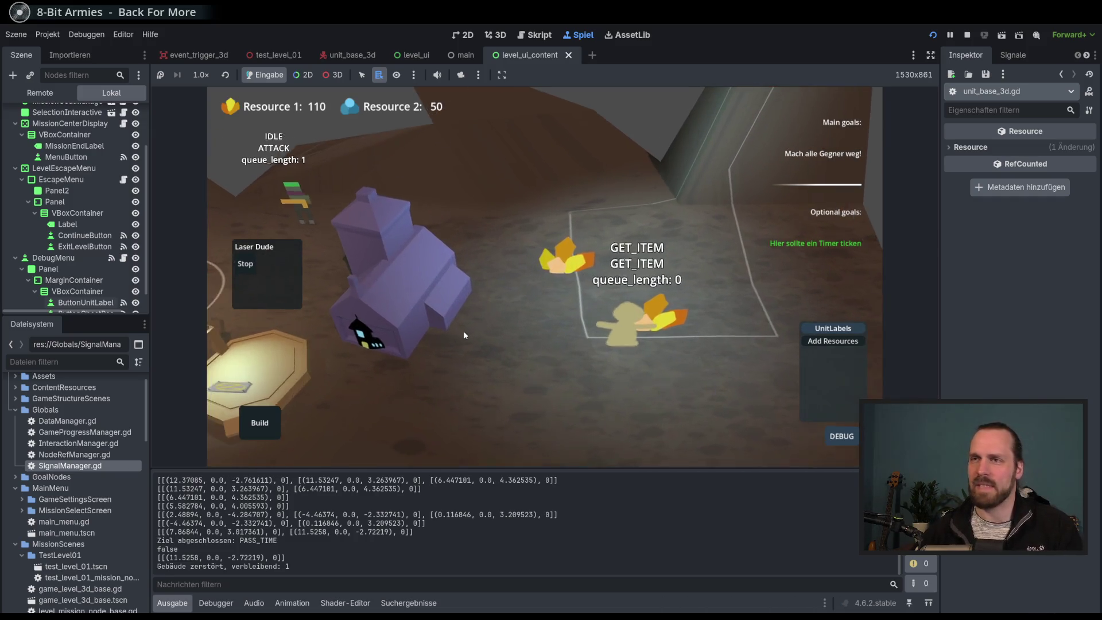
{"action": "scroll", "coordinate": [463, 335], "scroll_direction": "down", "scroll_amount": 2}
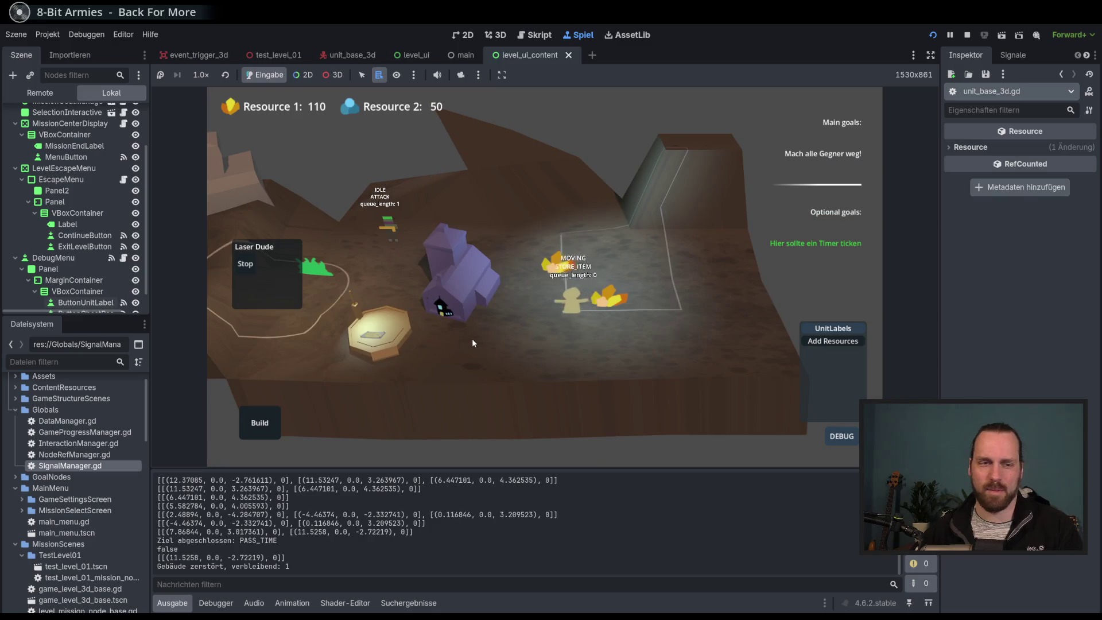
{"action": "scroll", "coordinate": [532, 351], "scroll_direction": "down", "scroll_amount": 2}
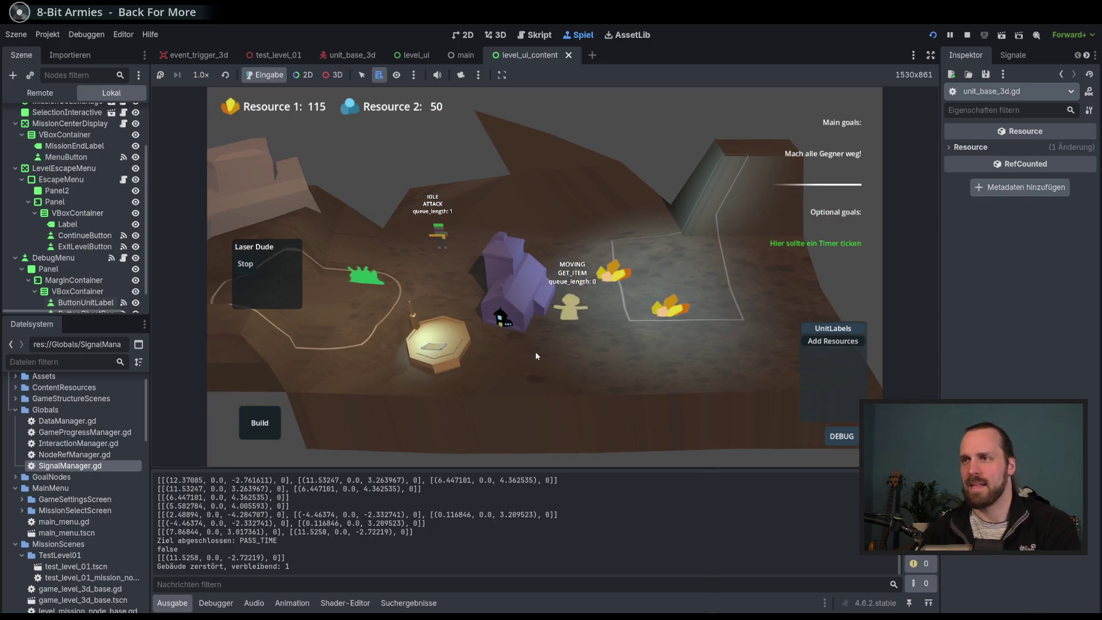
{"action": "key", "text": "F8"}
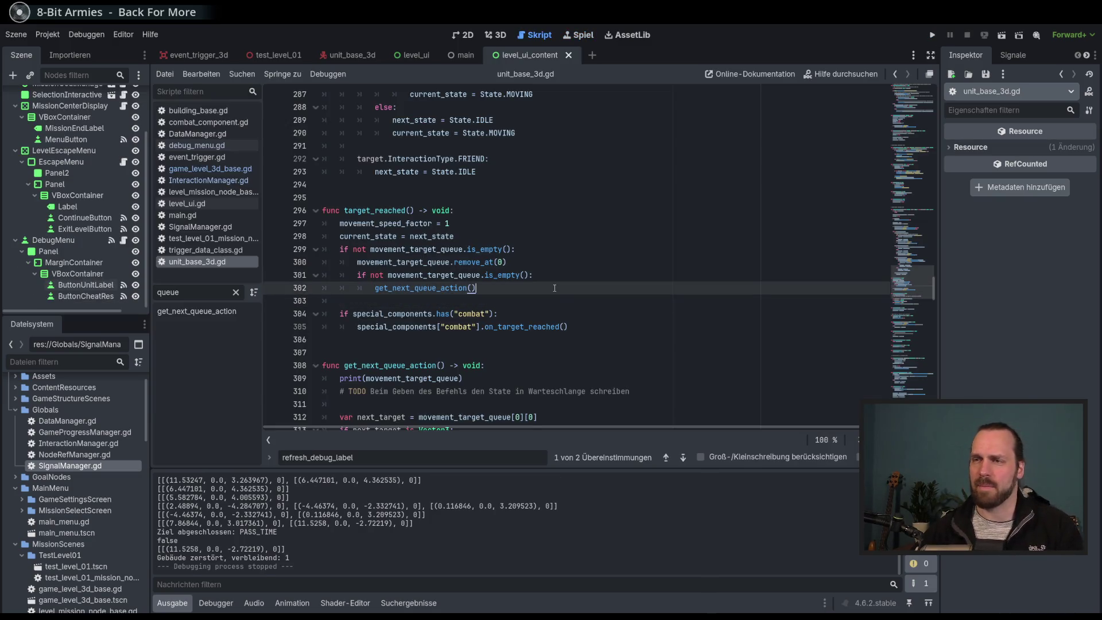
{"action": "left_click", "coordinate": [552, 310]}
{"action": "left_click", "coordinate": [626, 328]}
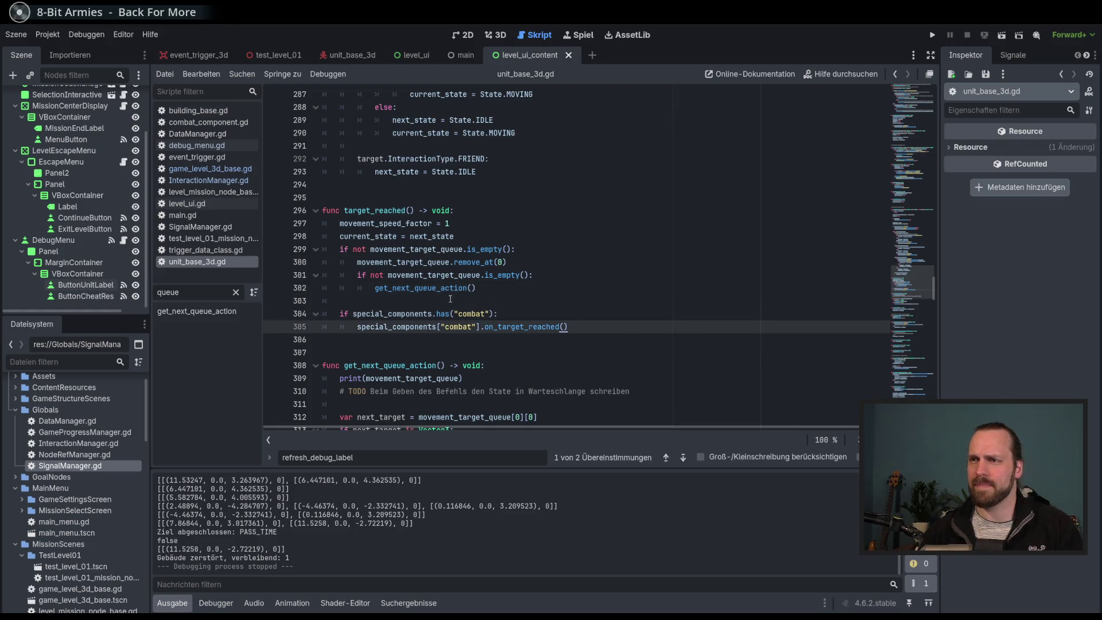
{"action": "scroll", "coordinate": [449, 298], "scroll_direction": "up", "scroll_amount": 12}
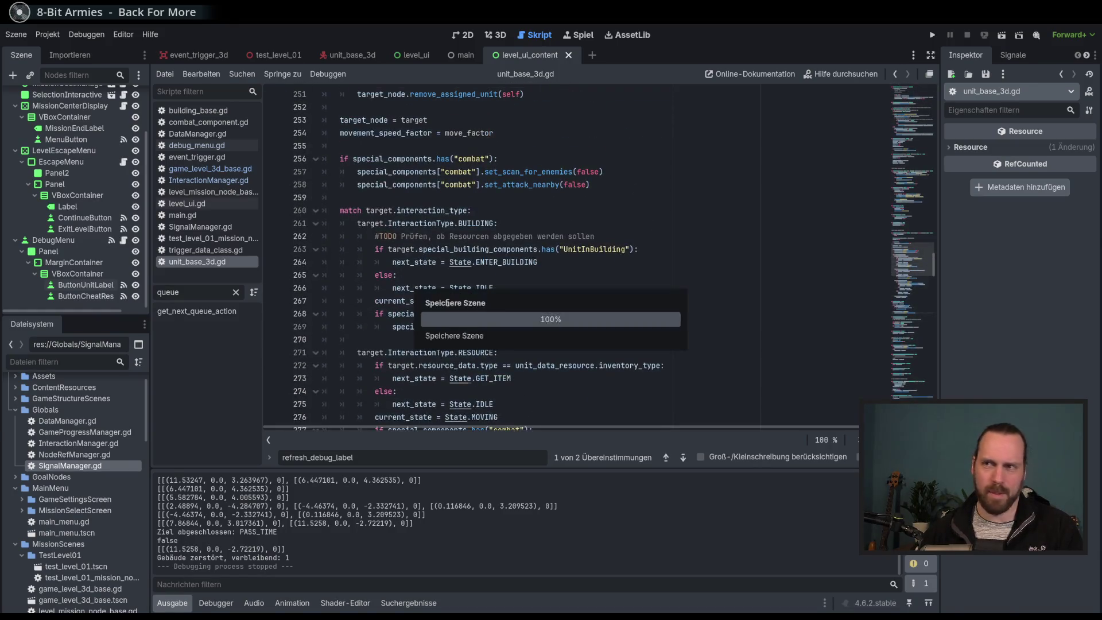